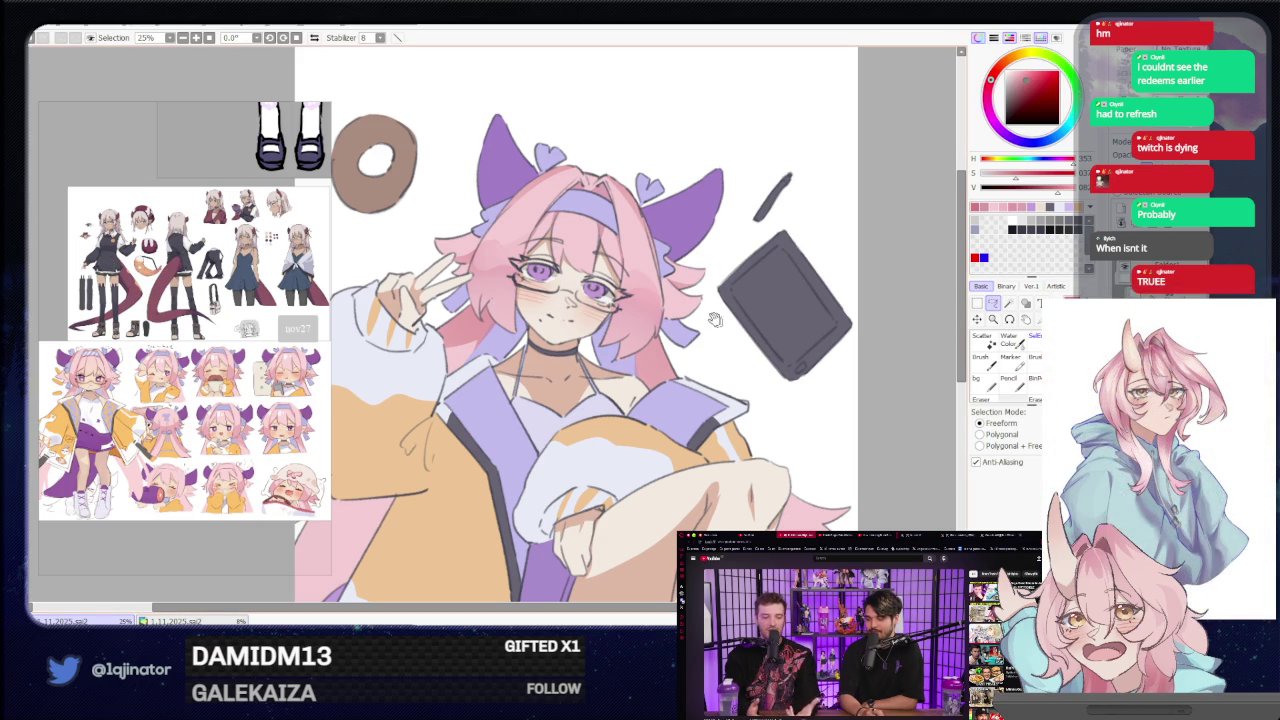
Pick a dark blue colour and zoom and tilt the view onto the face.
{"action": "left_click_drag", "start_coordinate": [692, 288], "coordinate": [671, 313]}
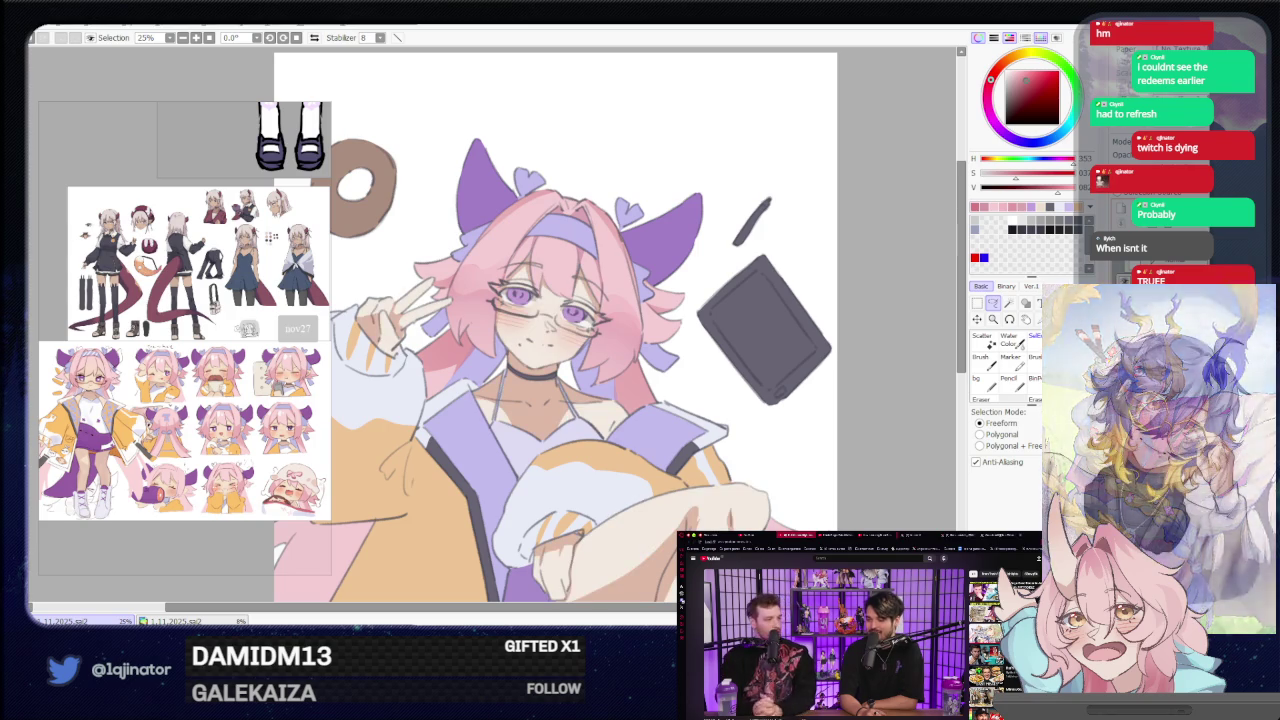
{"action": "left_click", "coordinate": [1032, 142]}
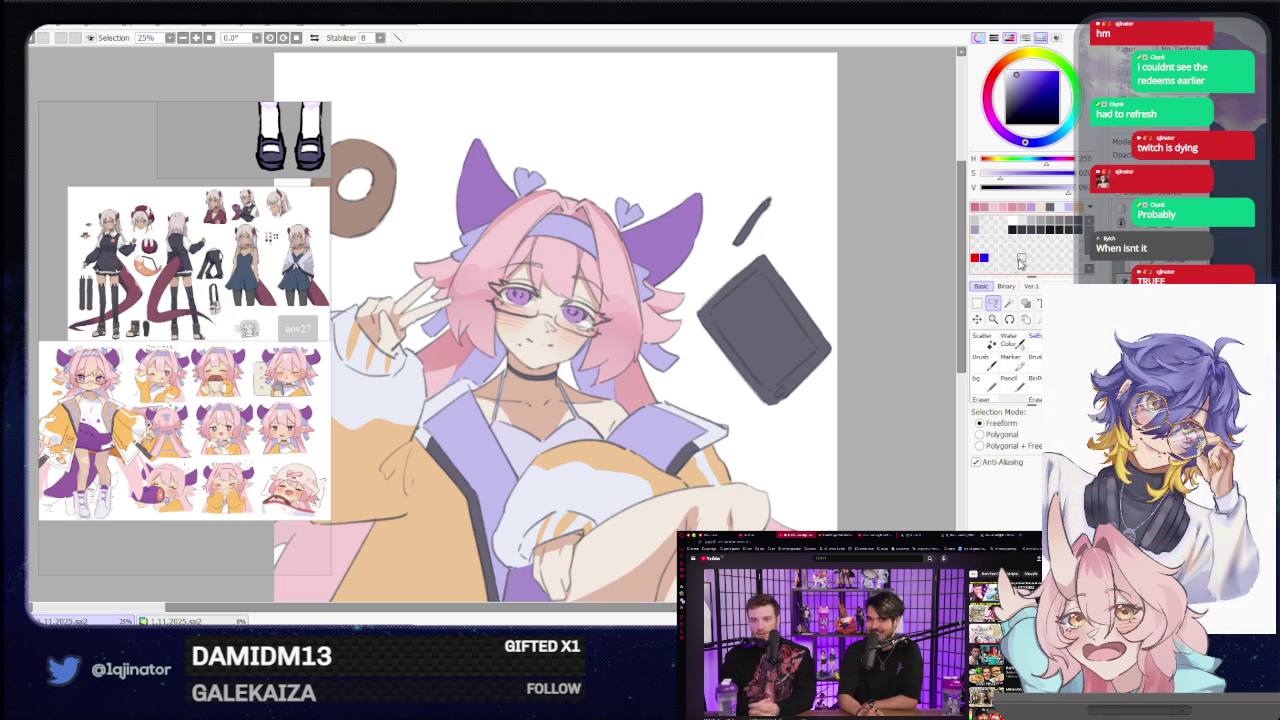
{"action": "scroll", "coordinate": [903, 281], "scroll_direction": "up", "scroll_amount": 1}
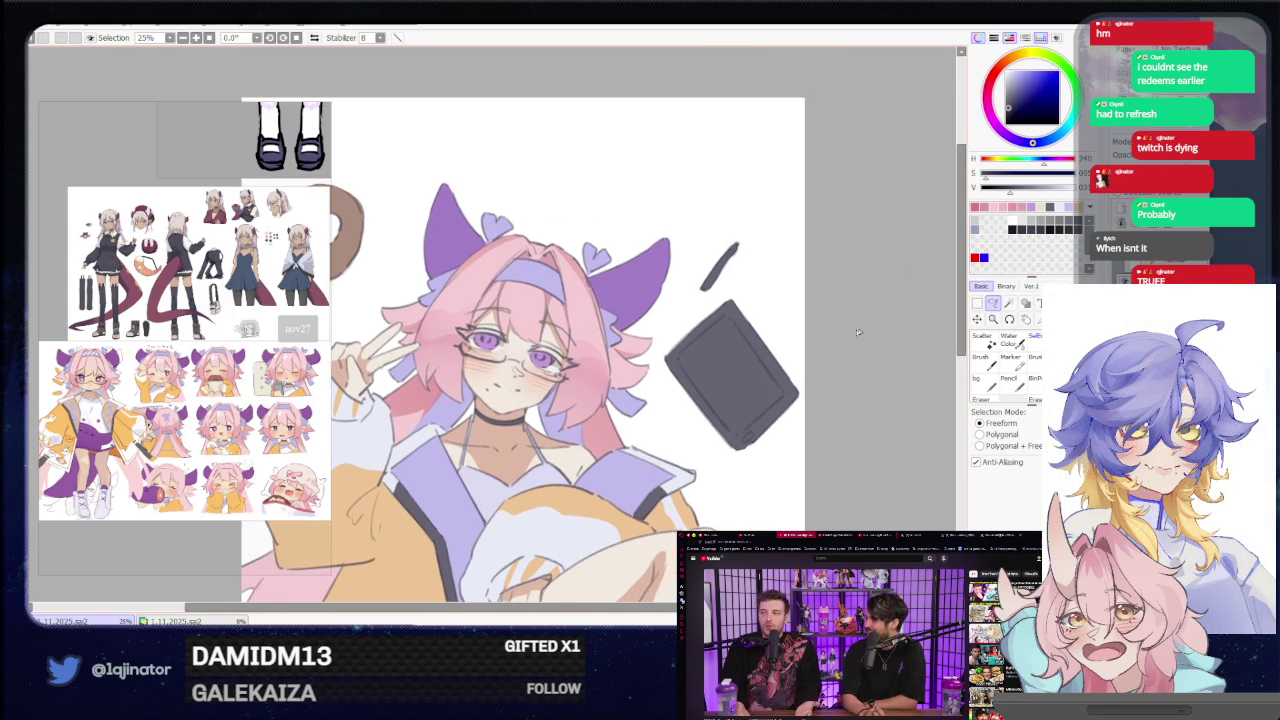
{"action": "scroll", "coordinate": [893, 323], "scroll_direction": "up", "scroll_amount": 2}
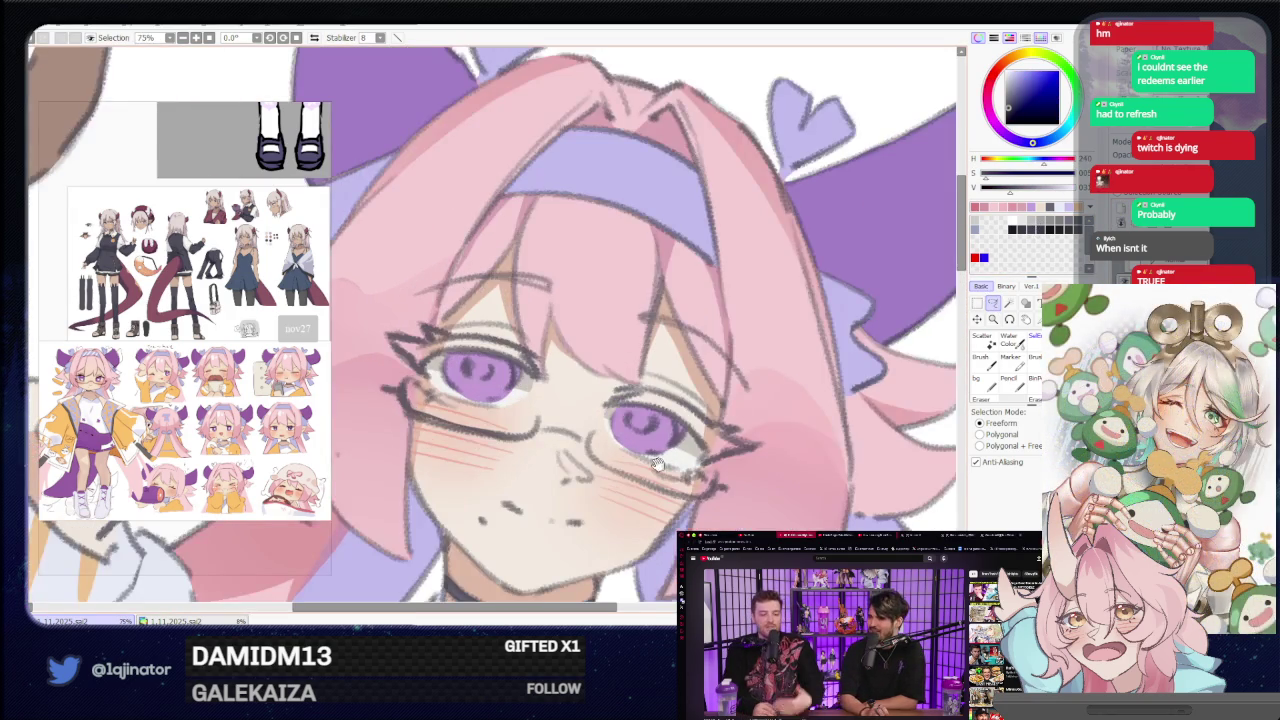
{"action": "mouse_move", "coordinate": [893, 323]}
{"action": "left_mouse_down"}
{"action": "mouse_move", "coordinate": [590, 365]}
{"action": "mouse_move", "coordinate": [568, 387]}
{"action": "left_mouse_up"}
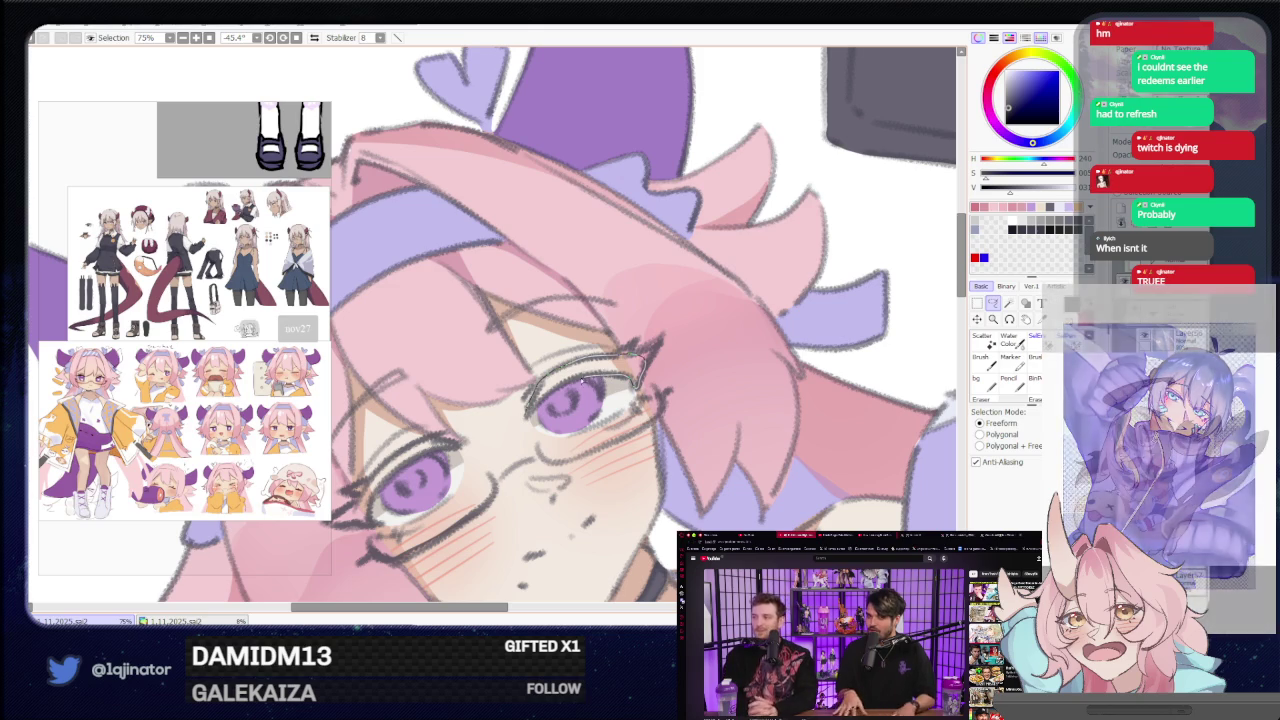
Select the Lasso tool and zoom out to see the whole illustration.
{"action": "scroll", "coordinate": [566, 387], "scroll_direction": "down", "scroll_amount": 5}
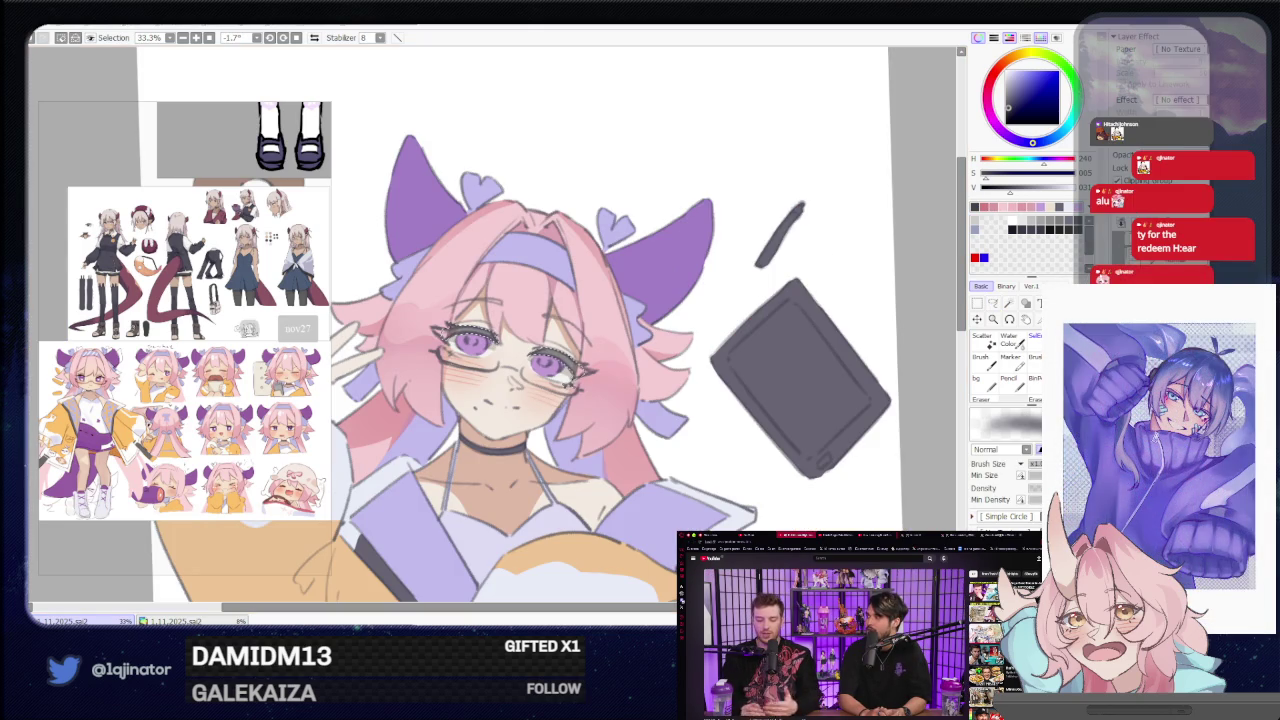
{"action": "key", "text": "l"}
{"action": "left_click_drag", "start_coordinate": [737, 418], "coordinate": [795, 342]}
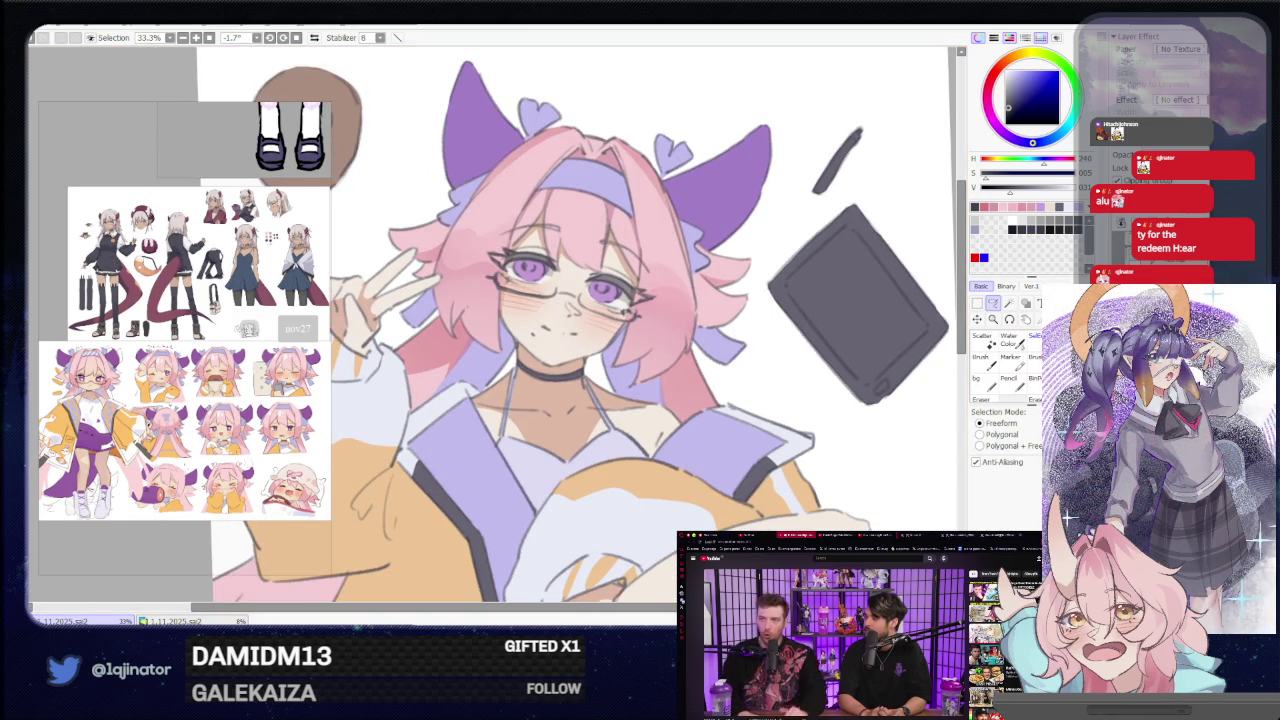
{"action": "key", "text": "minus"}
{"action": "key", "text": "minus"}
{"action": "key", "text": "minus"}
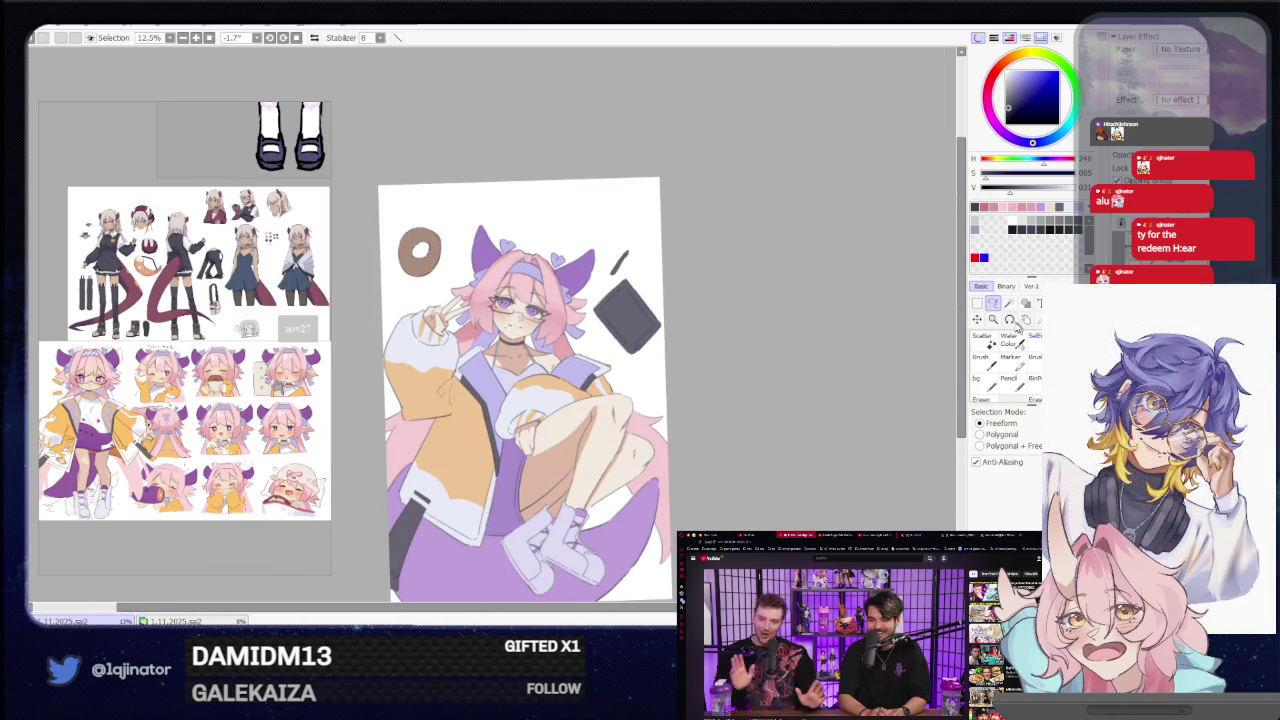
{"action": "key", "text": "plus"}
{"action": "key", "text": "plus"}
{"action": "key", "text": "plus"}
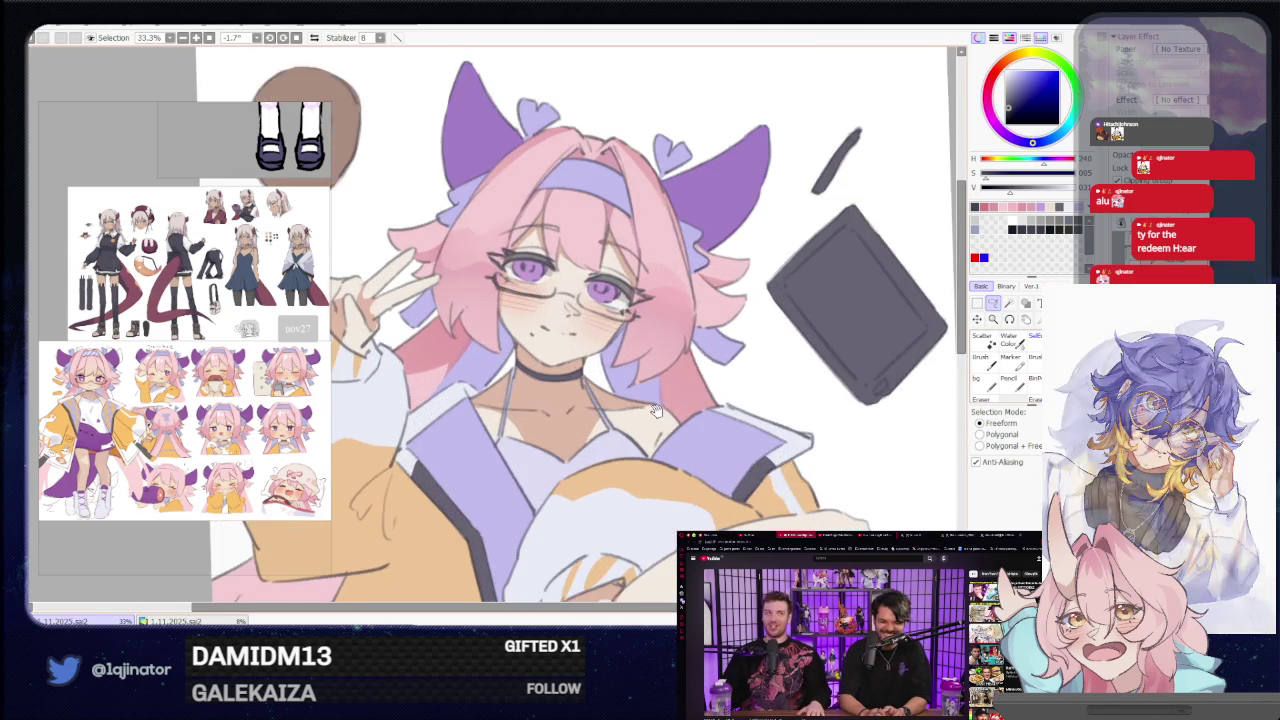
{"action": "scroll", "coordinate": [690, 330], "scroll_direction": "down", "scroll_amount": 2}
{"action": "key", "text": "minus"}
{"action": "key", "text": "minus"}
{"action": "key", "text": "End"}
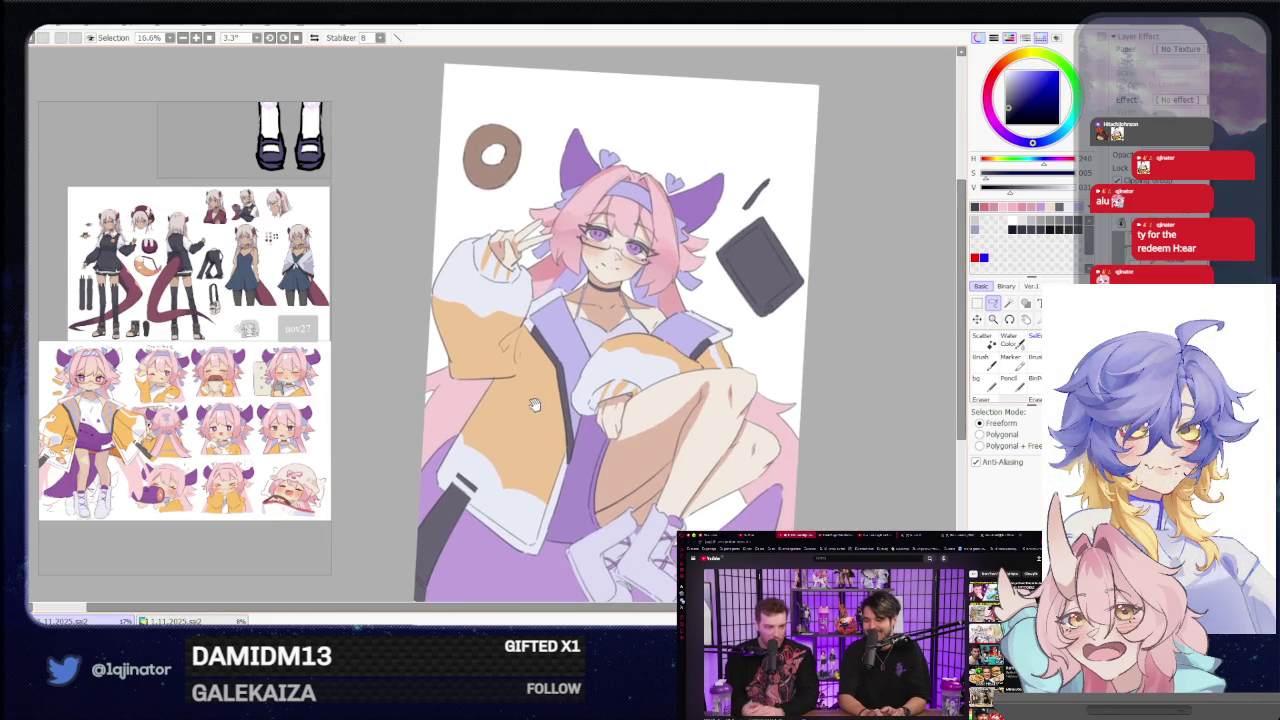
{"action": "left_click_drag", "start_coordinate": [463, 378], "coordinate": [452, 365]}
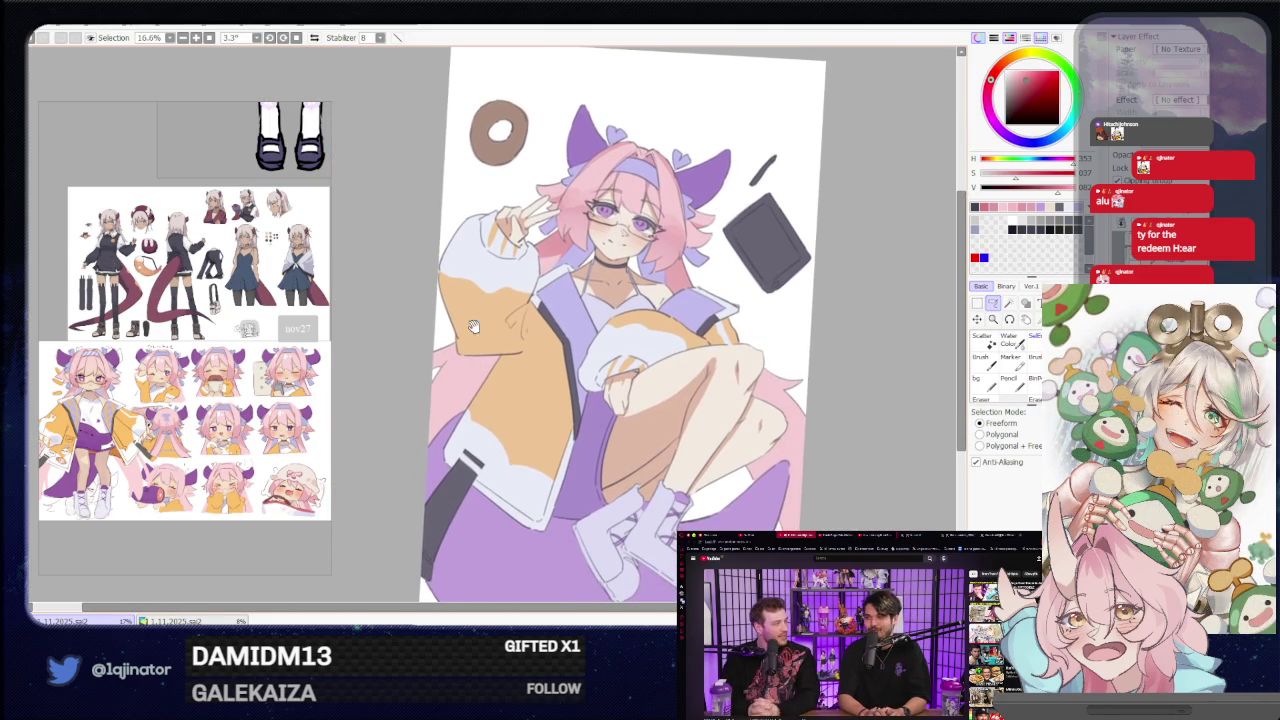
{"action": "key", "text": "b"}
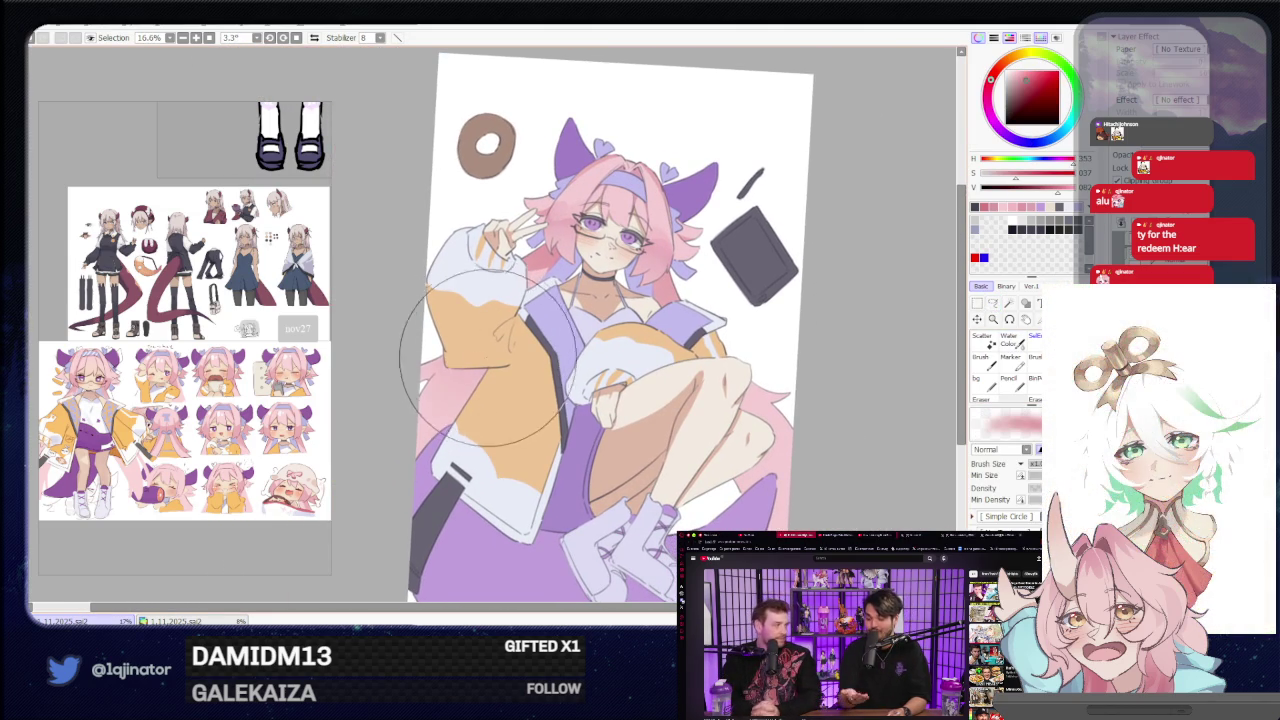
{"action": "left_click_drag", "start_coordinate": [807, 342], "coordinate": [718, 310]}
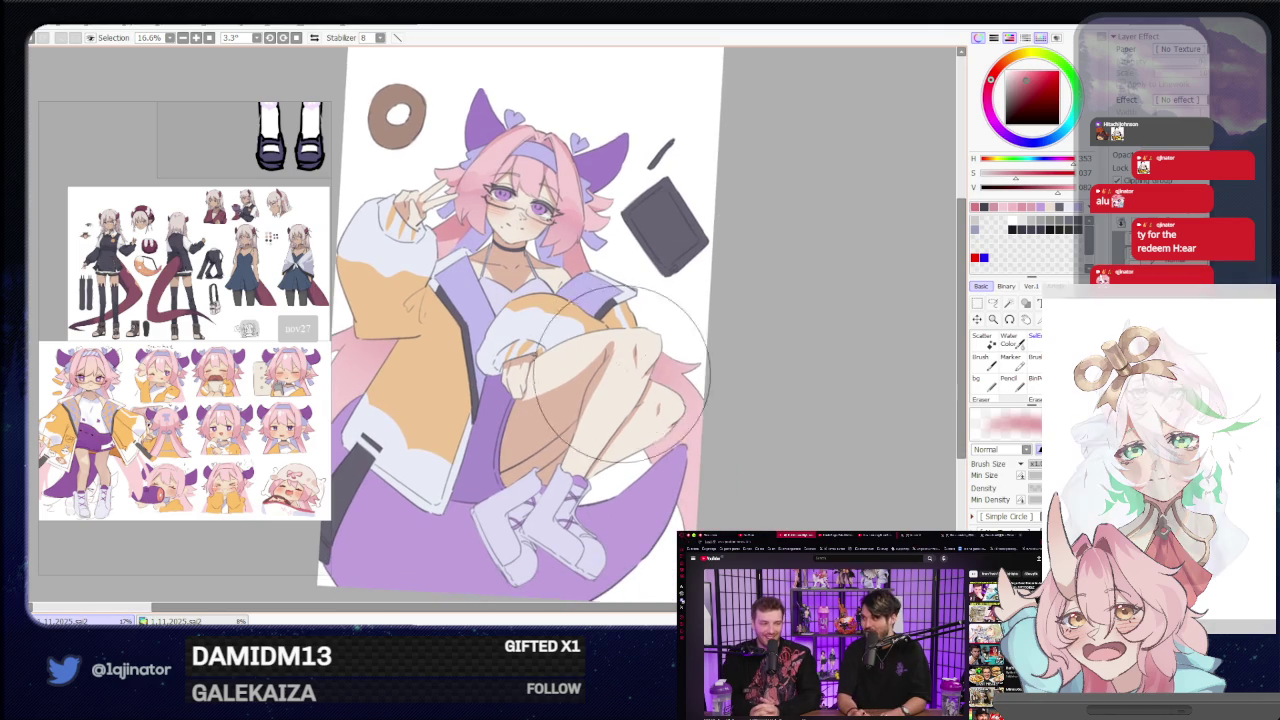
{"action": "left_click", "coordinate": [994, 303]}
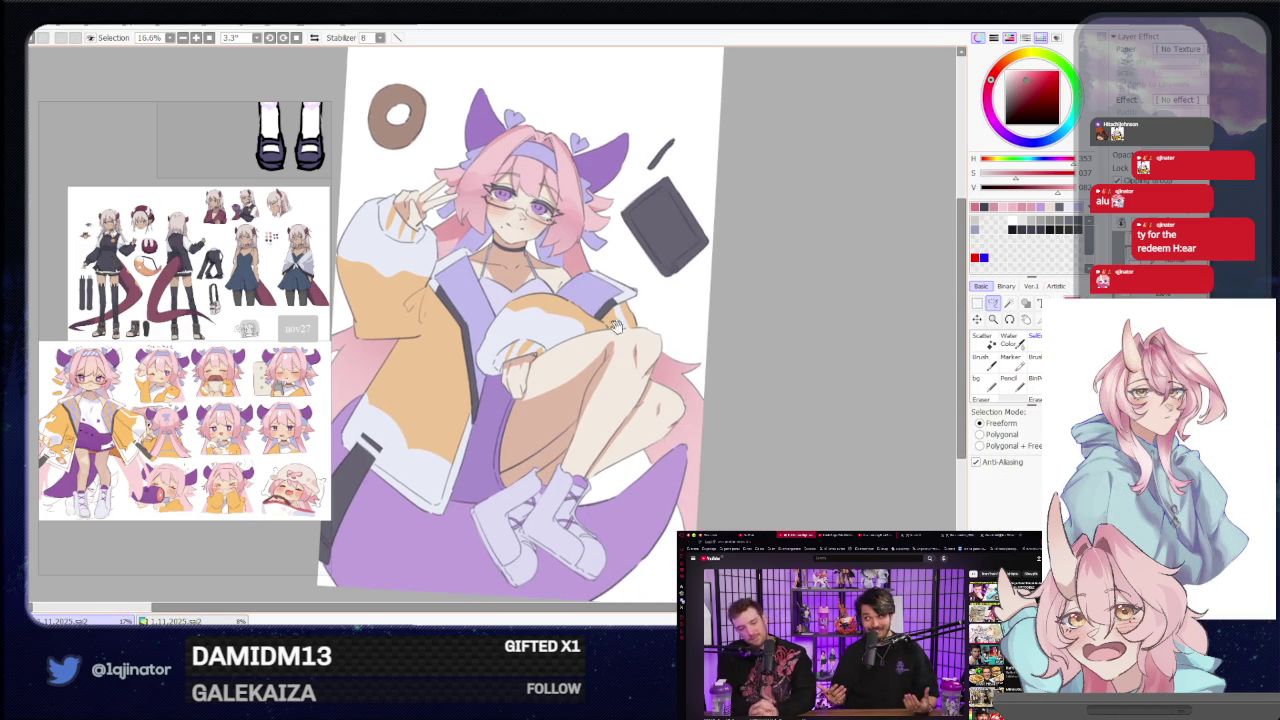
{"action": "left_click_drag", "start_coordinate": [609, 347], "coordinate": [600, 427]}
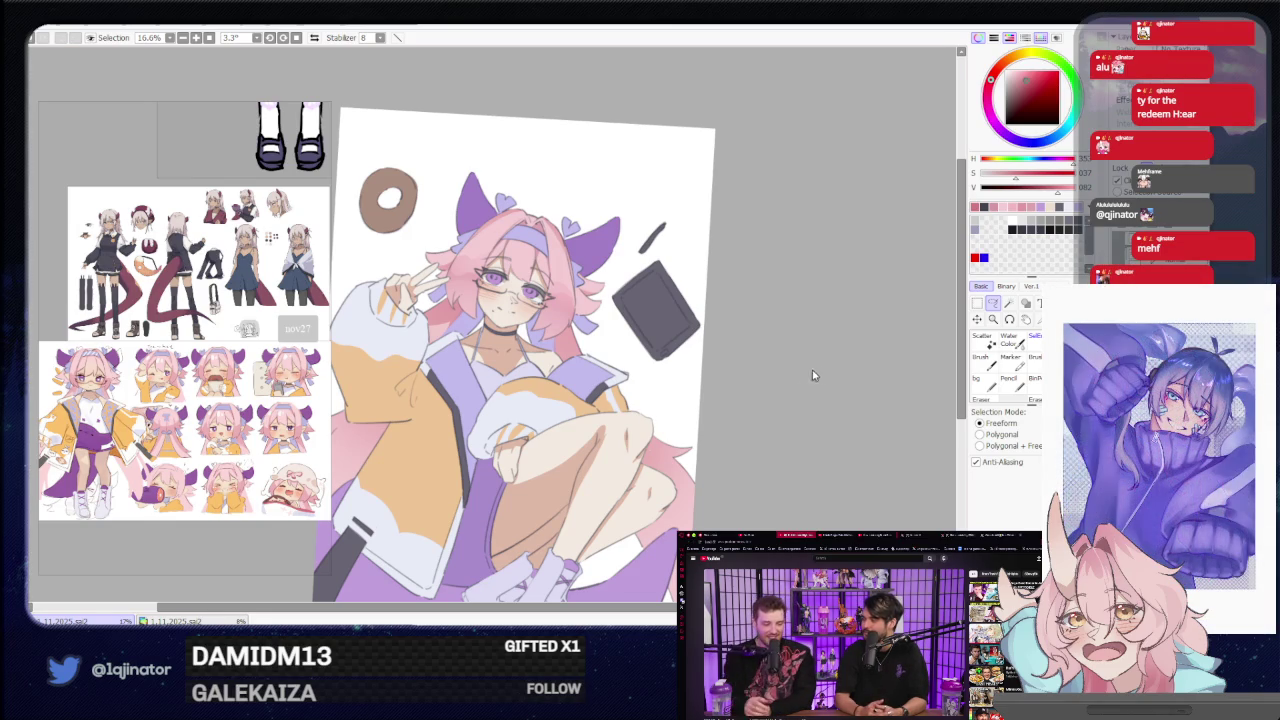
Save the illustration and bring the face and upper body into view.
{"action": "key", "text": "ctrl+s"}
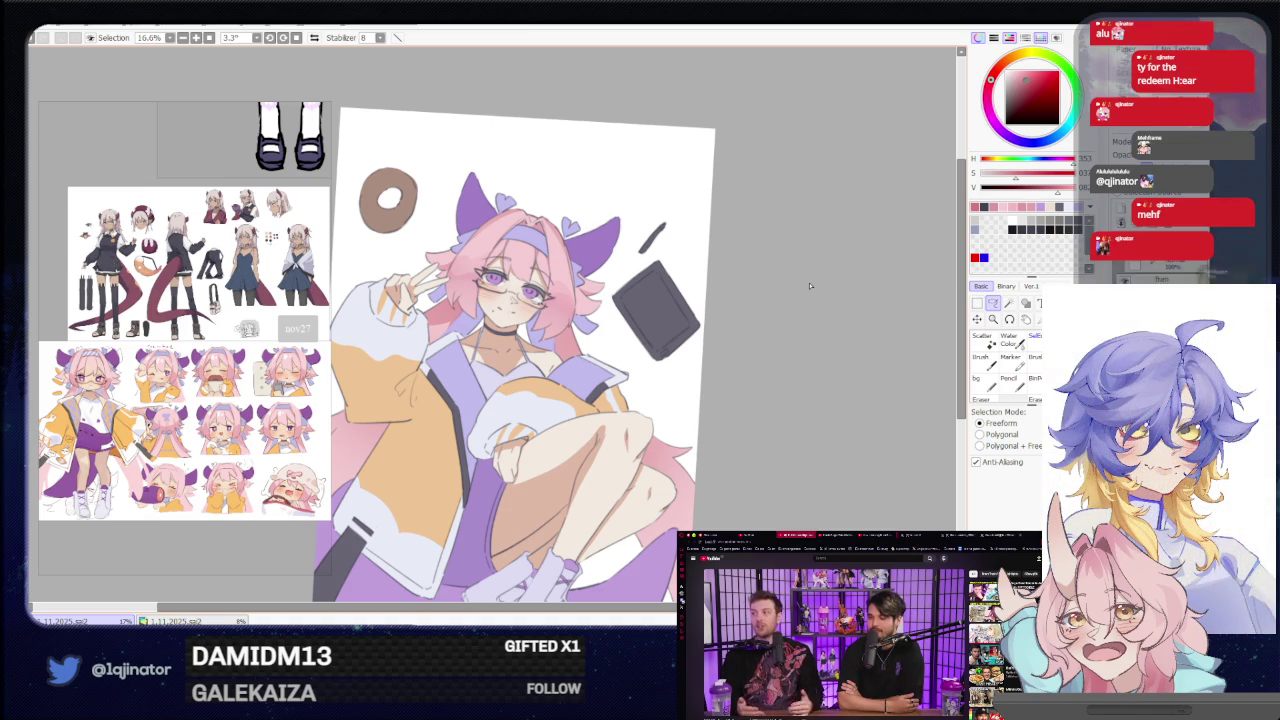
{"action": "left_click_drag", "start_coordinate": [837, 363], "coordinate": [788, 319]}
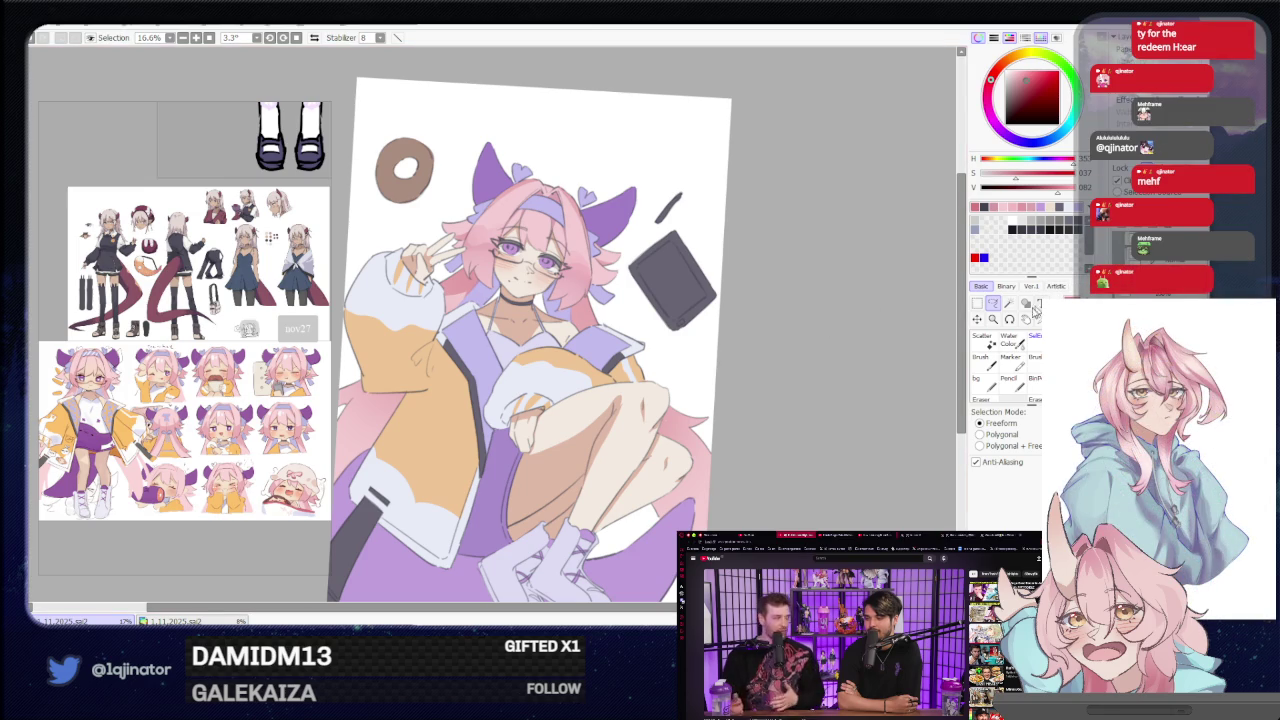
{"action": "scroll", "coordinate": [846, 371], "scroll_direction": "up", "scroll_amount": 1}
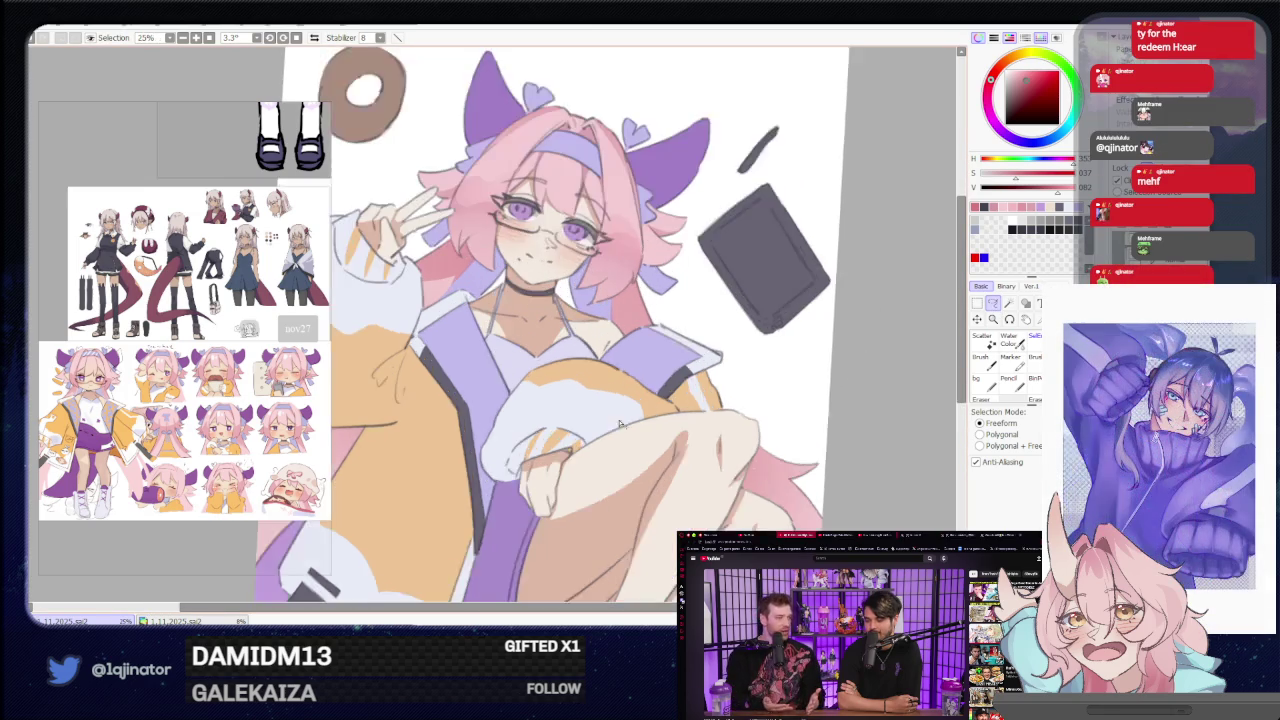
{"action": "scroll", "coordinate": [846, 371], "scroll_direction": "up", "scroll_amount": 1}
{"action": "mouse_move", "coordinate": [580, 570]}
{"action": "left_mouse_down"}
{"action": "mouse_move", "coordinate": [601, 398]}
{"action": "mouse_move", "coordinate": [593, 468]}
{"action": "left_mouse_up"}
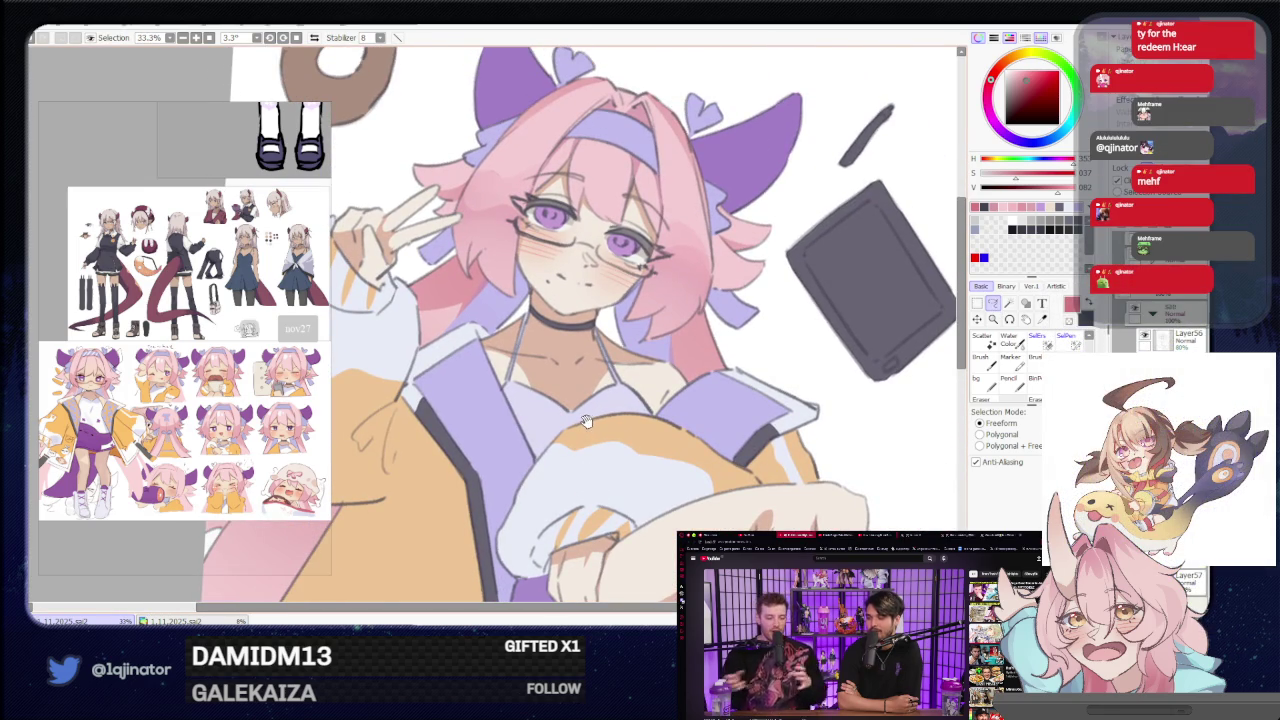
{"action": "scroll", "coordinate": [586, 421], "scroll_direction": "down", "scroll_amount": 1}
{"action": "scroll", "coordinate": [586, 421], "scroll_direction": "down", "scroll_amount": 2}
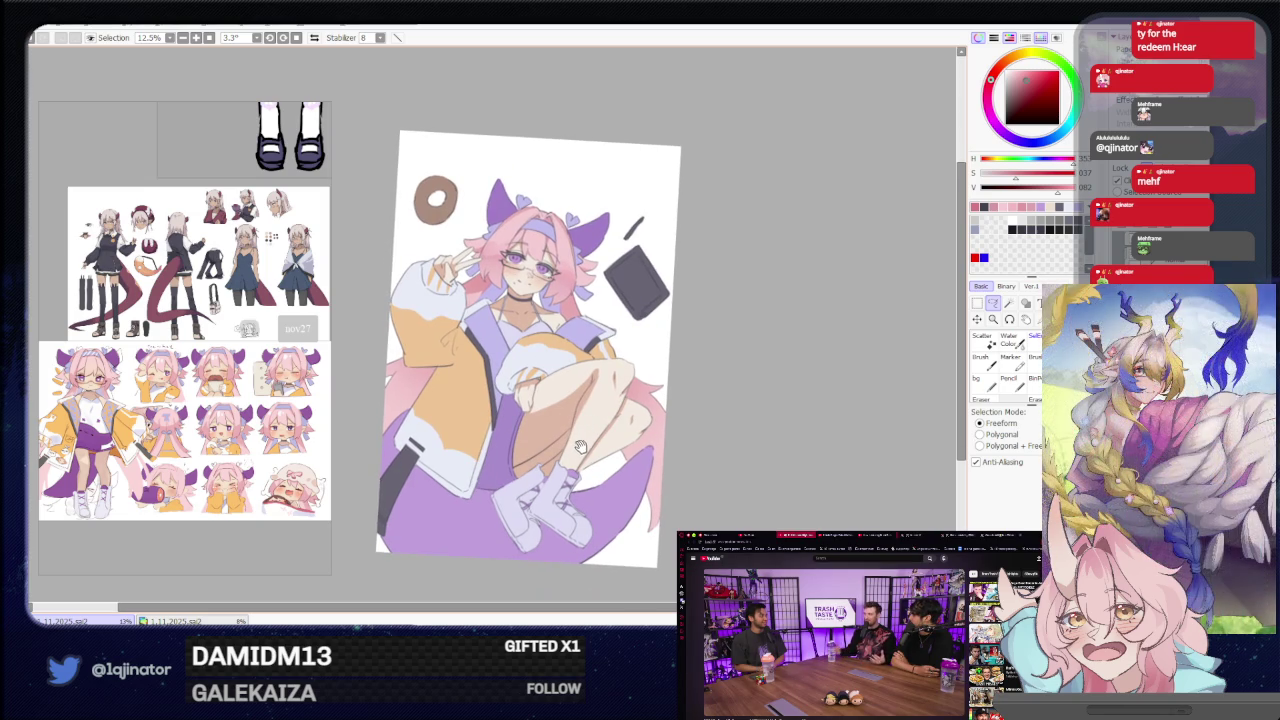
Pick a dark brown and select the Lasso, zoomed in on the chest.
{"action": "scroll", "coordinate": [597, 437], "scroll_direction": "up", "scroll_amount": 1}
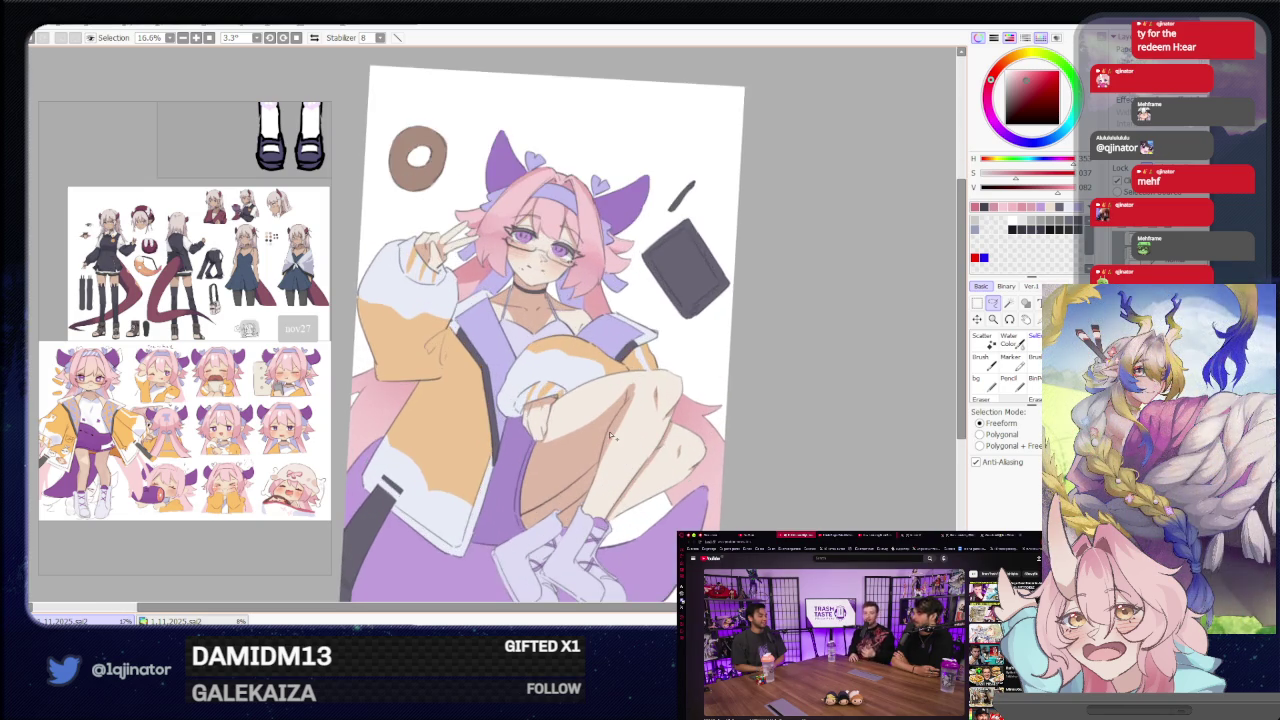
{"action": "scroll", "coordinate": [597, 437], "scroll_direction": "up", "scroll_amount": 1}
{"action": "left_click_drag", "start_coordinate": [766, 400], "coordinate": [762, 414]}
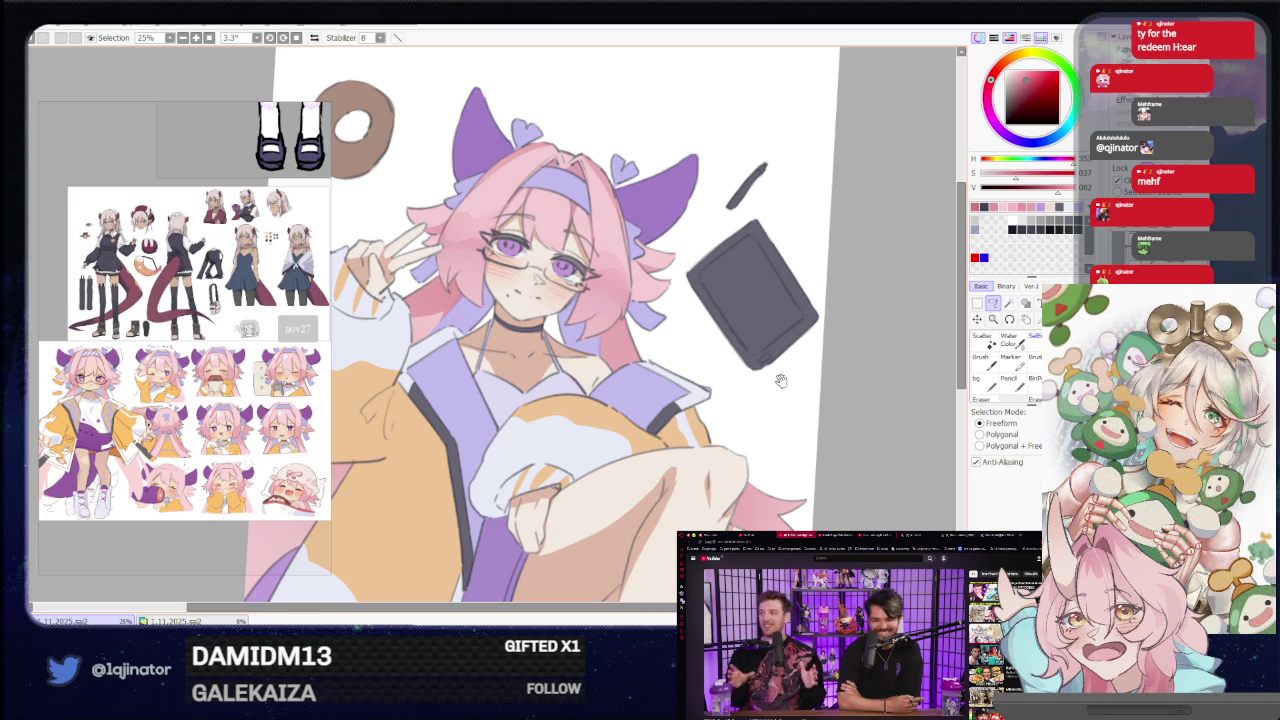
{"action": "left_click_drag", "start_coordinate": [781, 381], "coordinate": [786, 396]}
{"action": "key", "text": "b"}
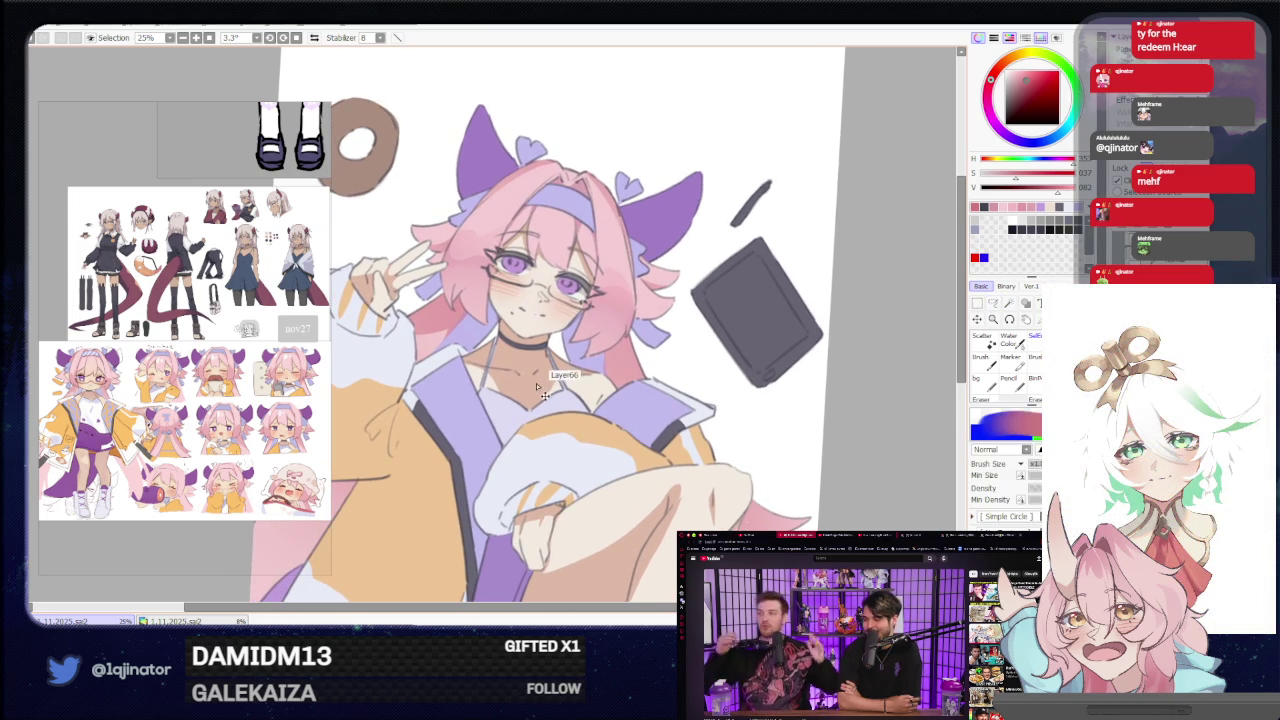
{"action": "left_click_drag", "start_coordinate": [540, 326], "coordinate": [536, 330]}
{"action": "left_click", "coordinate": [575, 360], "text": "alt"}
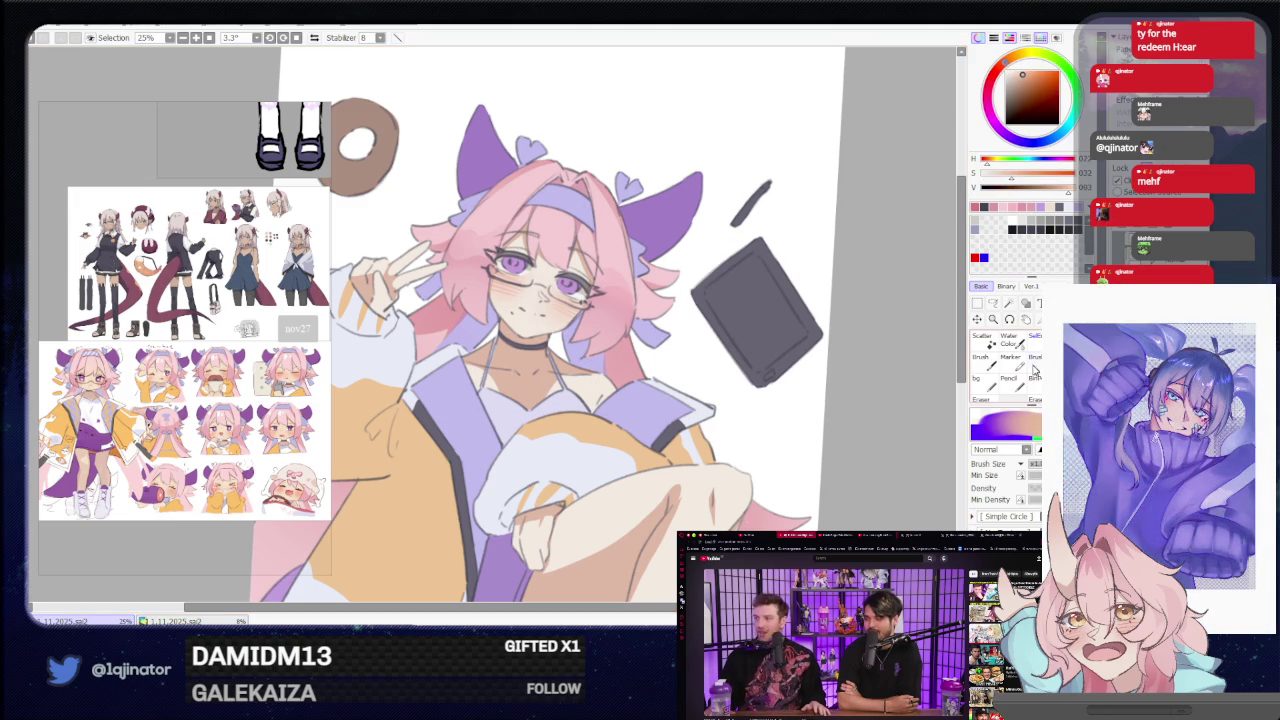
{"action": "left_click", "coordinate": [993, 303]}
{"action": "key", "text": "ctrl+plus"}
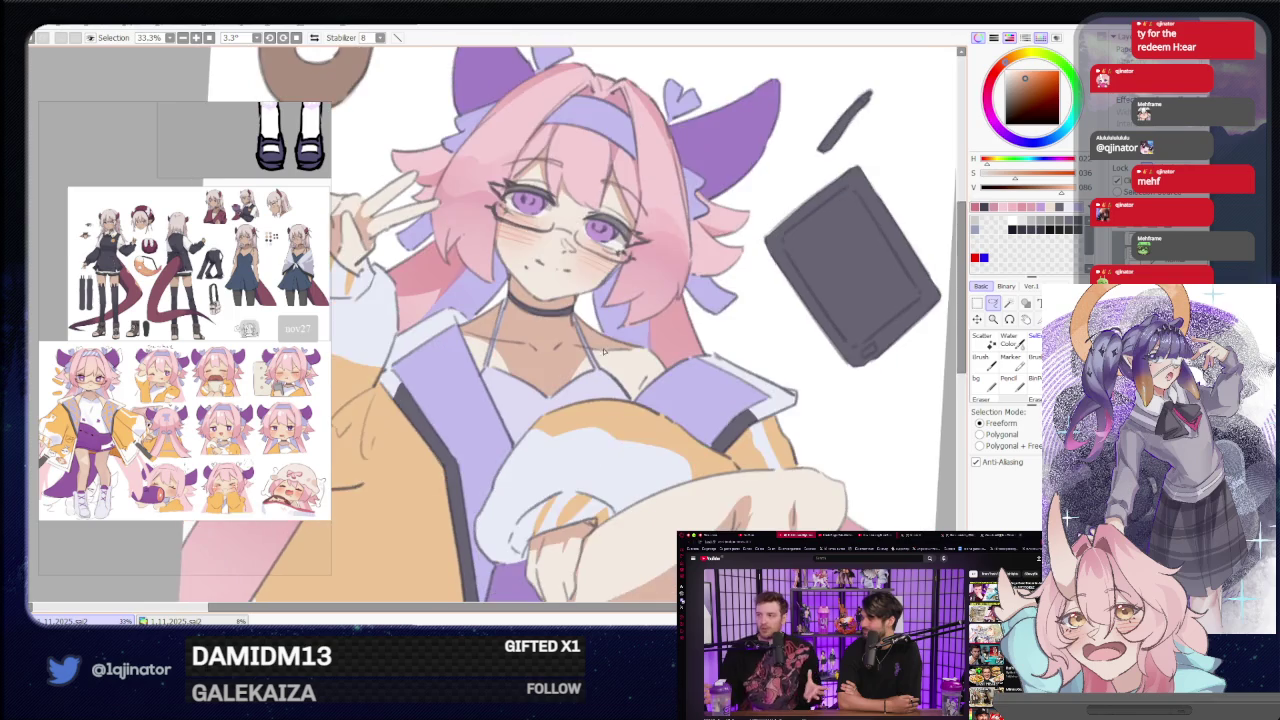
{"action": "key", "text": "ctrl+plus"}
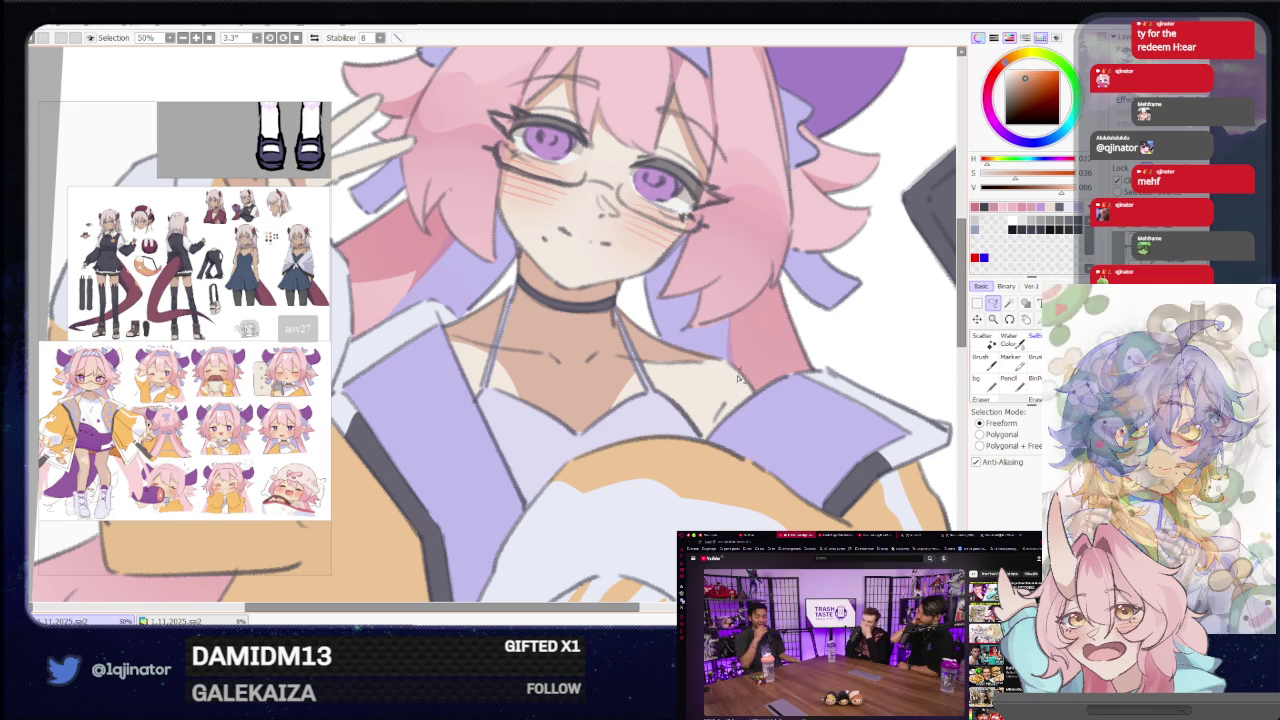
Lasso the chest skin and paint shadow inside it with the brush.
{"action": "mouse_move", "coordinate": [738, 368]}
{"action": "left_mouse_down"}
{"action": "mouse_move", "coordinate": [563, 443]}
{"action": "mouse_move", "coordinate": [495, 293]}
{"action": "left_mouse_up"}
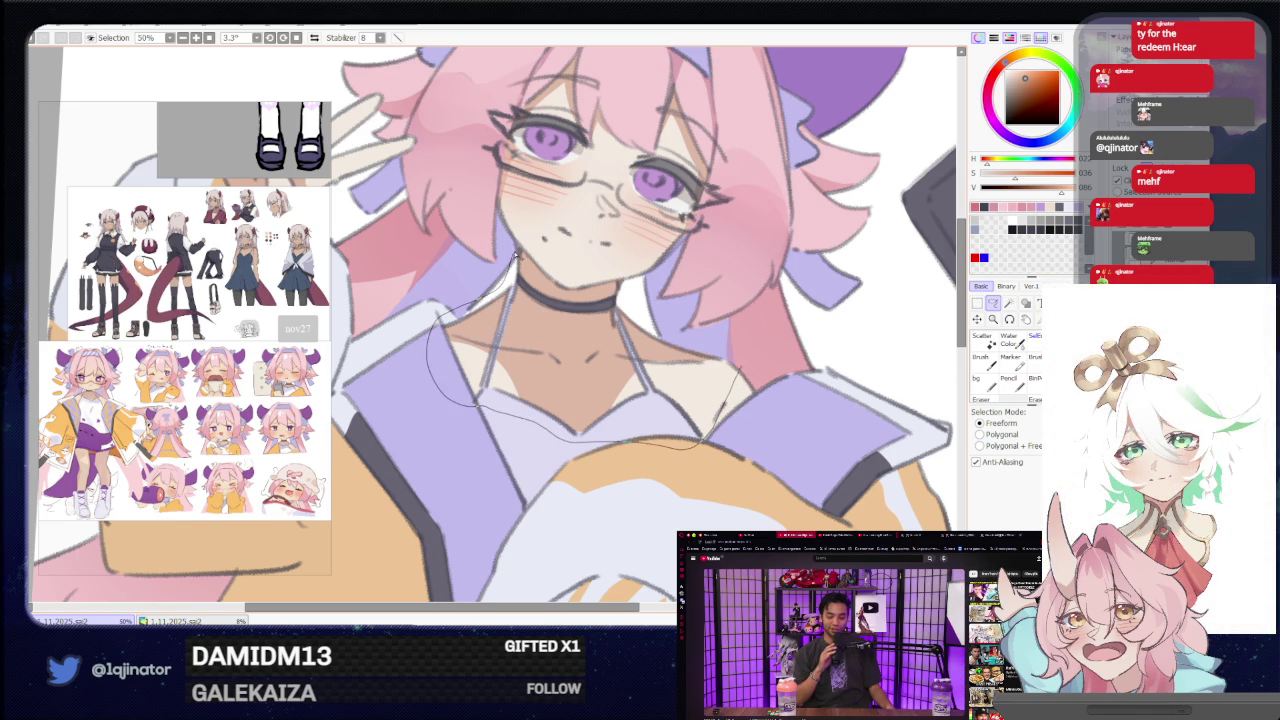
{"action": "left_click_drag", "start_coordinate": [545, 282], "coordinate": [560, 286]}
{"action": "key", "text": "b"}
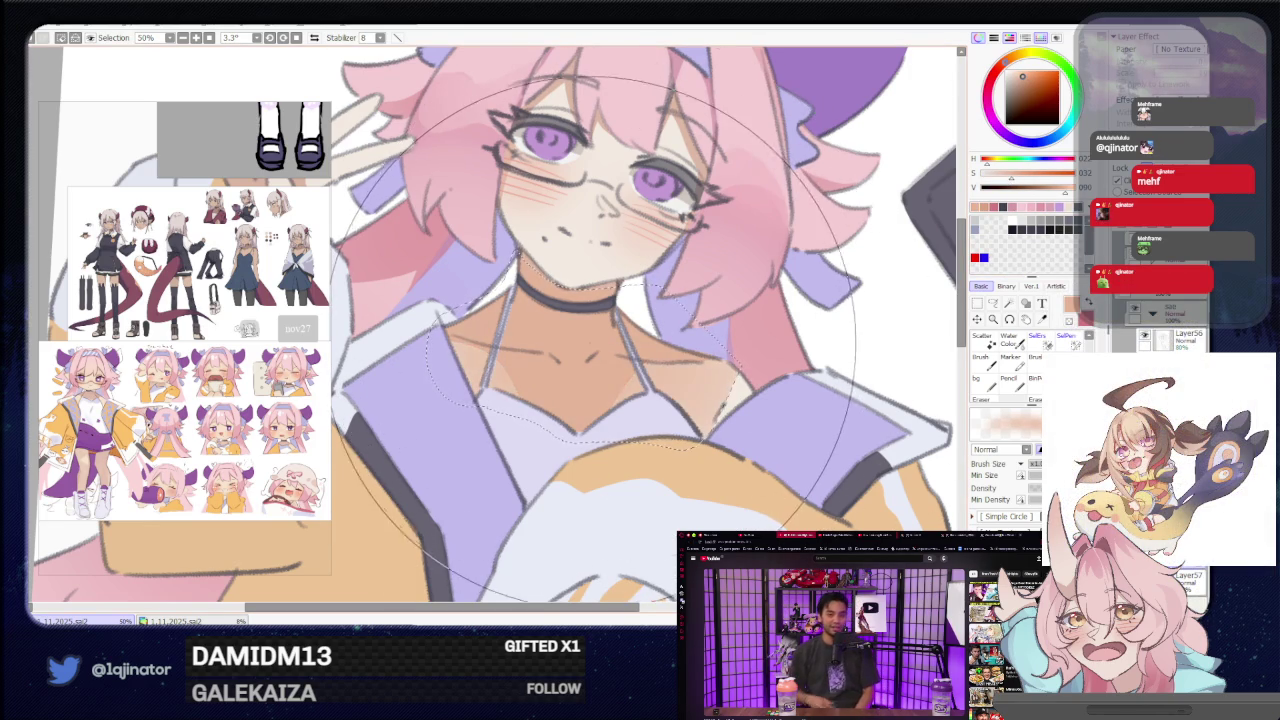
{"action": "scroll", "coordinate": [600, 330], "scroll_direction": "down", "scroll_amount": 4}
{"action": "left_click", "coordinate": [990, 305]}
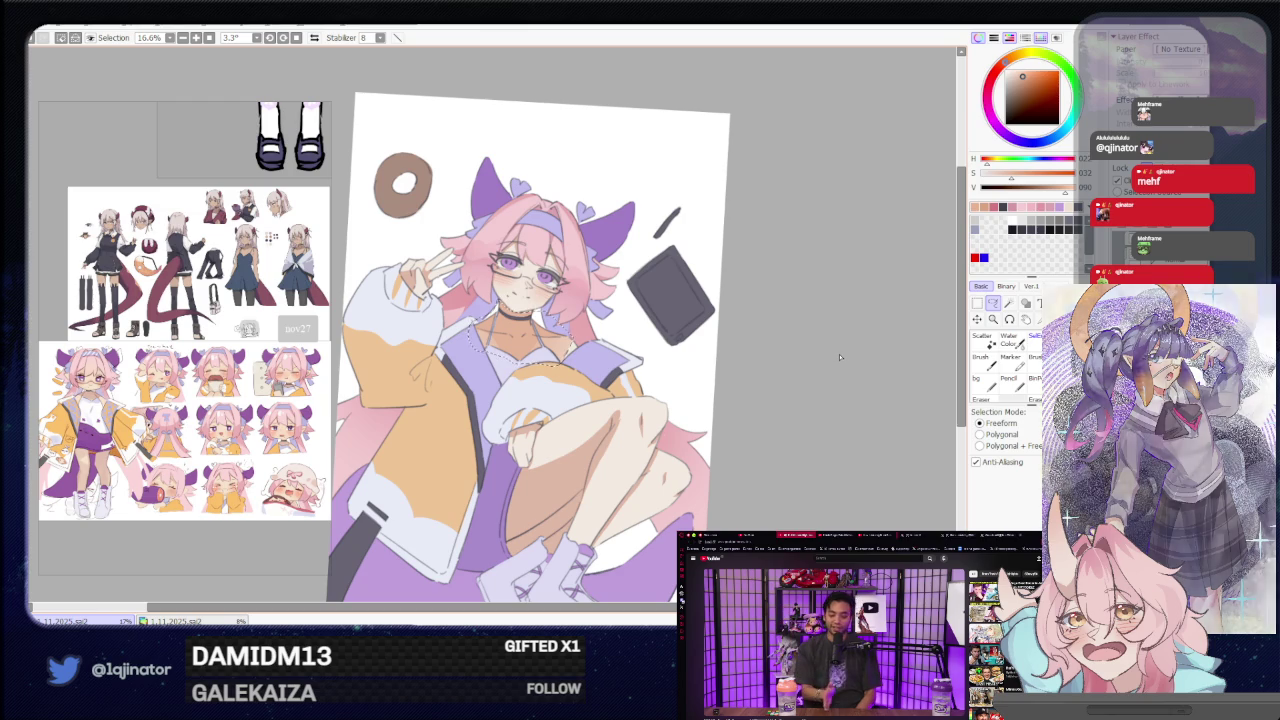
Zoom in and lasso further chest and collarbone areas, then paint their shadows.
{"action": "scroll", "coordinate": [595, 380], "scroll_direction": "up", "scroll_amount": 1}
{"action": "scroll", "coordinate": [595, 380], "scroll_direction": "up", "scroll_amount": 2}
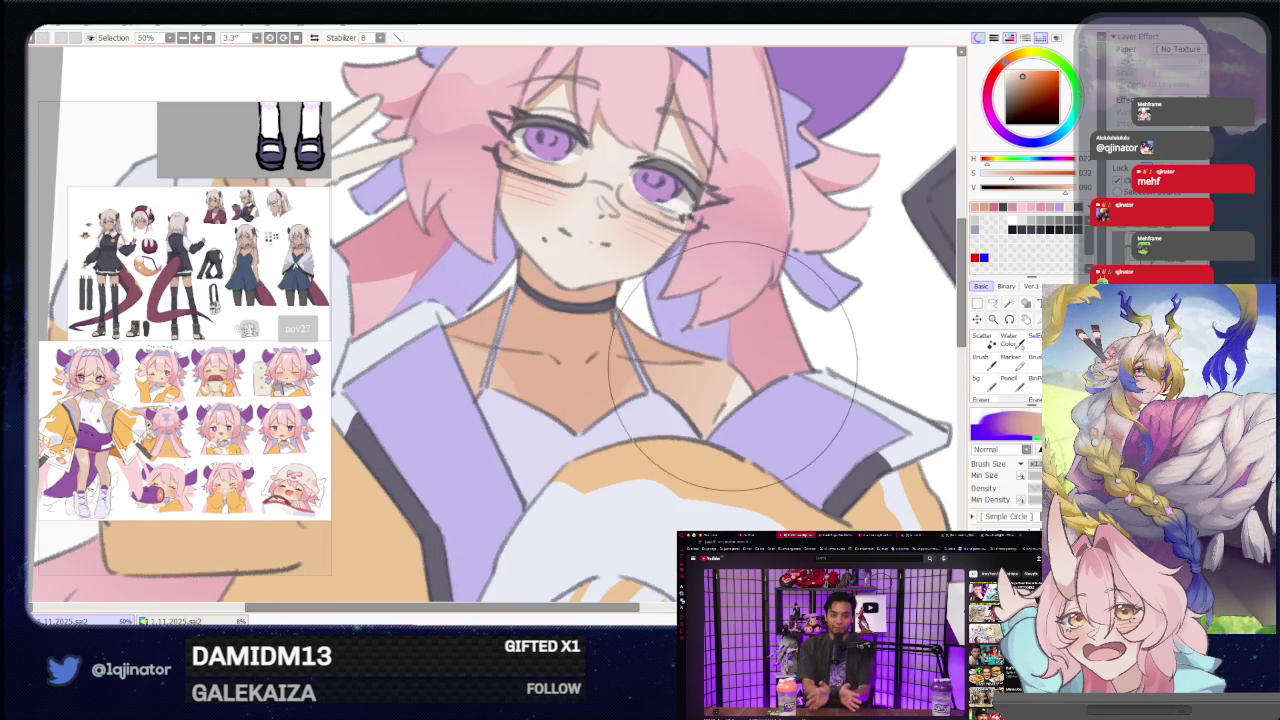
{"action": "left_click_drag", "start_coordinate": [821, 379], "coordinate": [858, 318]}
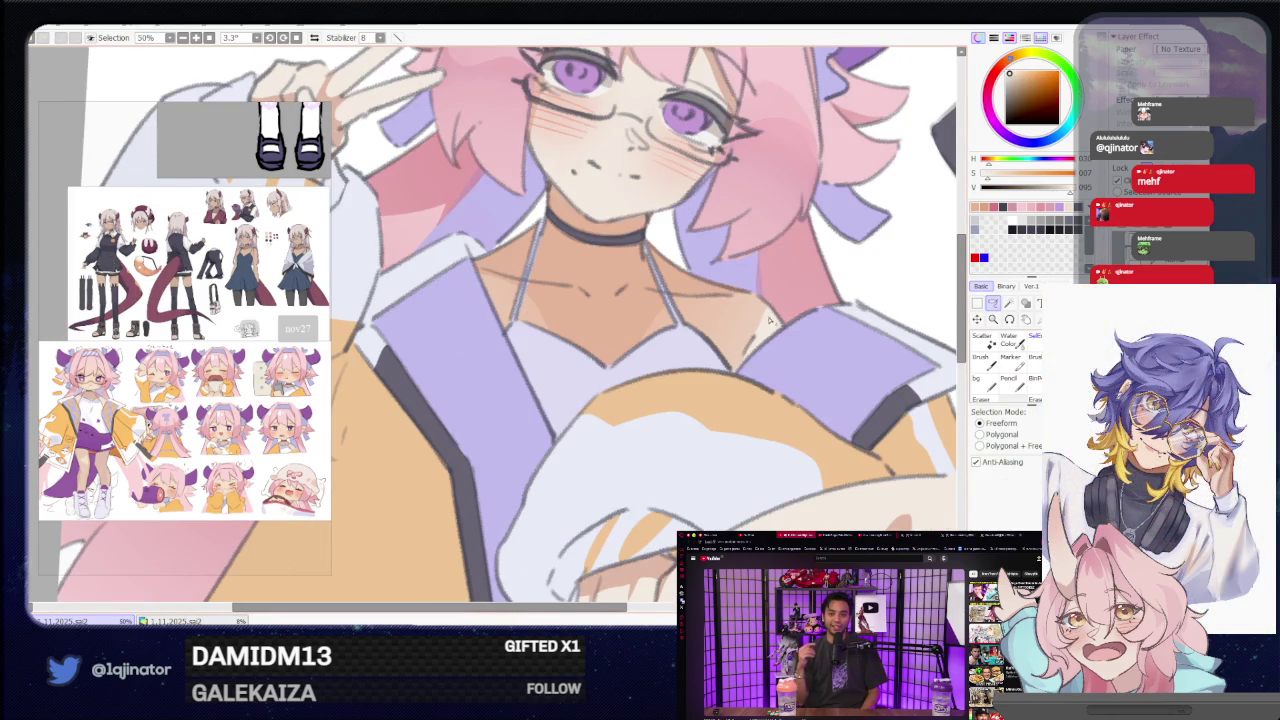
{"action": "left_click_drag", "start_coordinate": [770, 300], "coordinate": [692, 305]}
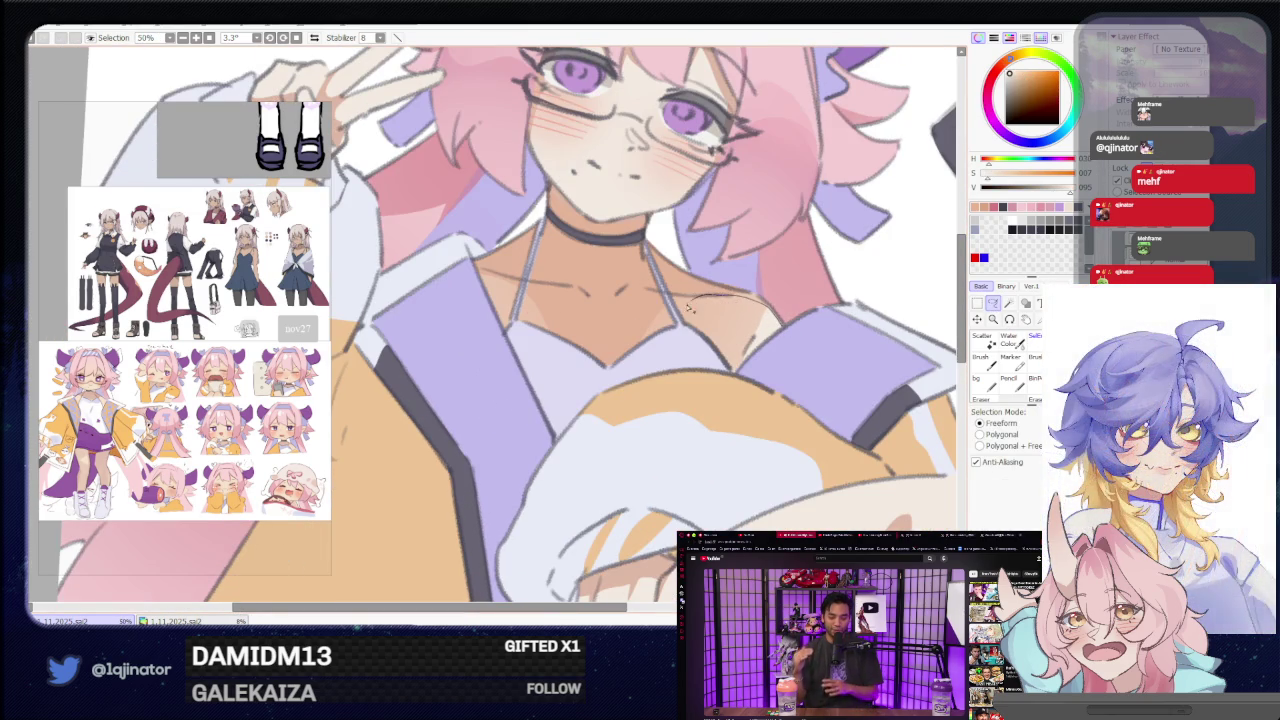
{"action": "left_click_drag", "start_coordinate": [776, 318], "coordinate": [780, 316]}
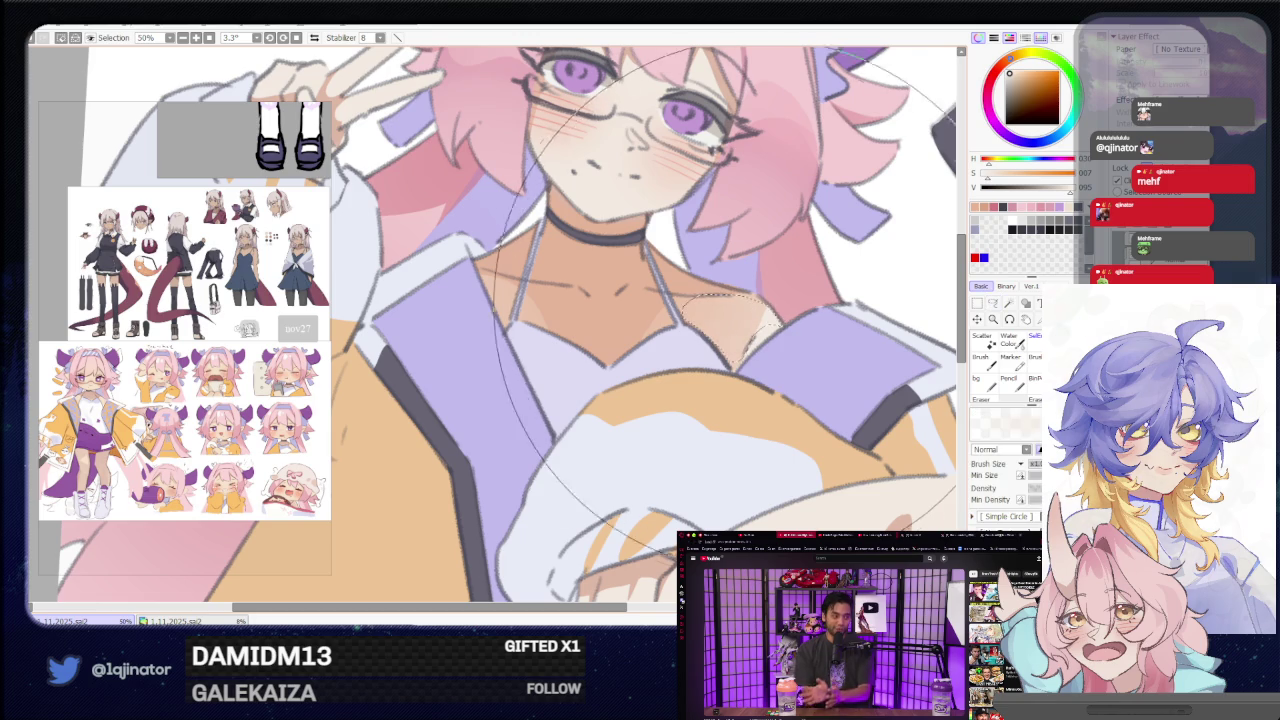
{"action": "left_click_drag", "start_coordinate": [590, 330], "coordinate": [607, 389]}
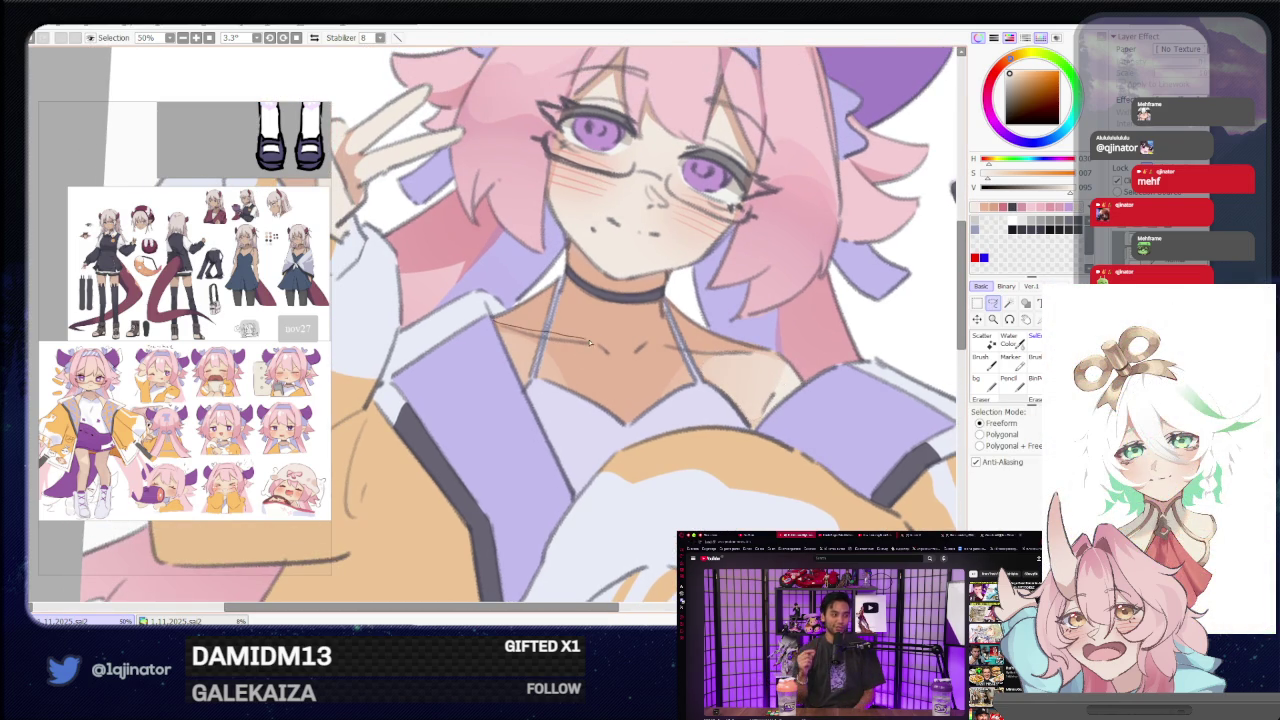
{"action": "left_click_drag", "start_coordinate": [550, 392], "coordinate": [550, 392]}
{"action": "key", "text": "b"}
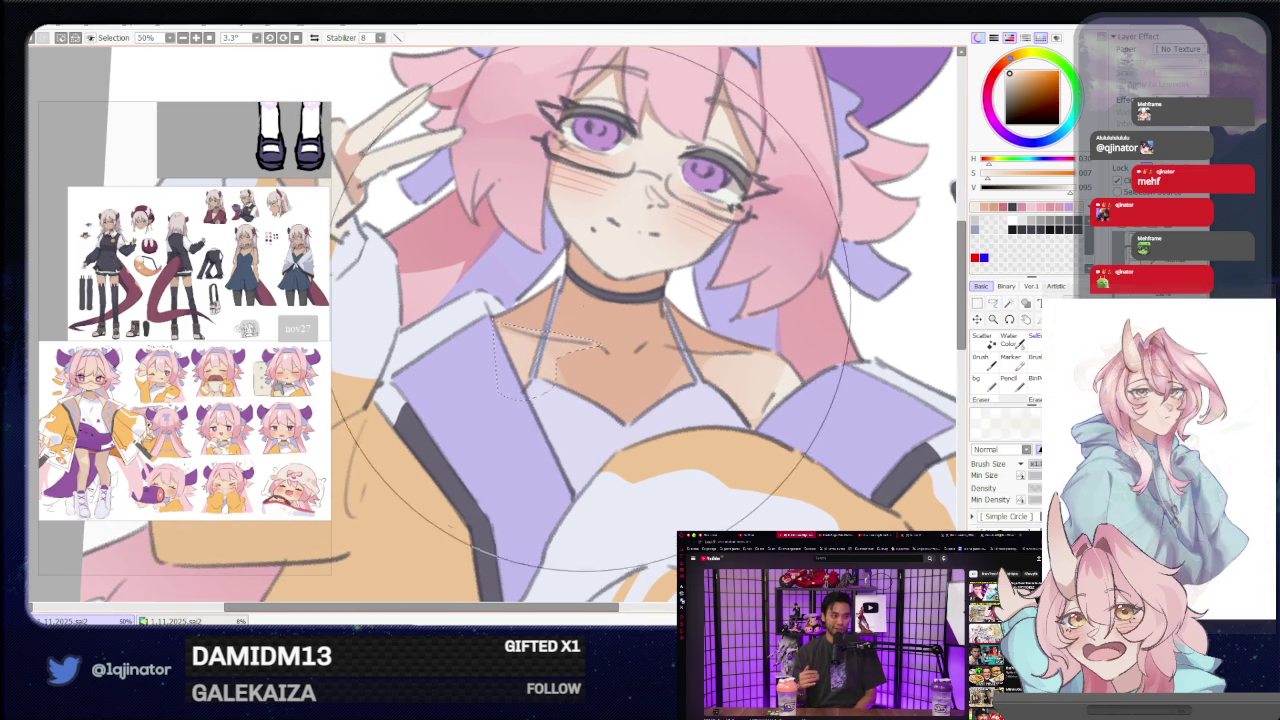
{"action": "left_click", "coordinate": [993, 302]}
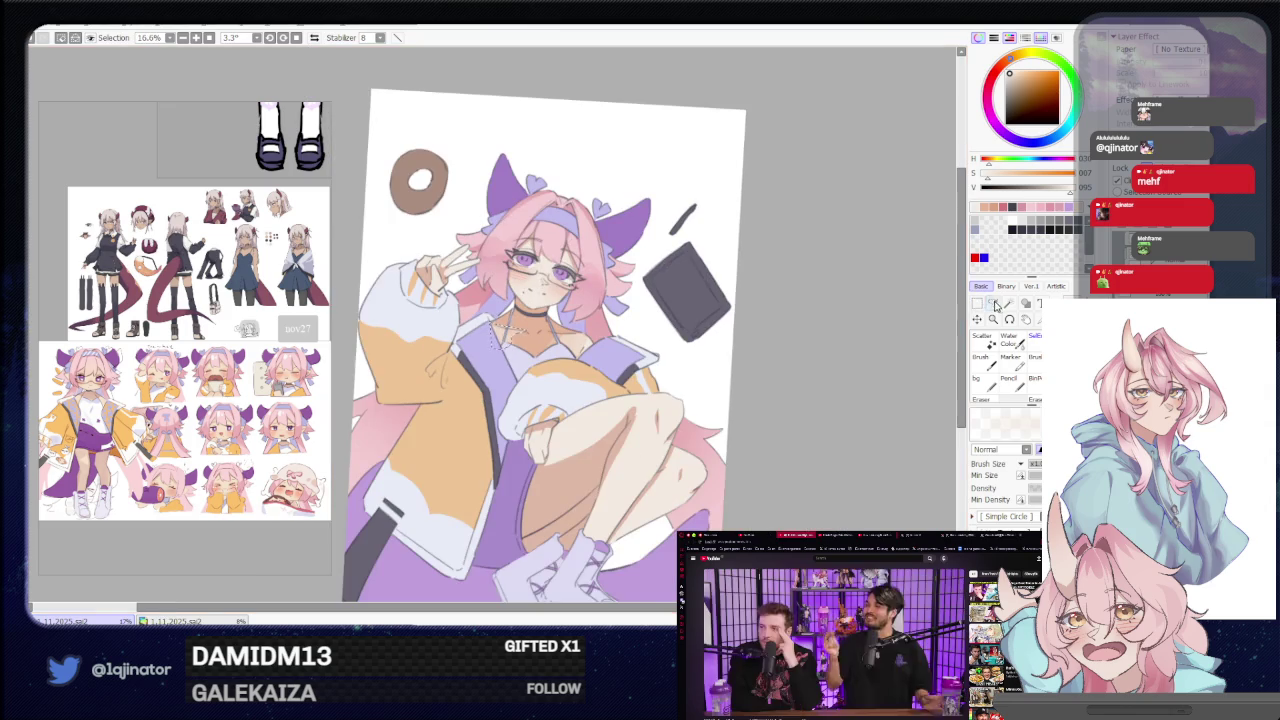
Centre the neck and sample the skin shadow colour from the drawing.
{"action": "scroll", "coordinate": [686, 352], "scroll_direction": "up", "scroll_amount": 1}
{"action": "scroll", "coordinate": [686, 352], "scroll_direction": "up", "scroll_amount": 1}
{"action": "left_click_drag", "start_coordinate": [686, 352], "coordinate": [658, 422]}
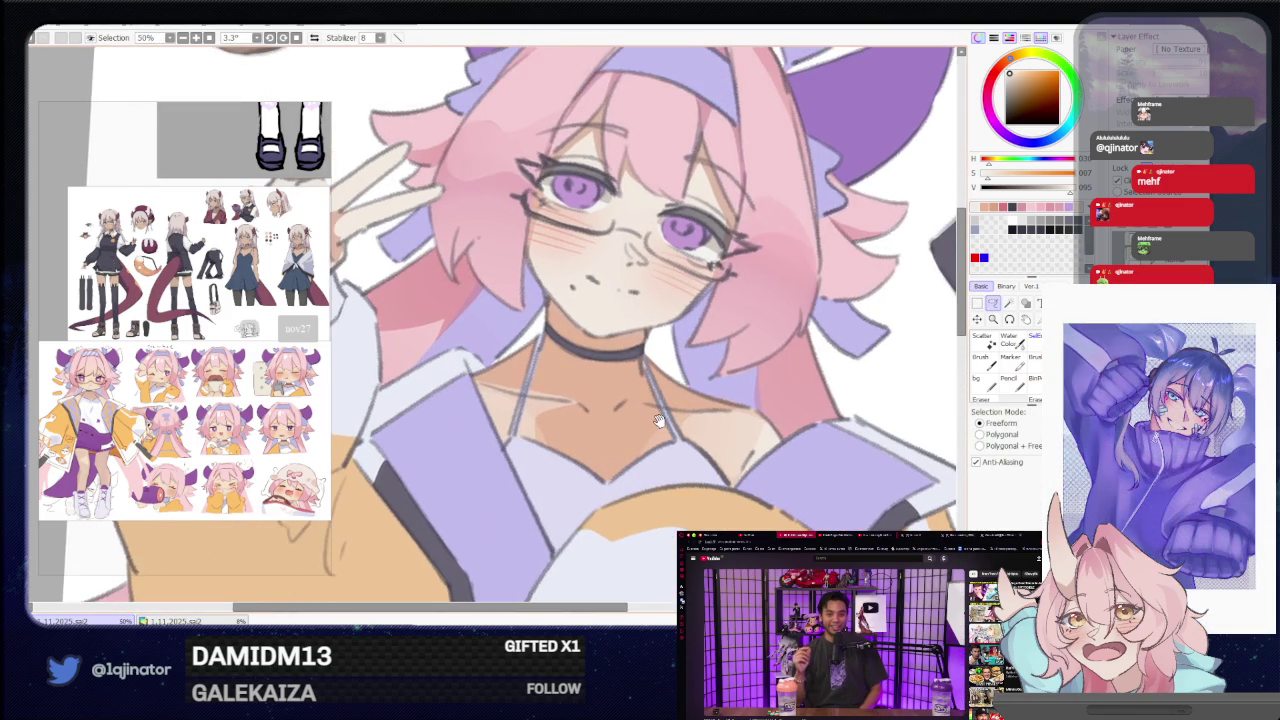
{"action": "key", "text": "b"}
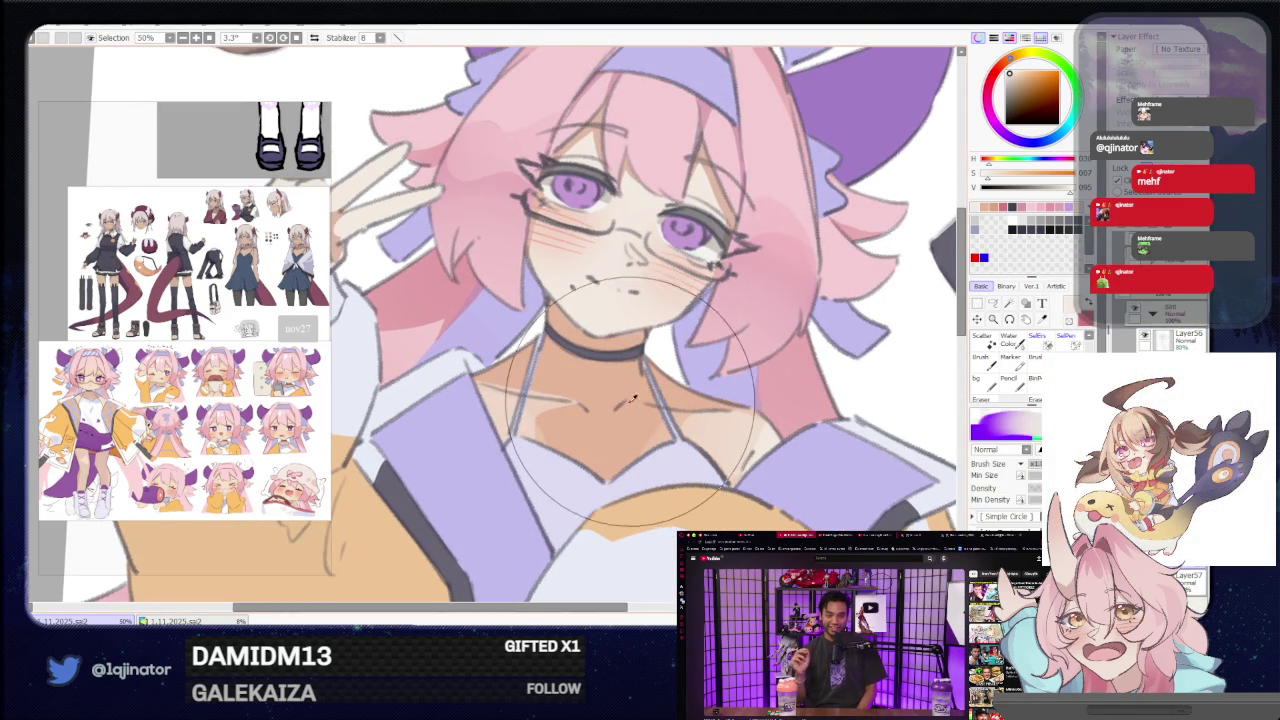
{"action": "left_click", "coordinate": [618, 428], "text": "alt"}
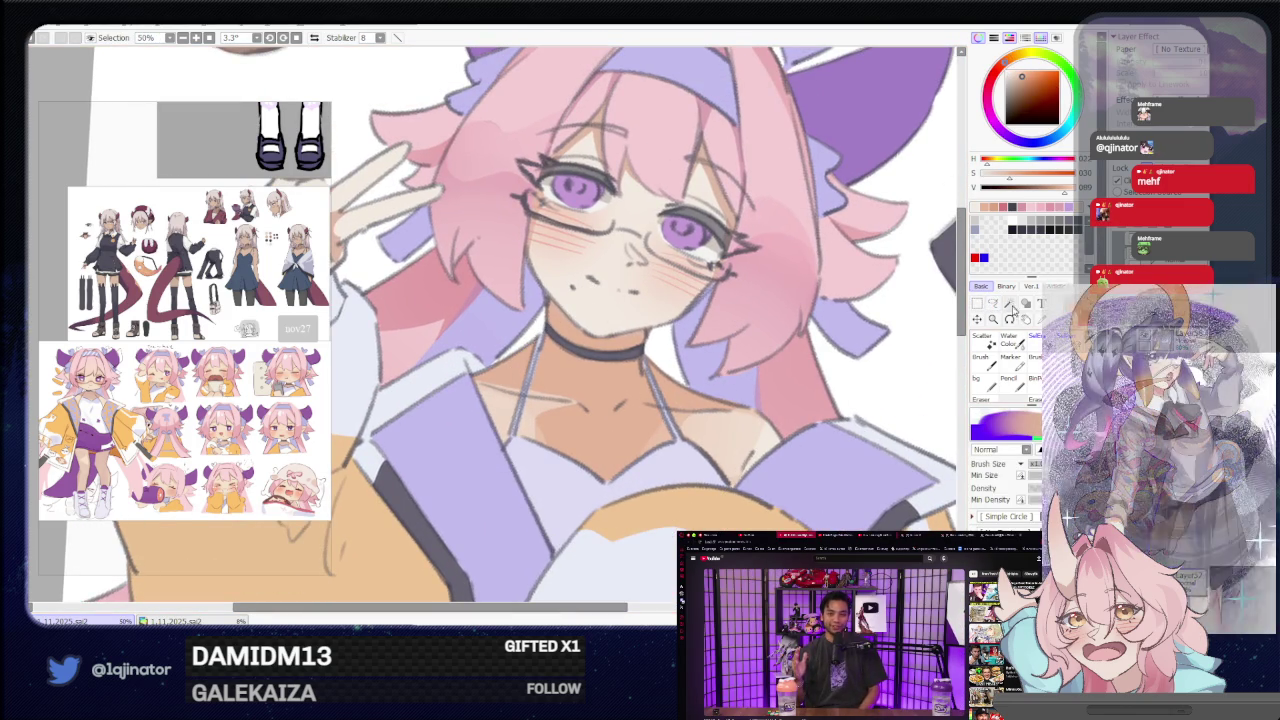
{"action": "left_click", "coordinate": [993, 303]}
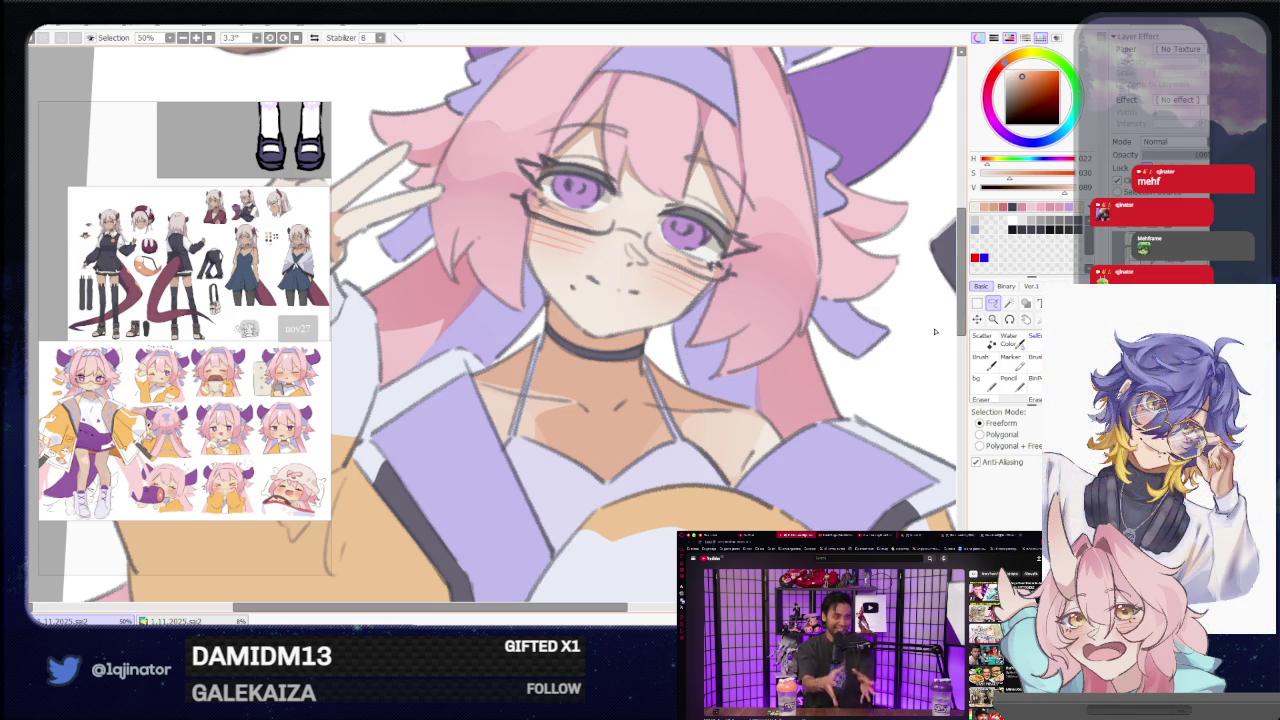
Tilt the canvas to paint the neck shadow, then rotate it back nearly upright.
{"action": "left_click_drag", "start_coordinate": [666, 340], "coordinate": [463, 358]}
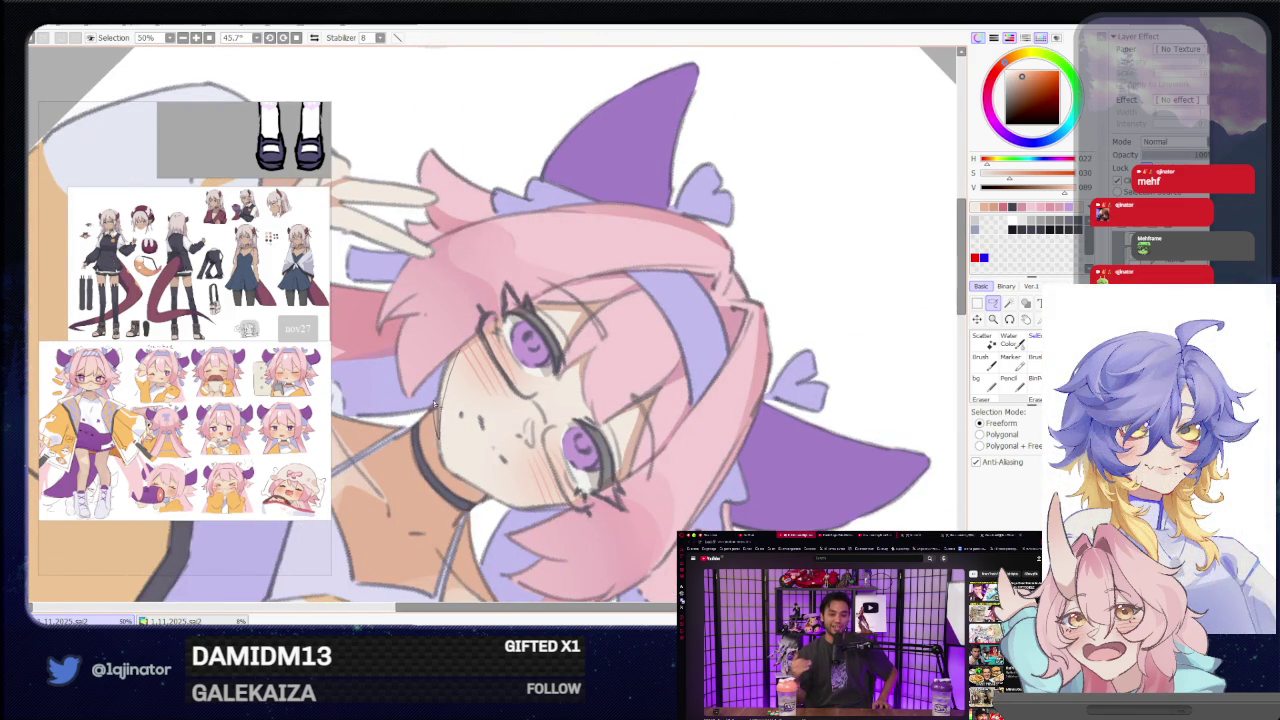
{"action": "left_click_drag", "start_coordinate": [438, 425], "coordinate": [620, 335]}
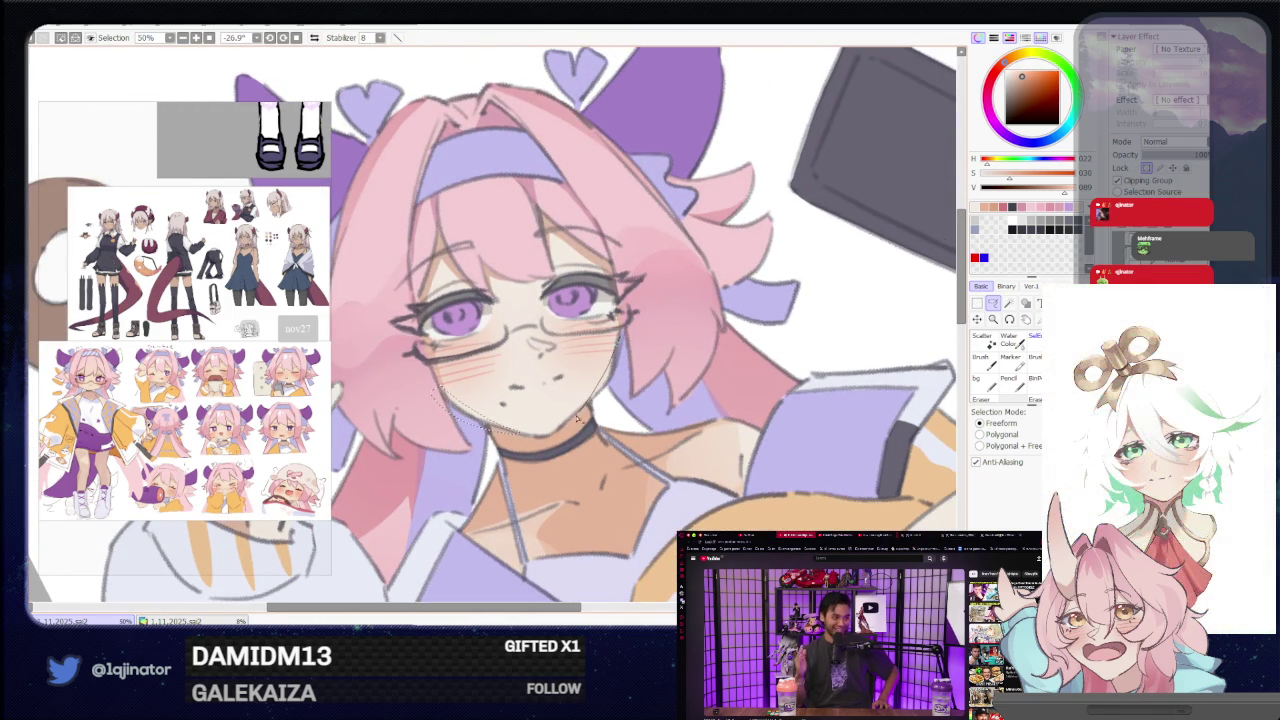
{"action": "key", "text": "b"}
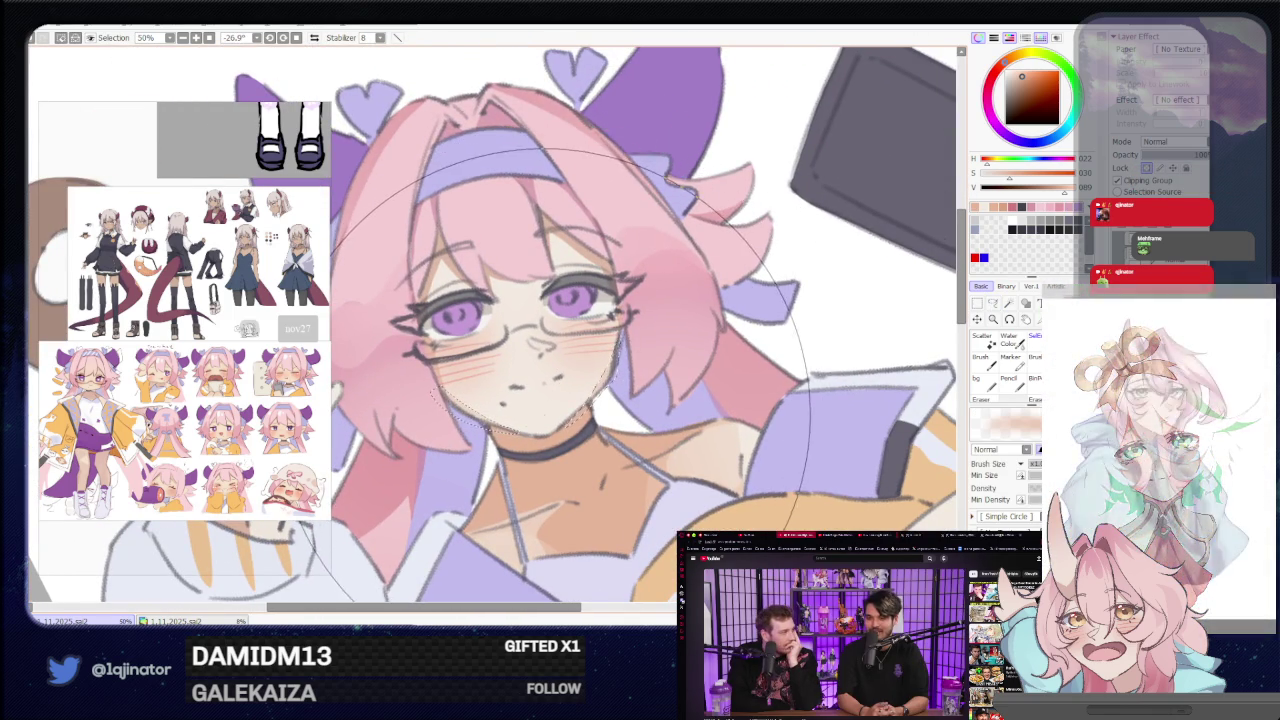
{"action": "scroll", "coordinate": [488, 322], "scroll_direction": "down", "scroll_amount": 3}
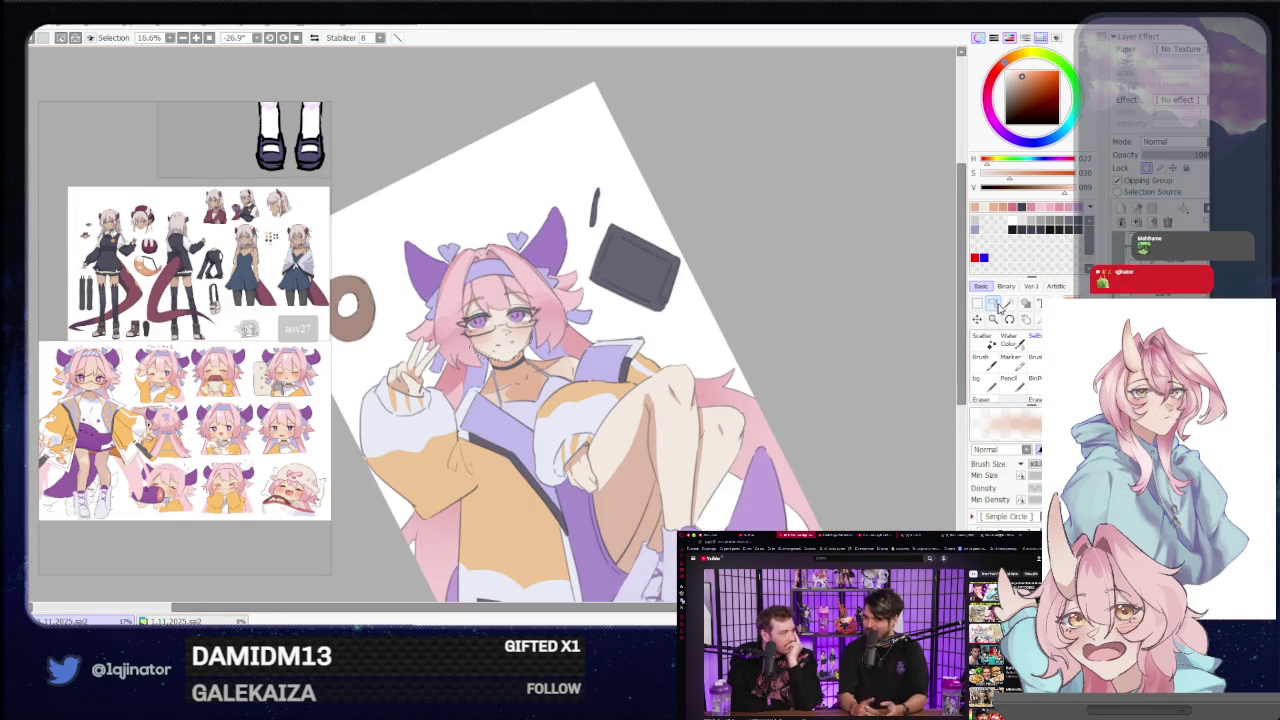
{"action": "left_click_drag", "start_coordinate": [875, 333], "coordinate": [678, 462]}
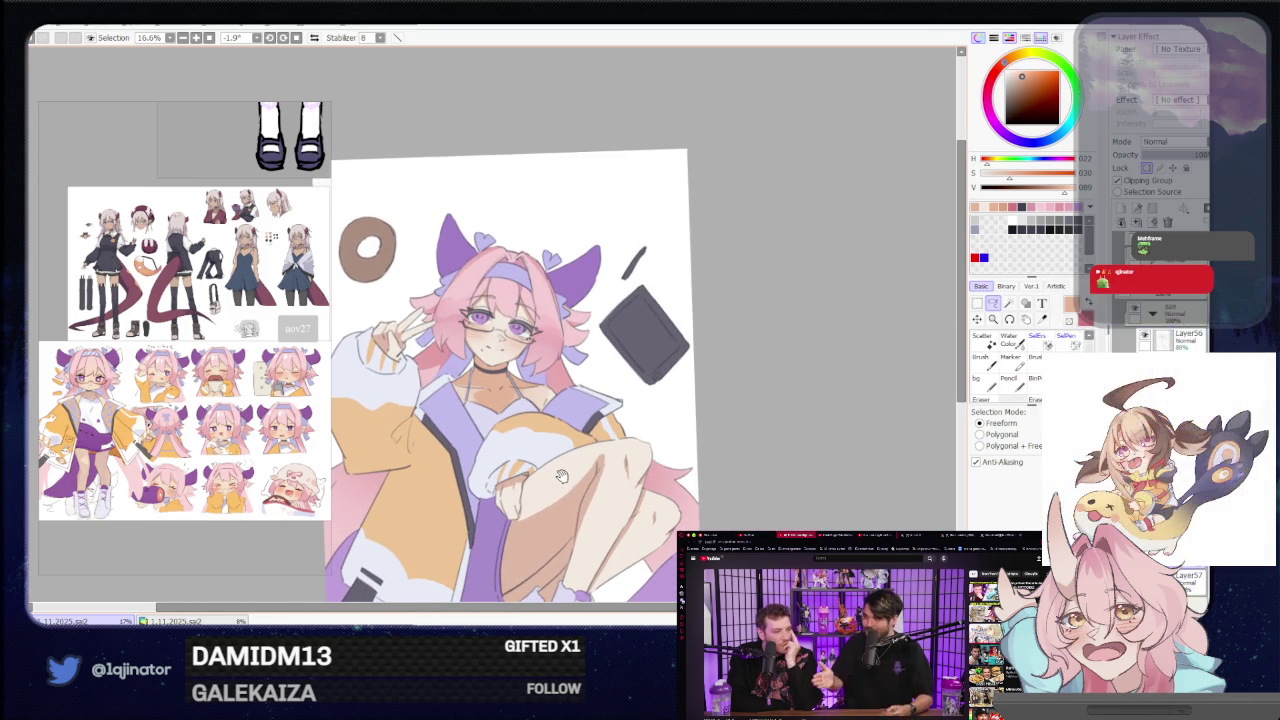
{"action": "scroll", "coordinate": [500, 455], "scroll_direction": "up", "scroll_amount": 3}
{"action": "key", "text": "b"}
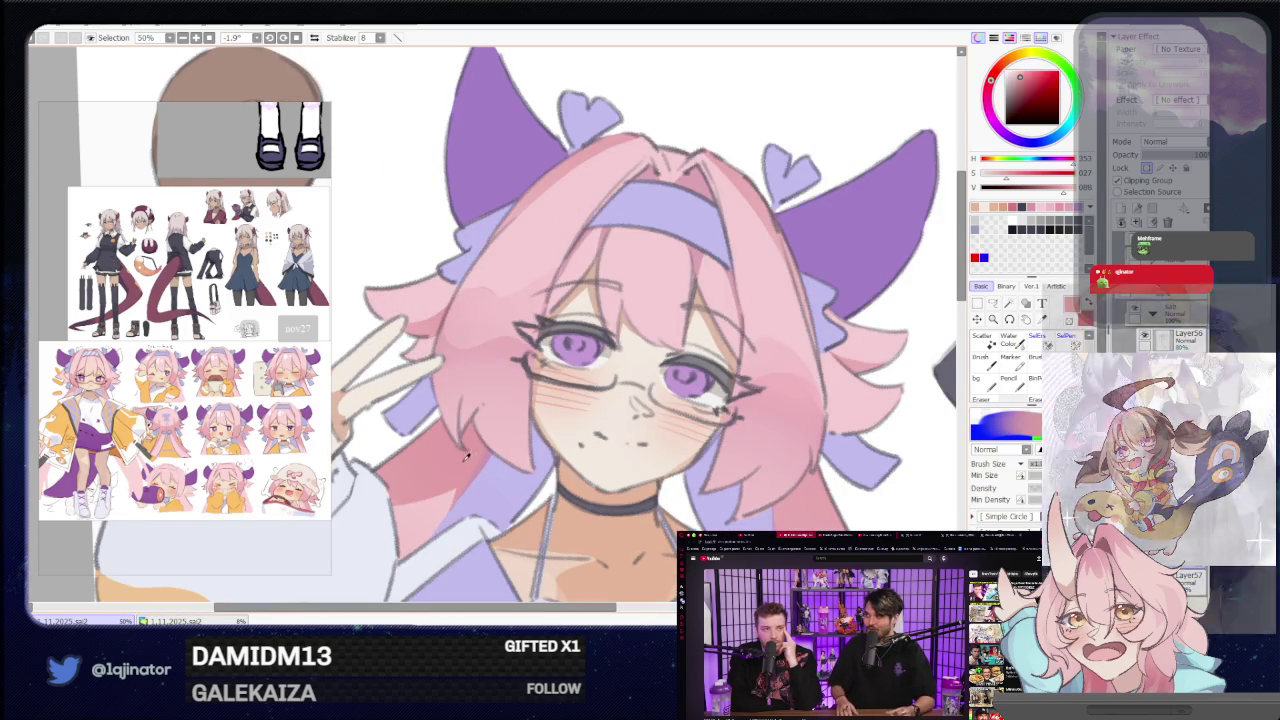
{"action": "left_click_drag", "start_coordinate": [432, 501], "coordinate": [489, 444]}
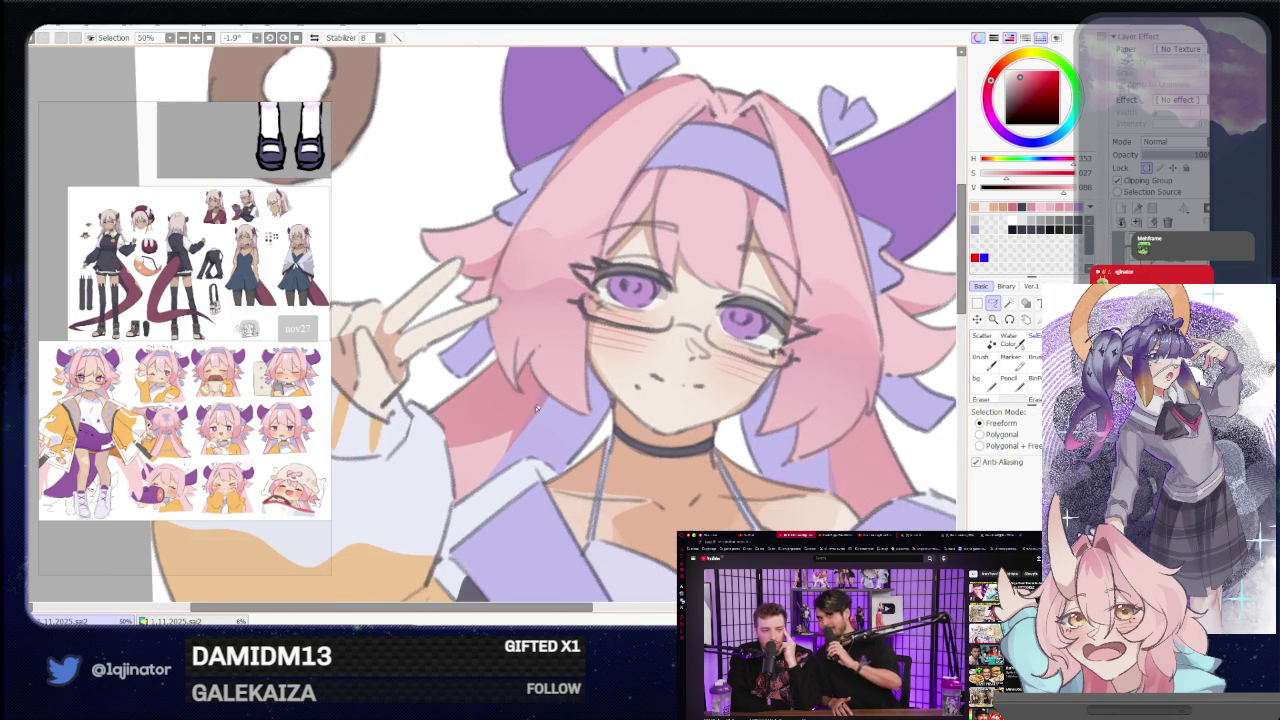
Sample a paler pink, lasso and paint the shoulder, then zoom out.
{"action": "left_click", "coordinate": [511, 433], "text": "alt"}
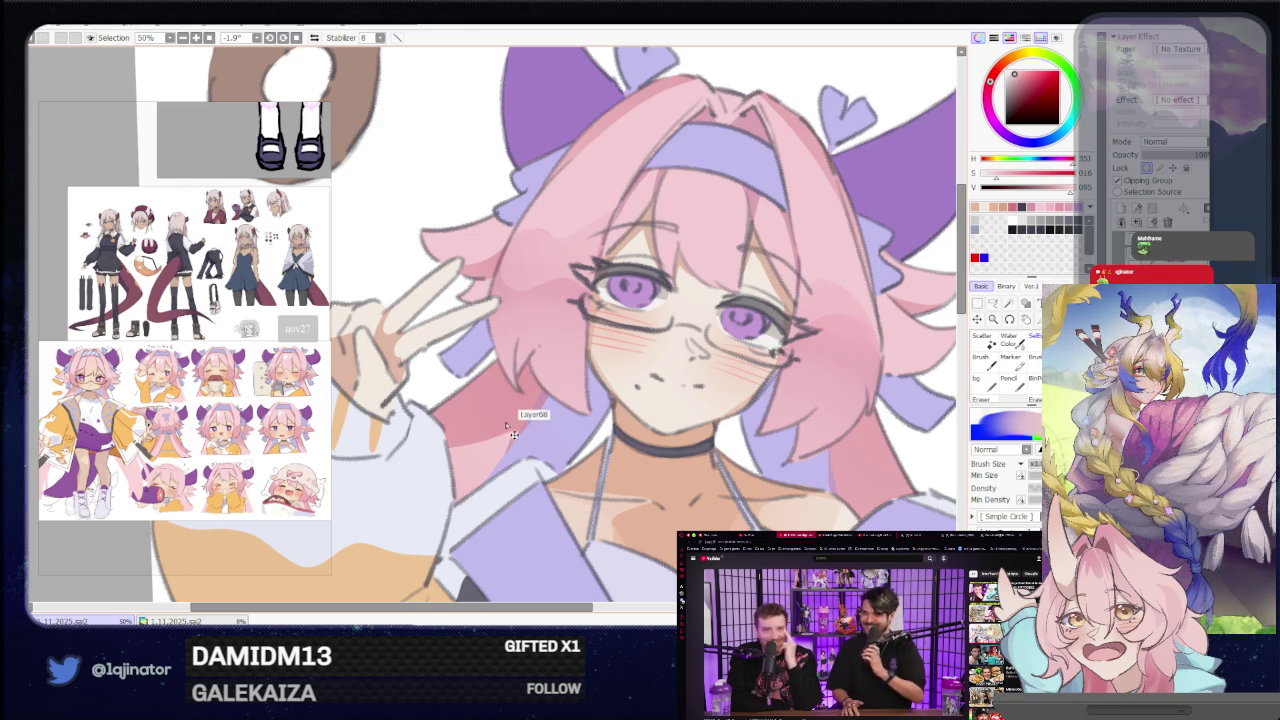
{"action": "key", "text": "l"}
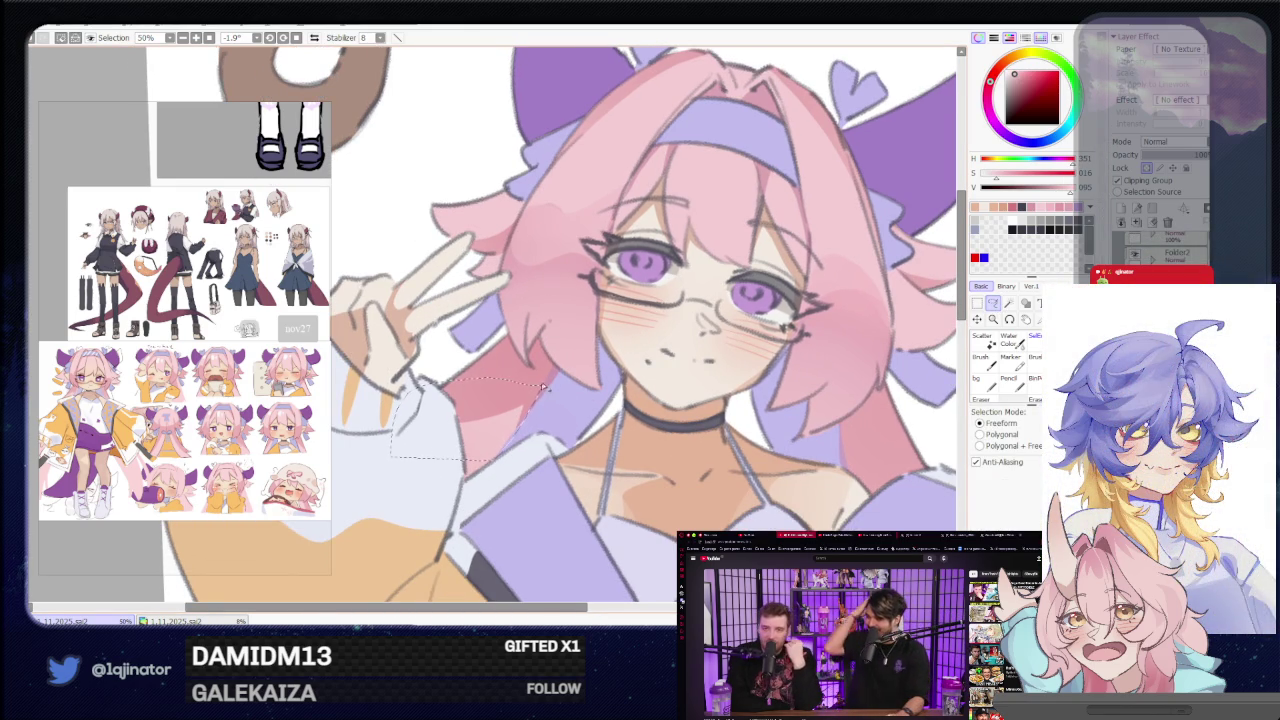
{"action": "key", "text": "b"}
{"action": "key", "text": "minus"}
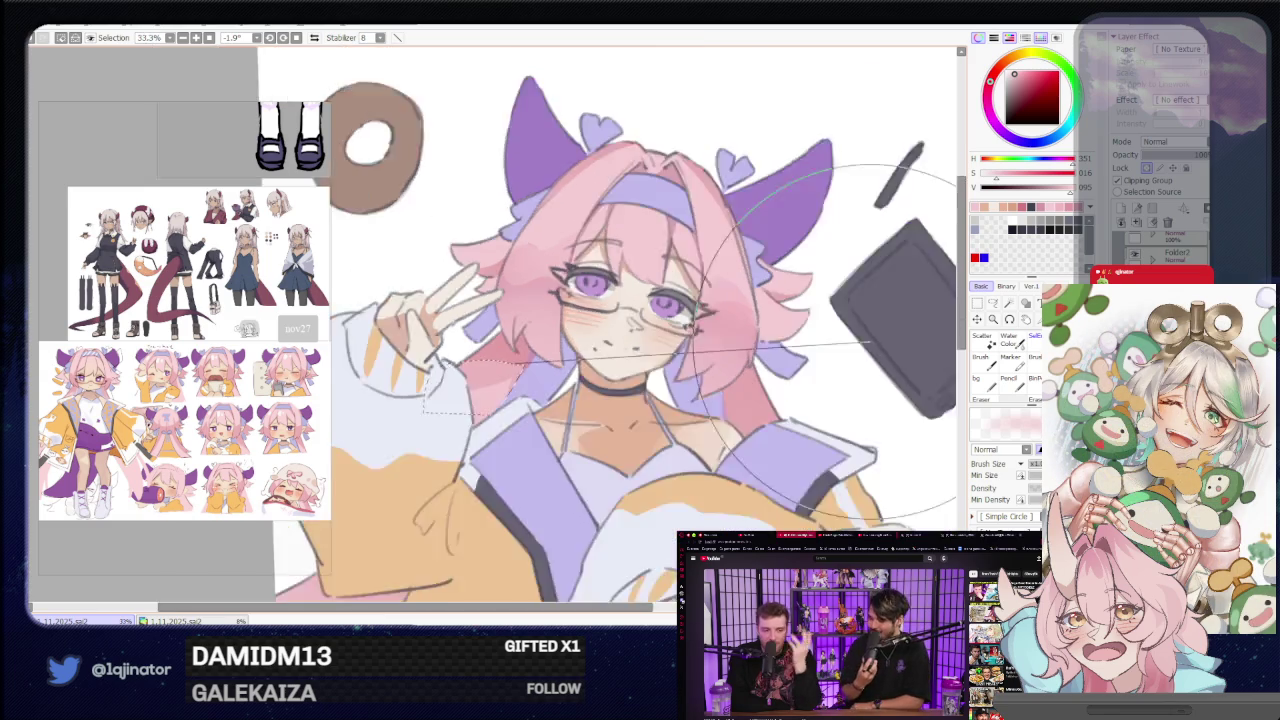
{"action": "key", "text": "minus"}
{"action": "key", "text": "minus"}
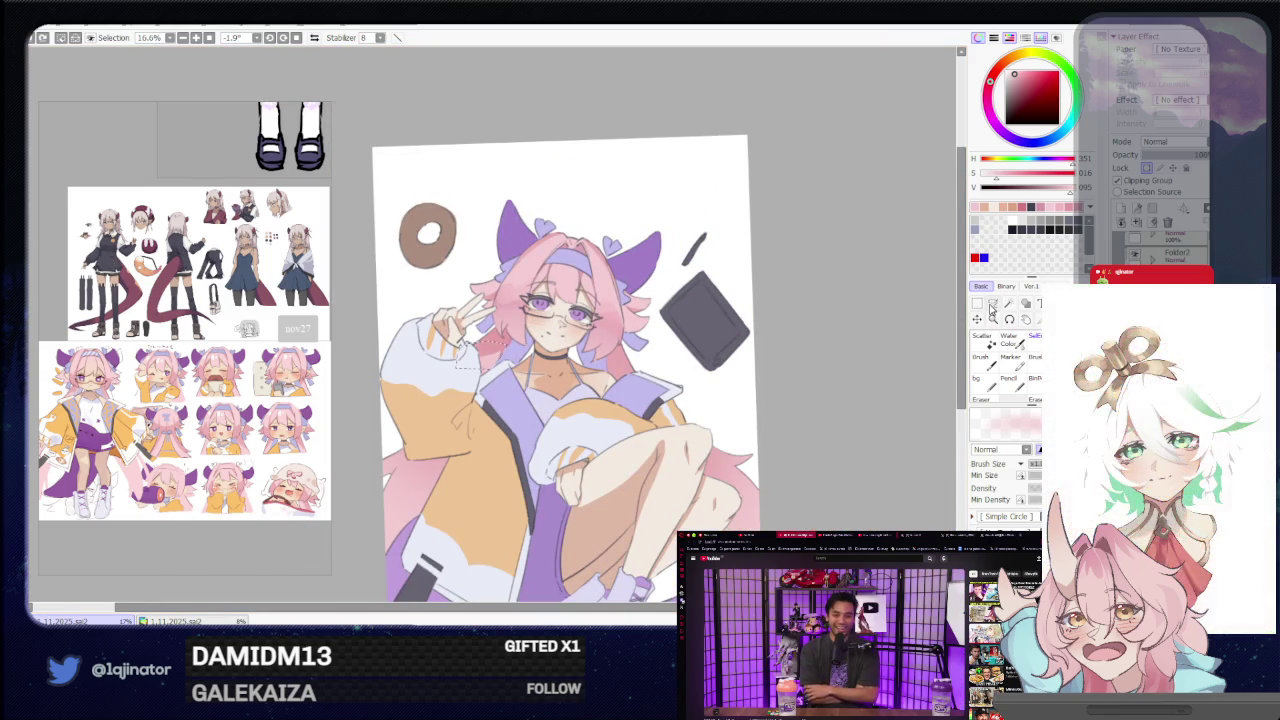
Lasso the pink hair strand beside the neck and shade it, with the canvas tilted.
{"action": "left_click", "coordinate": [992, 304]}
{"action": "key", "text": "b"}
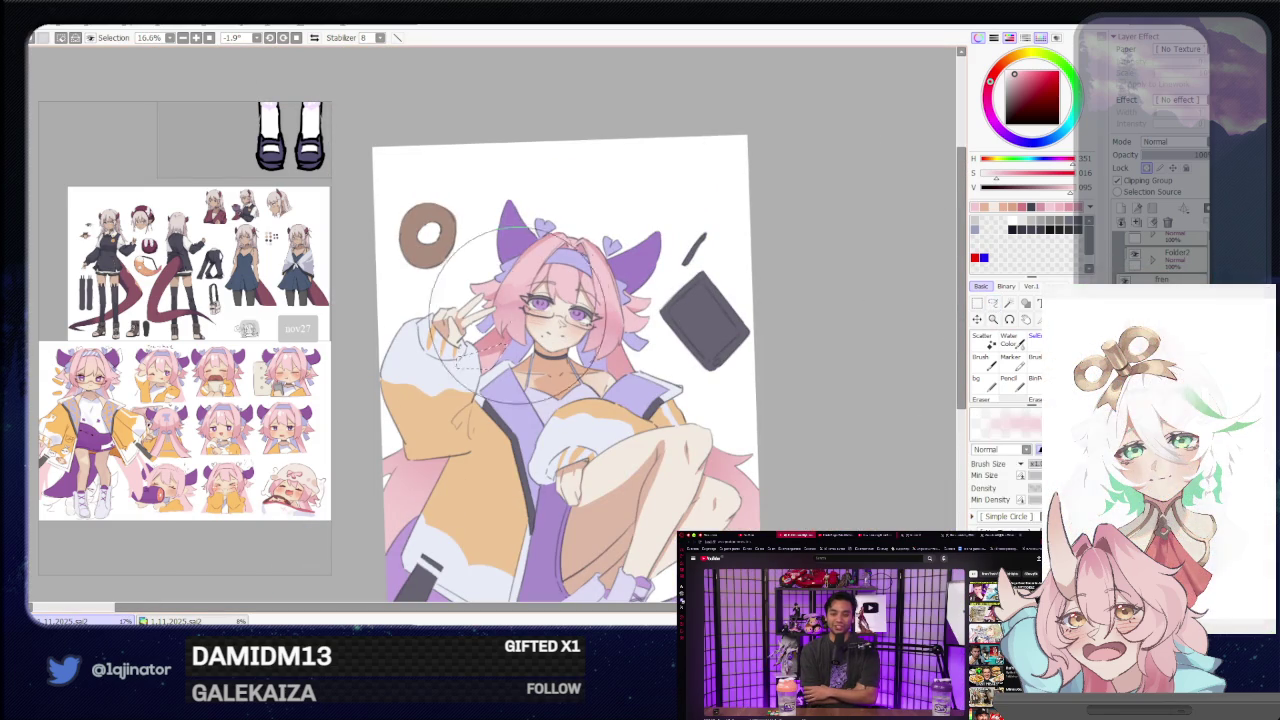
{"action": "left_click", "coordinate": [995, 308]}
{"action": "key", "text": "plus"}
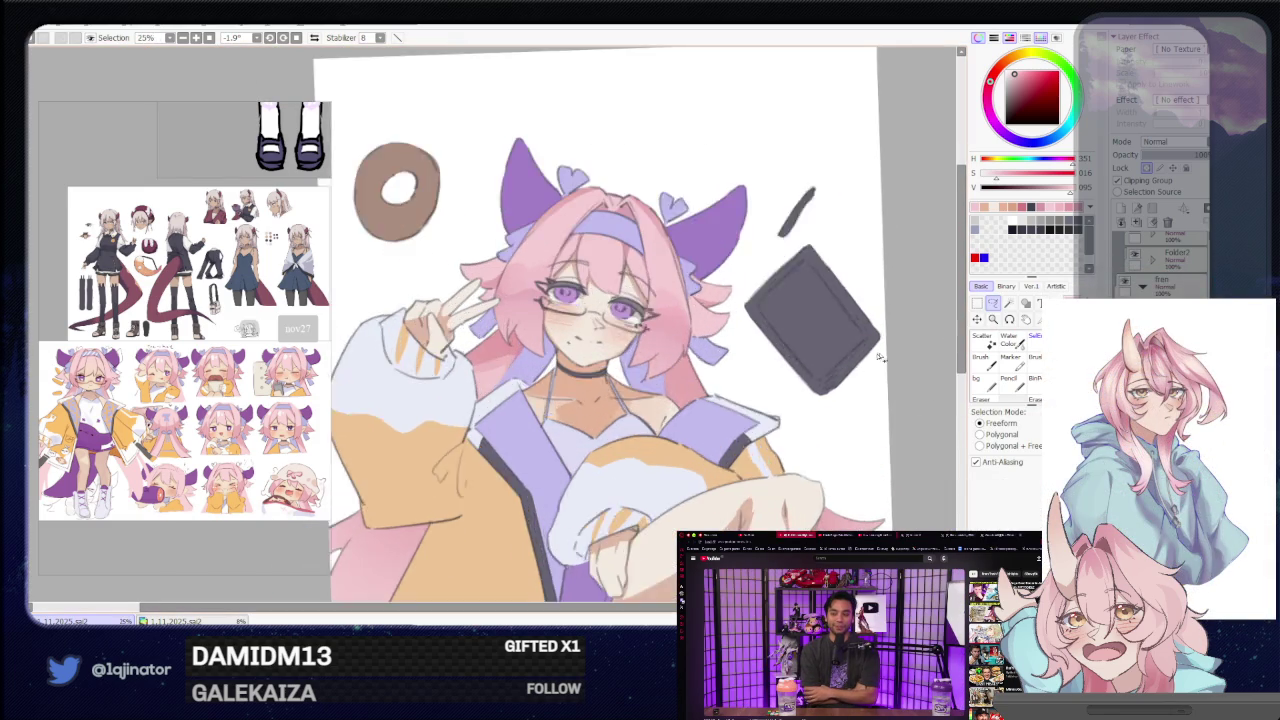
{"action": "key", "text": "plus"}
{"action": "left_click_drag", "start_coordinate": [995, 308], "coordinate": [548, 488]}
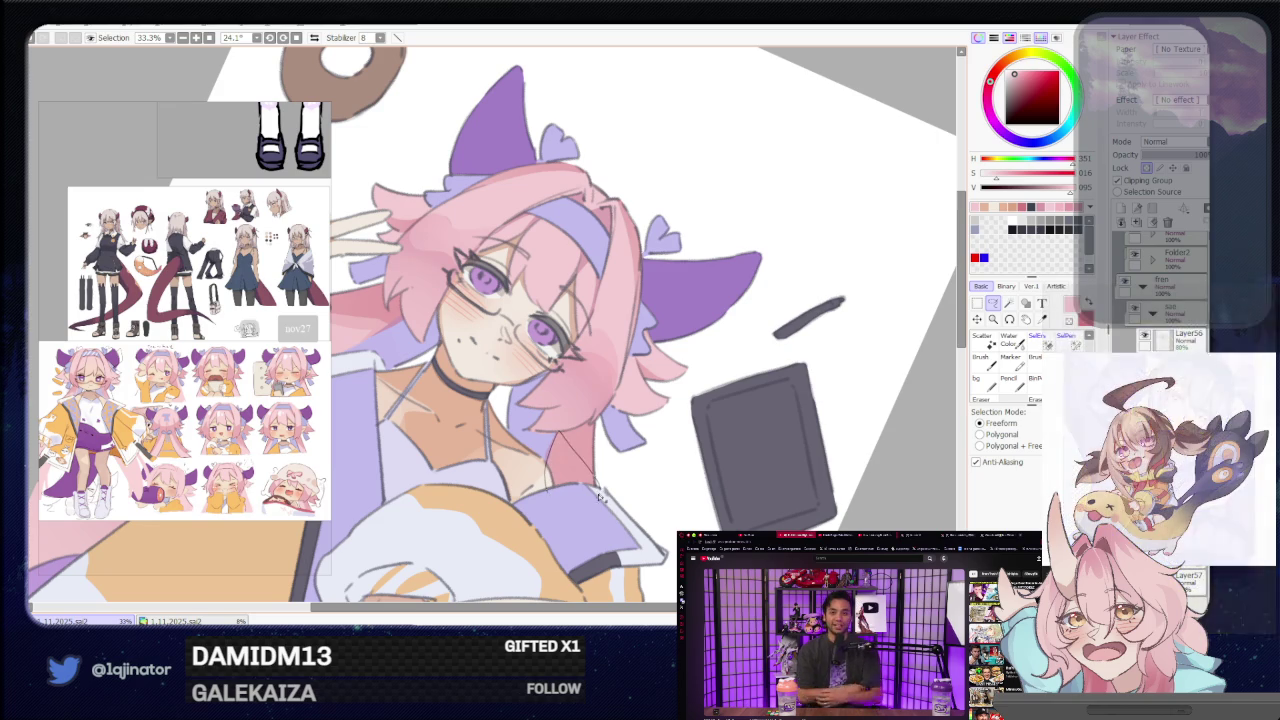
{"action": "key", "text": "e"}
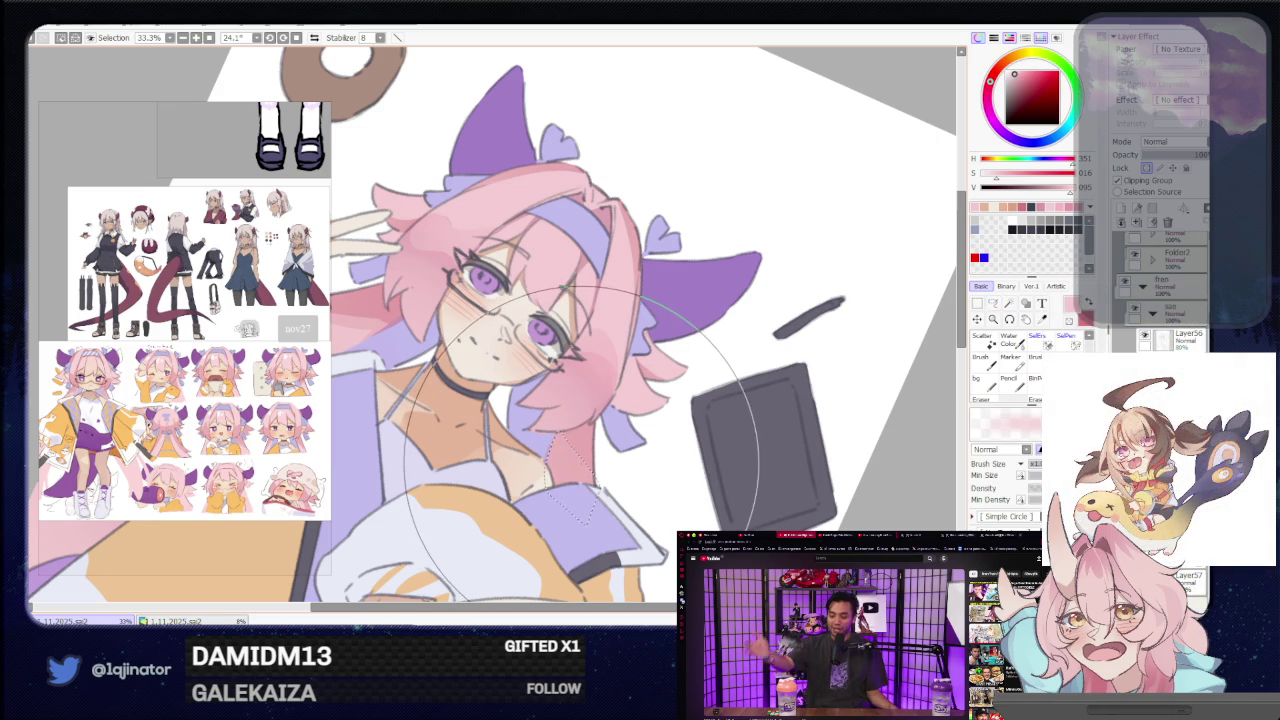
Rotate the canvas back upright, pan over the figure and zoom in again.
{"action": "key", "text": "minus"}
{"action": "key", "text": "minus"}
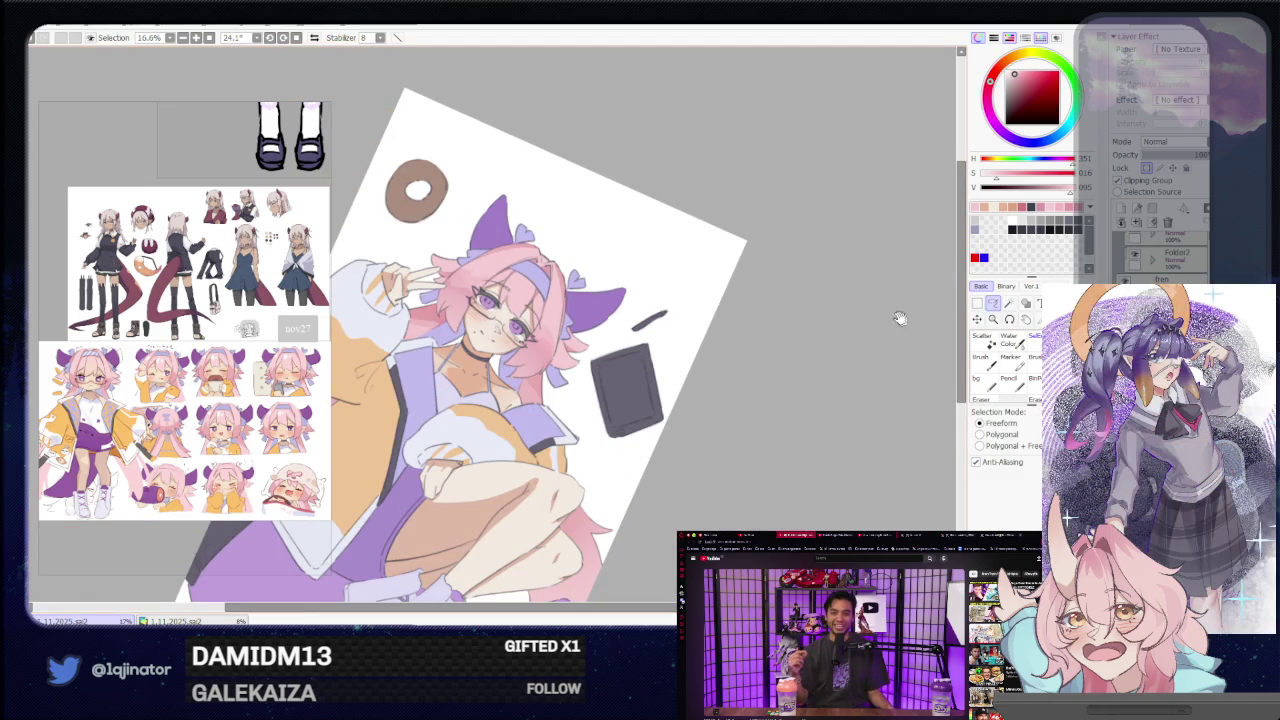
{"action": "mouse_move", "coordinate": [707, 440]}
{"action": "left_mouse_down"}
{"action": "mouse_move", "coordinate": [771, 357]}
{"action": "mouse_move", "coordinate": [731, 394]}
{"action": "mouse_move", "coordinate": [748, 371]}
{"action": "mouse_move", "coordinate": [764, 381]}
{"action": "mouse_move", "coordinate": [756, 393]}
{"action": "left_mouse_up"}
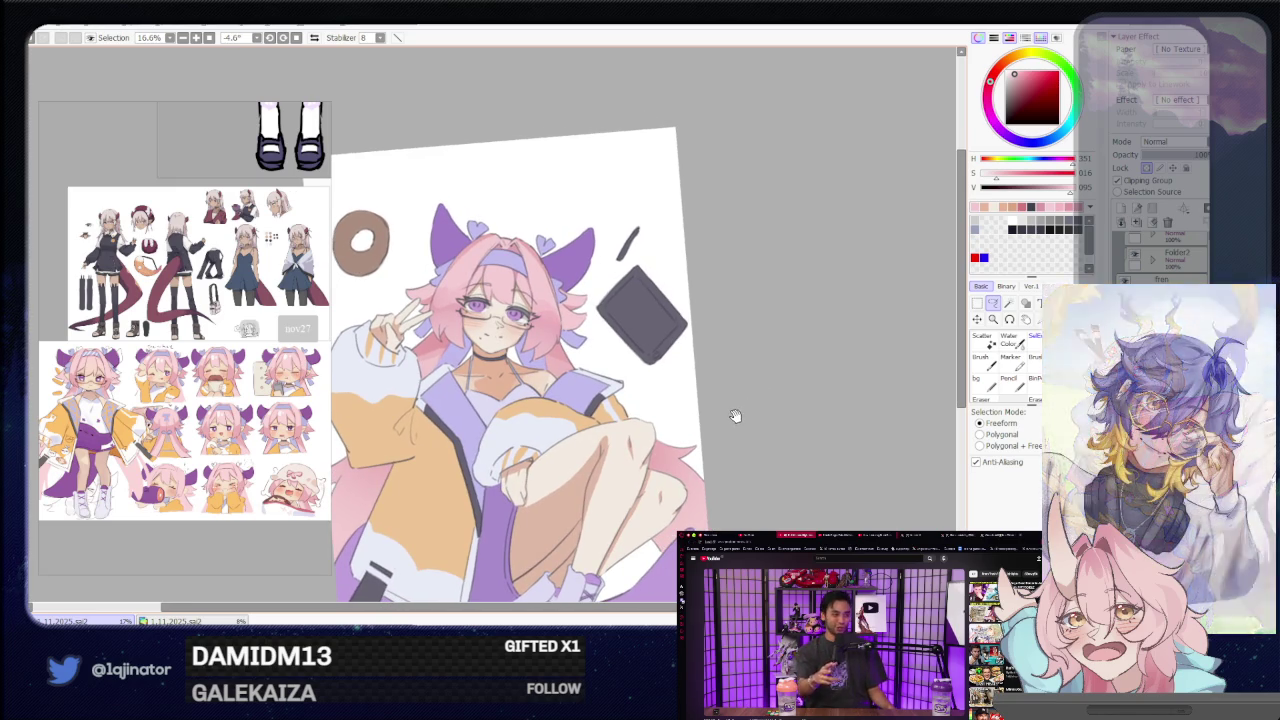
{"action": "mouse_move", "coordinate": [712, 474]}
{"action": "left_mouse_down"}
{"action": "mouse_move", "coordinate": [707, 388]}
{"action": "mouse_move", "coordinate": [721, 378]}
{"action": "mouse_move", "coordinate": [694, 444]}
{"action": "mouse_move", "coordinate": [696, 424]}
{"action": "left_mouse_up"}
{"action": "scroll", "coordinate": [592, 402], "scroll_direction": "up", "scroll_amount": 2}
{"action": "scroll", "coordinate": [592, 402], "scroll_direction": "up", "scroll_amount": 2}
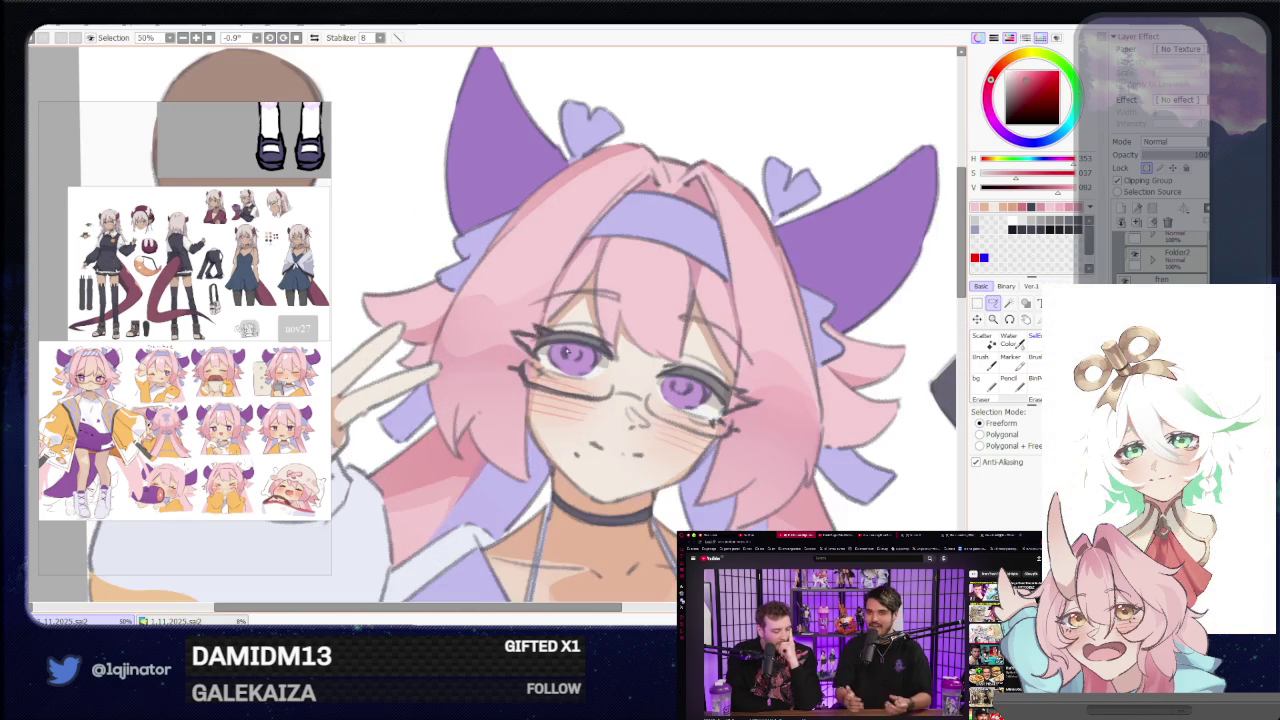
{"action": "left_click_drag", "start_coordinate": [498, 428], "coordinate": [500, 470]}
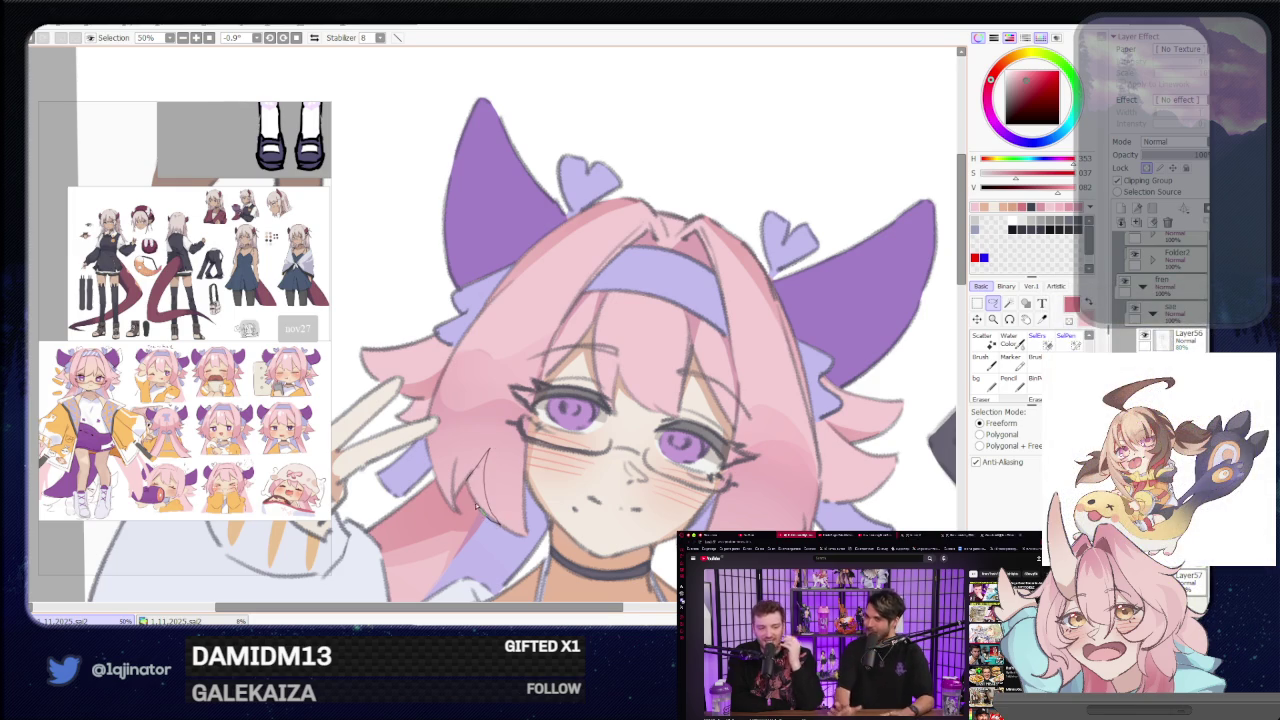
{"action": "left_click_drag", "start_coordinate": [748, 534], "coordinate": [608, 399]}
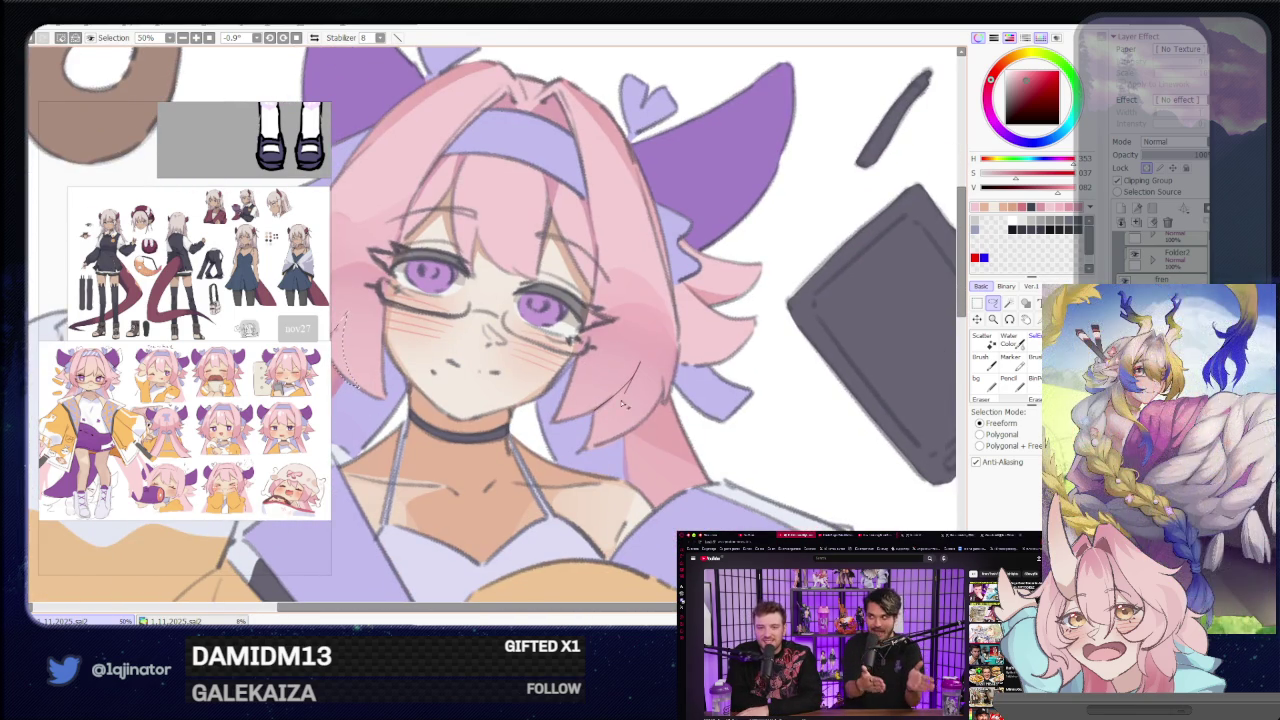
{"action": "left_click_drag", "start_coordinate": [588, 447], "coordinate": [640, 366]}
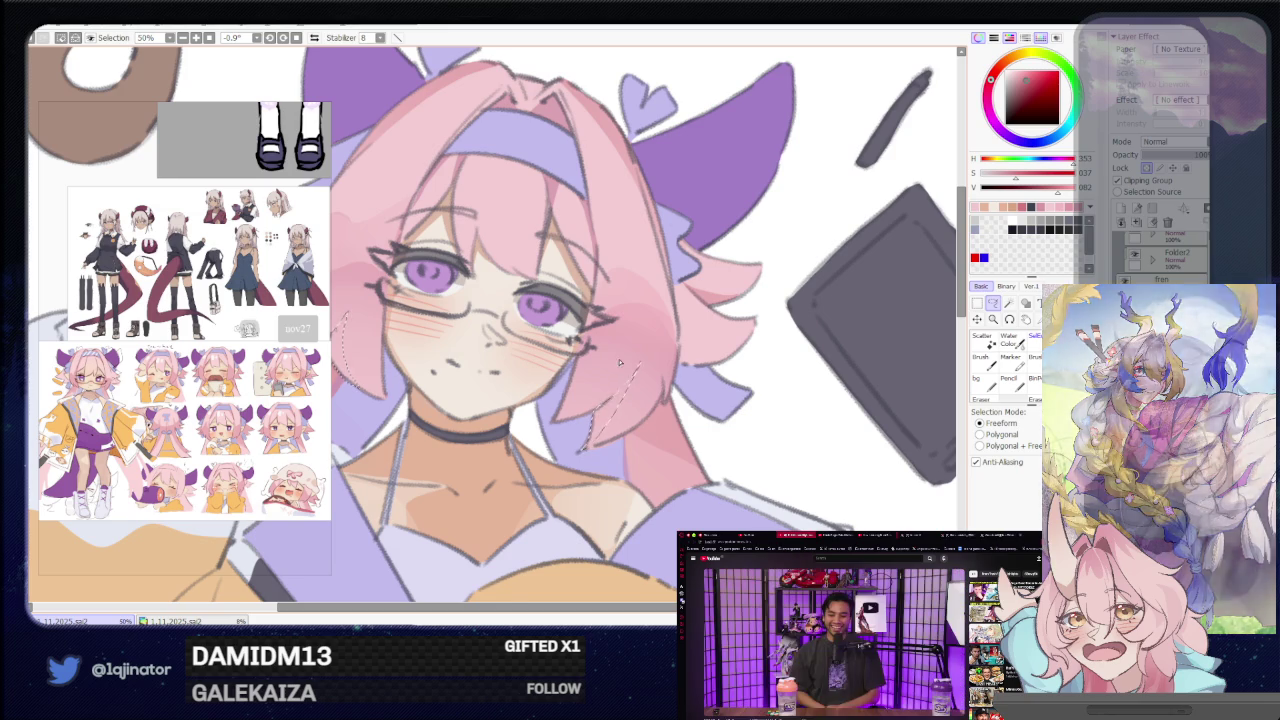
{"action": "key", "text": "b"}
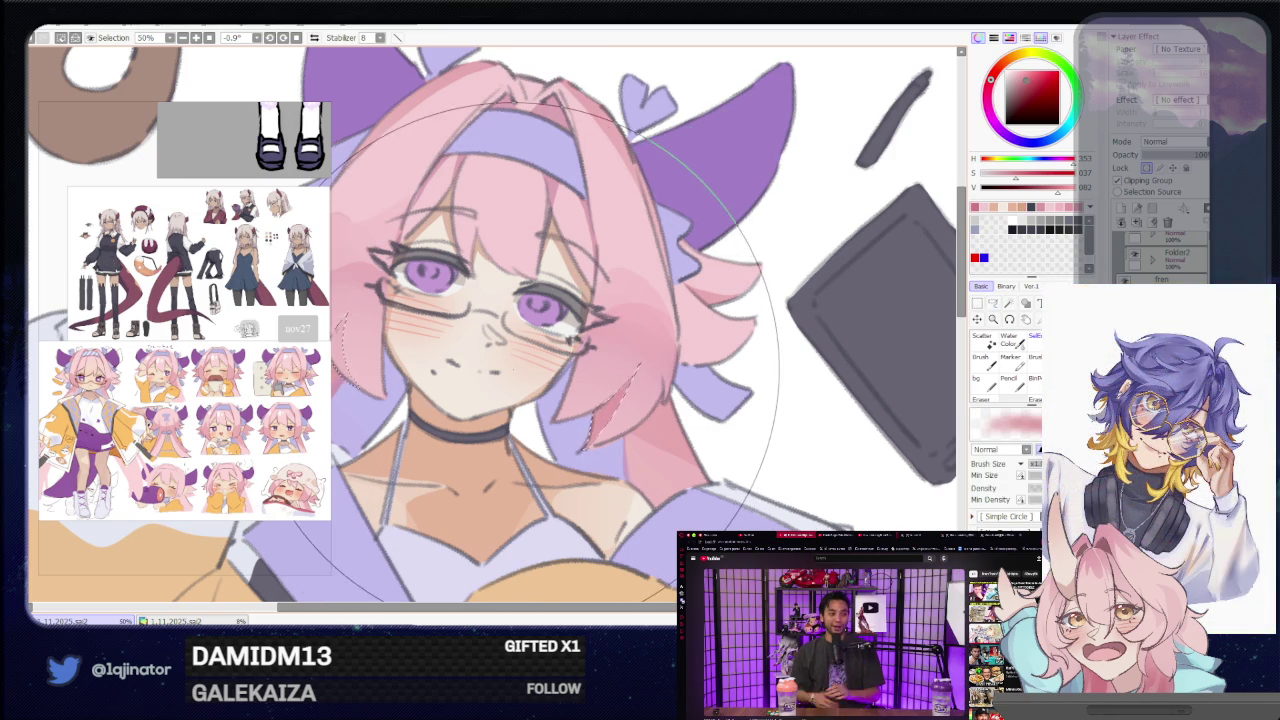
{"action": "scroll", "coordinate": [857, 300], "scroll_direction": "down", "scroll_amount": 4}
{"action": "key", "text": "l"}
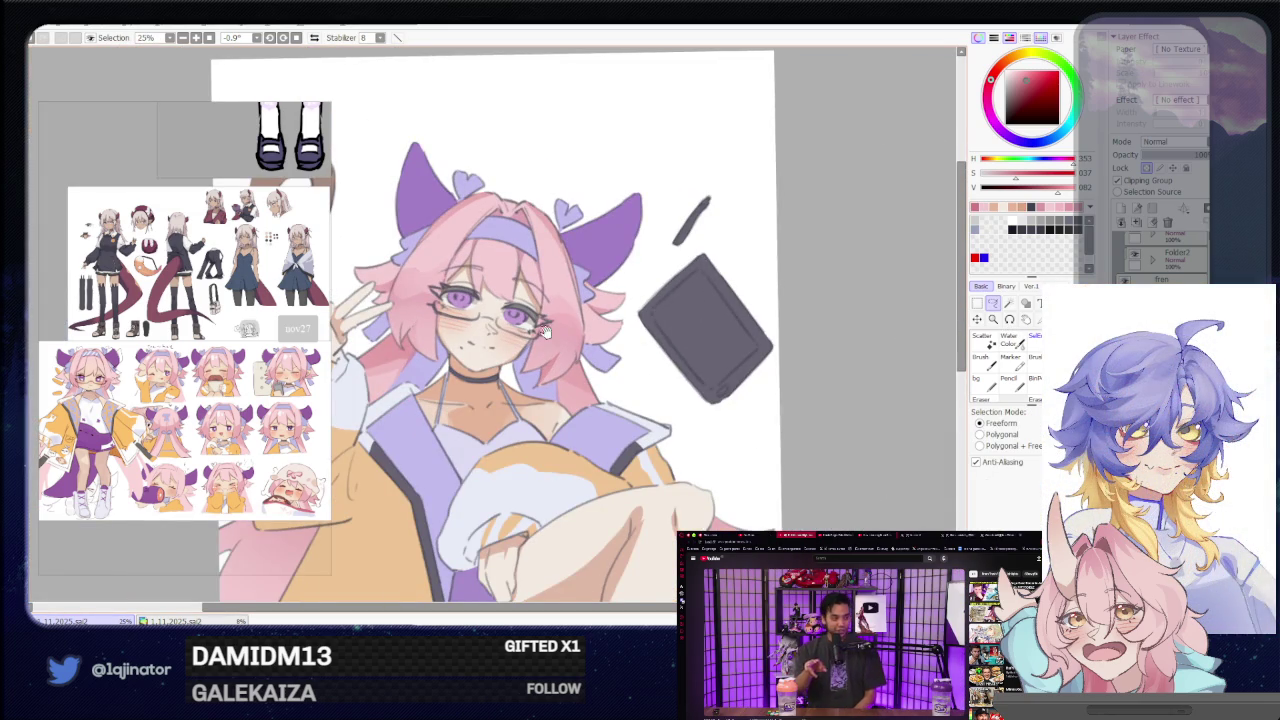
{"action": "left_click_drag", "start_coordinate": [550, 326], "coordinate": [540, 420]}
{"action": "scroll", "coordinate": [447, 432], "scroll_direction": "up", "scroll_amount": 4}
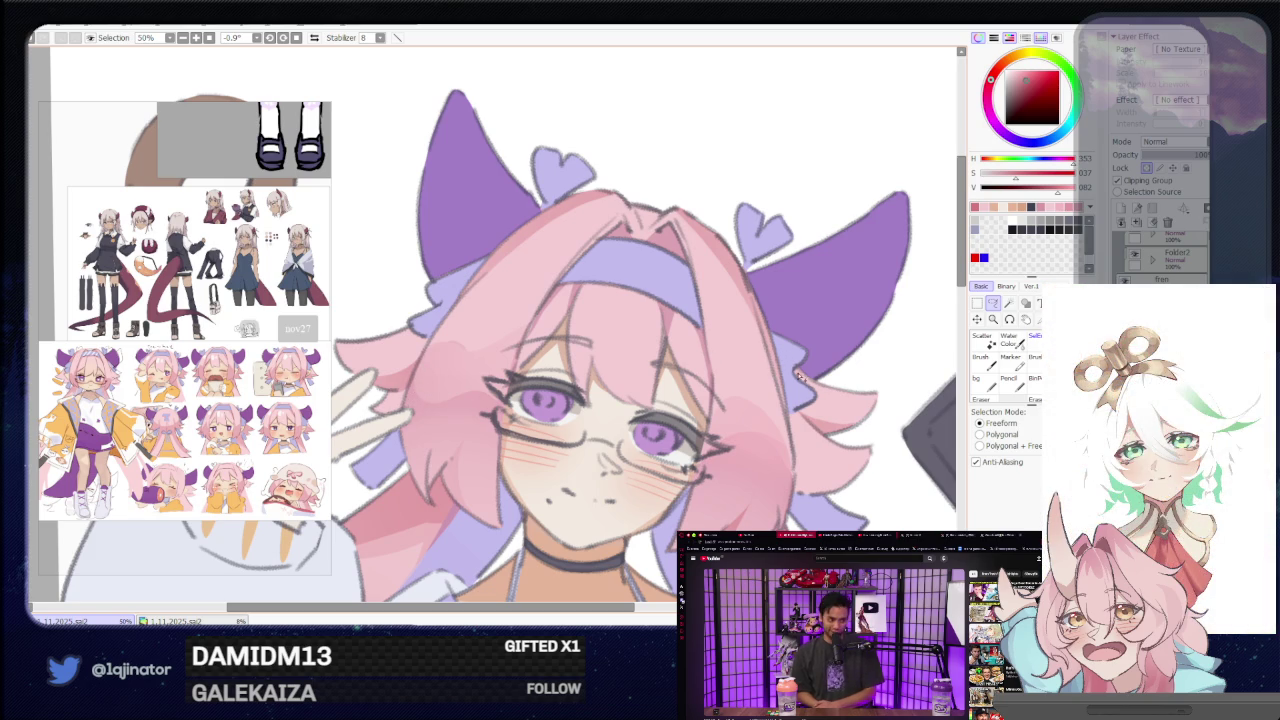
{"action": "left_click_drag", "start_coordinate": [794, 373], "coordinate": [639, 334]}
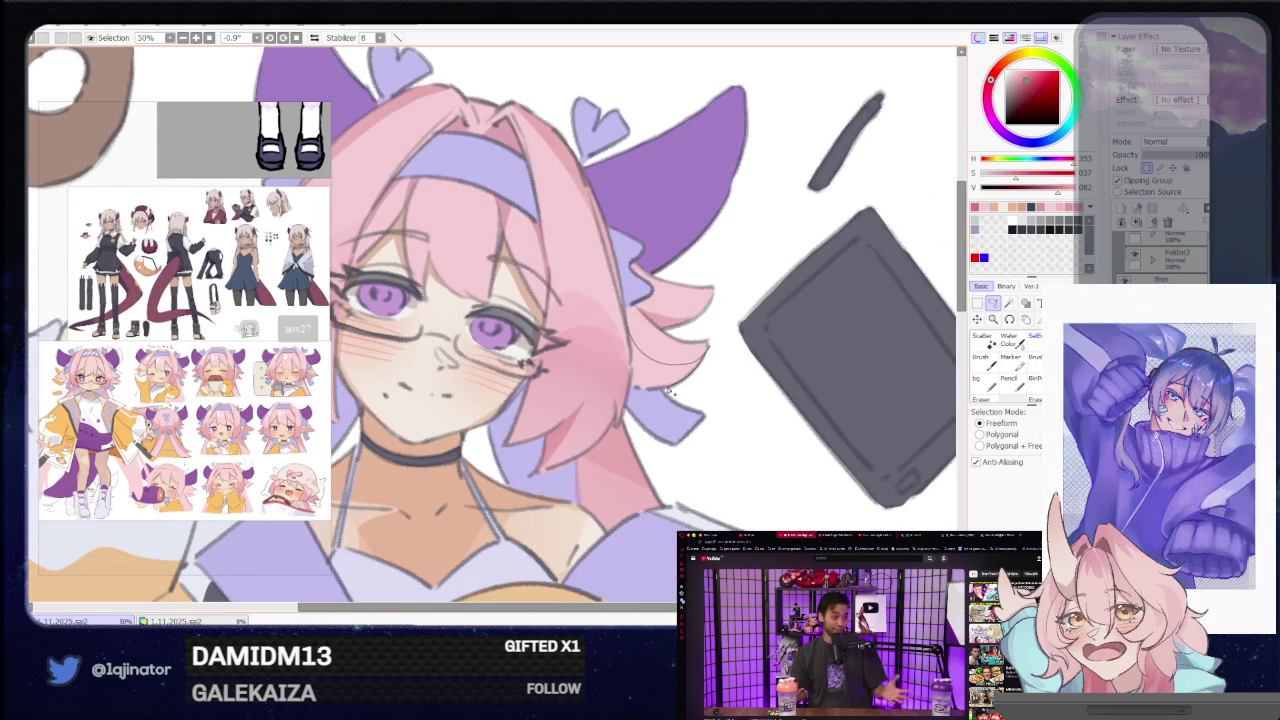
{"action": "key", "text": "s"}
{"action": "left_click", "coordinate": [1001, 306]}
{"action": "scroll", "coordinate": [852, 421], "scroll_direction": "down", "scroll_amount": 2}
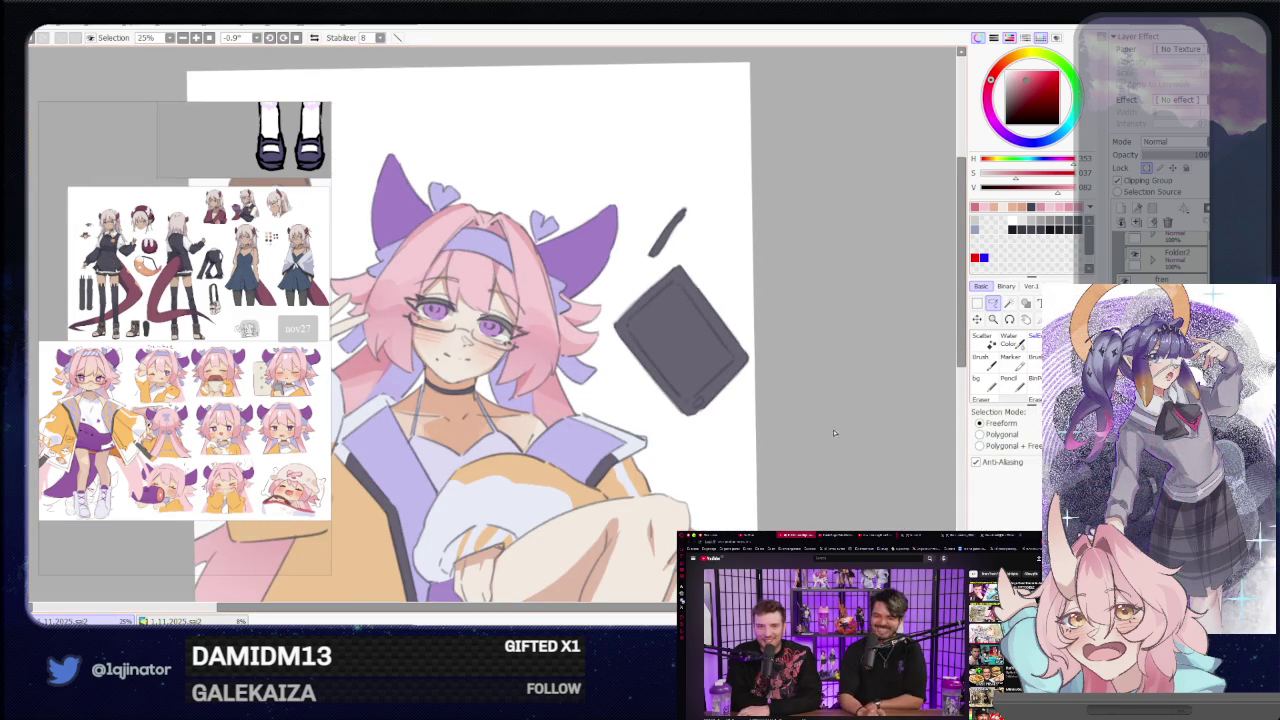
{"action": "scroll", "coordinate": [622, 409], "scroll_direction": "up", "scroll_amount": 2}
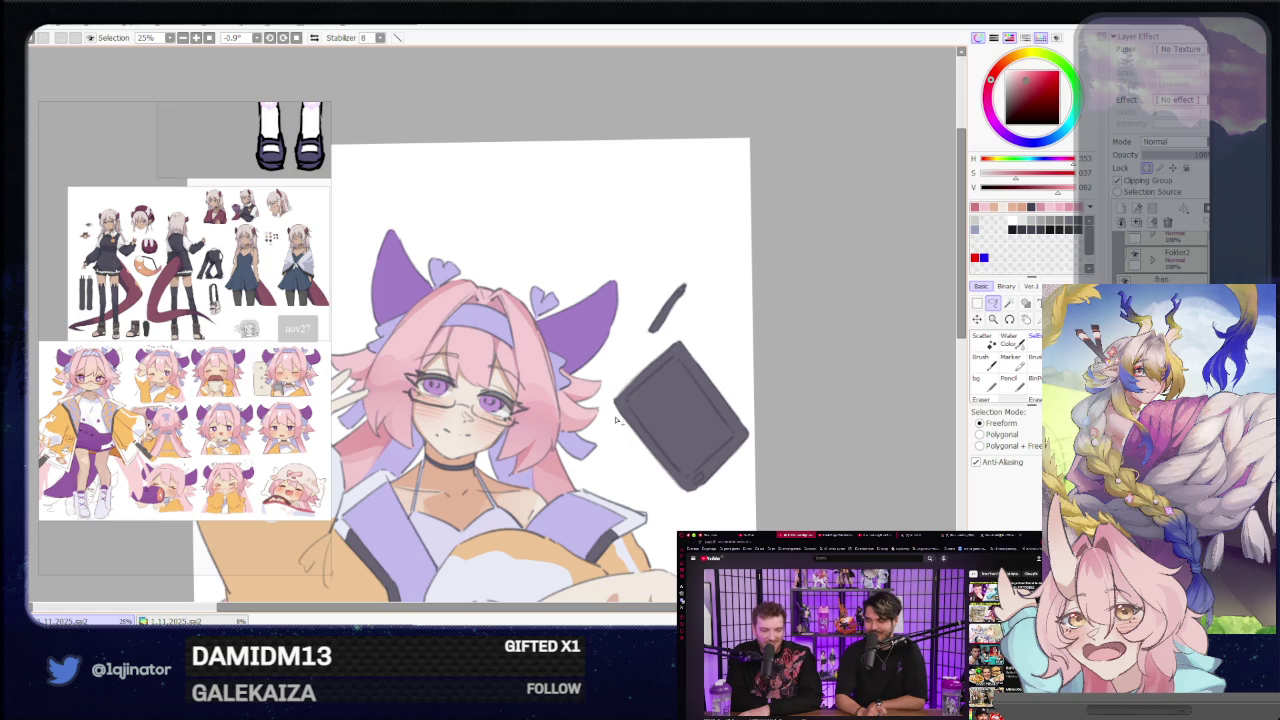
{"action": "left_click_drag", "start_coordinate": [616, 420], "coordinate": [591, 421]}
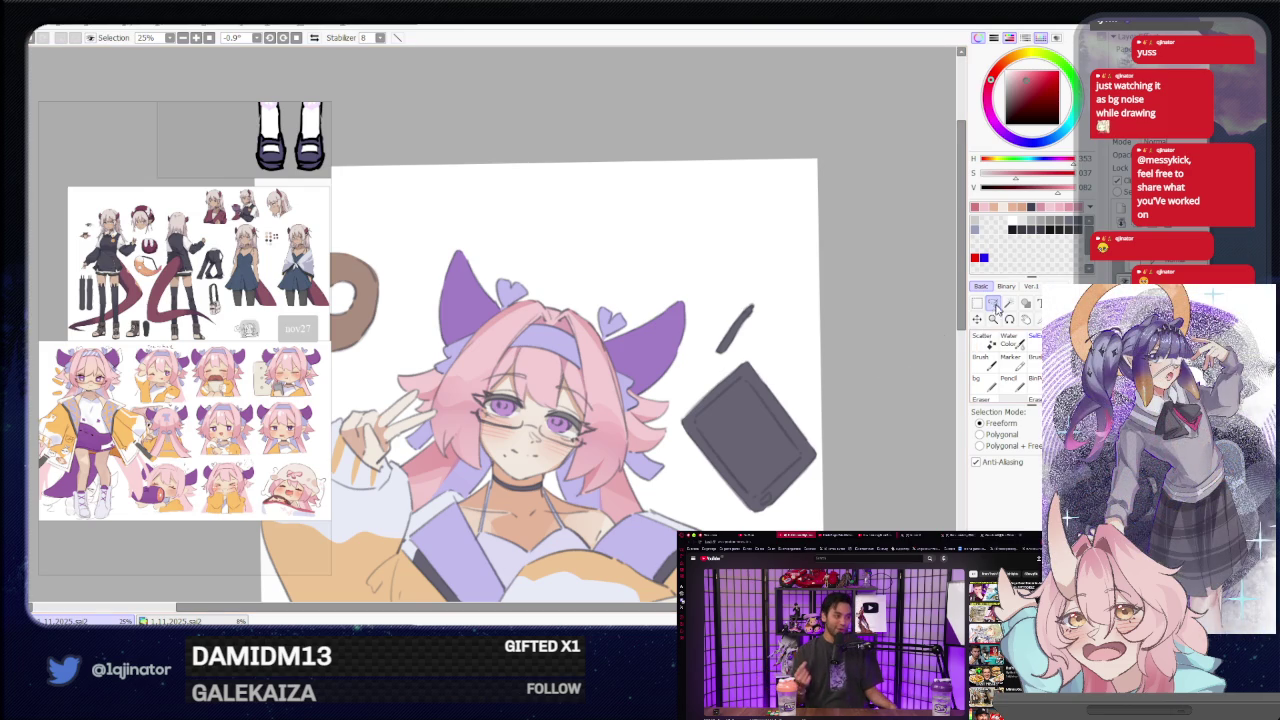
Pick a dark purple, select the freeform Lasso and zoom onto the girl's face.
{"action": "left_click_drag", "start_coordinate": [590, 558], "coordinate": [622, 393]}
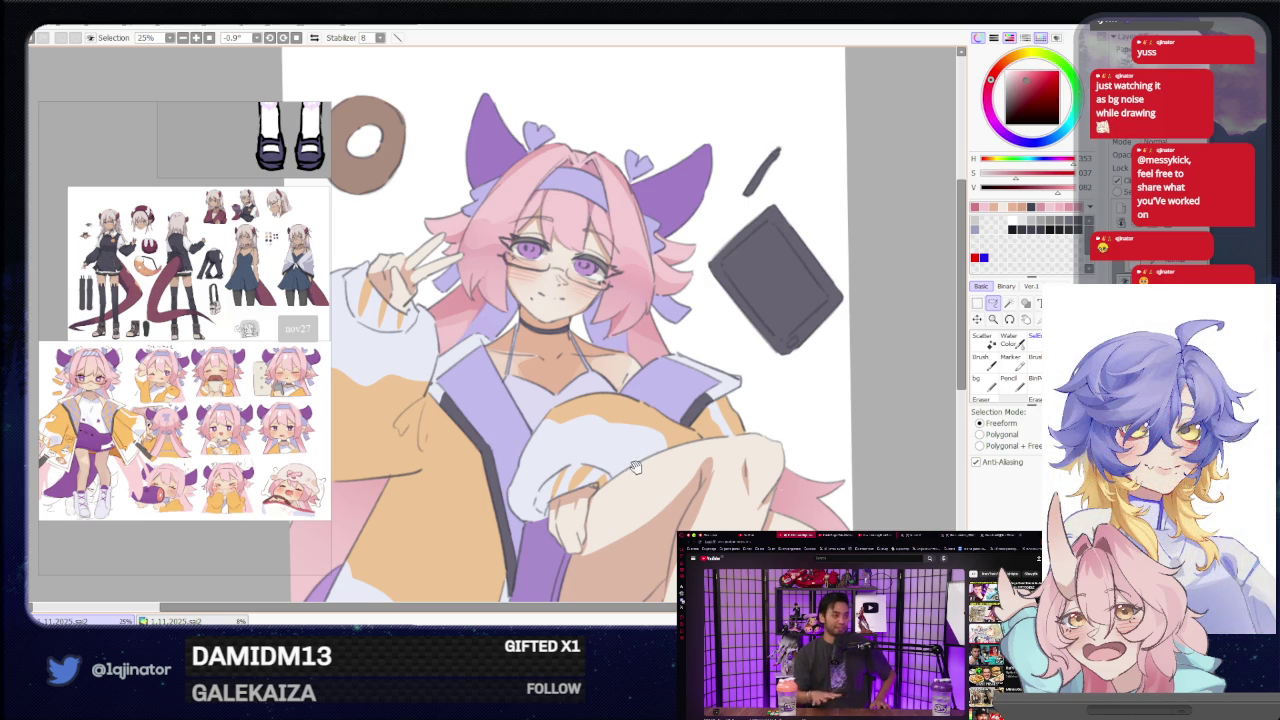
{"action": "left_click_drag", "start_coordinate": [634, 467], "coordinate": [644, 455]}
{"action": "key", "text": "b"}
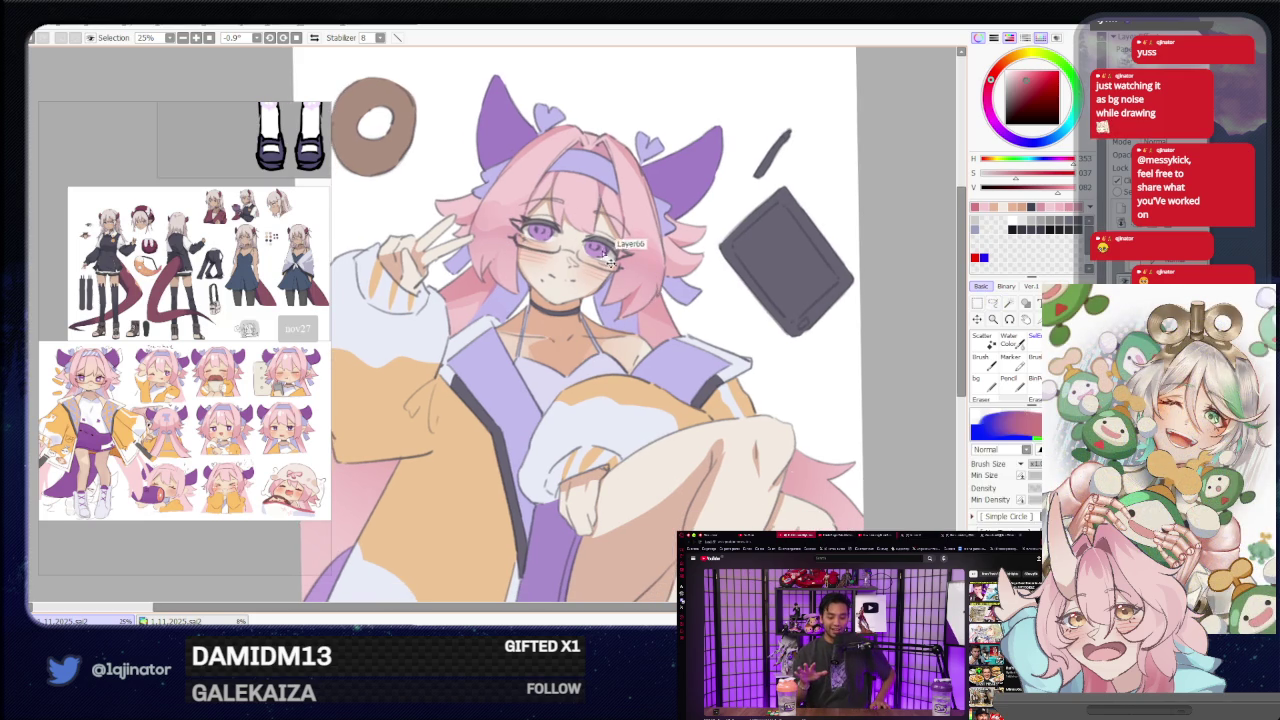
{"action": "left_click_drag", "start_coordinate": [667, 175], "coordinate": [640, 262]}
{"action": "left_click", "coordinate": [667, 231], "text": "alt"}
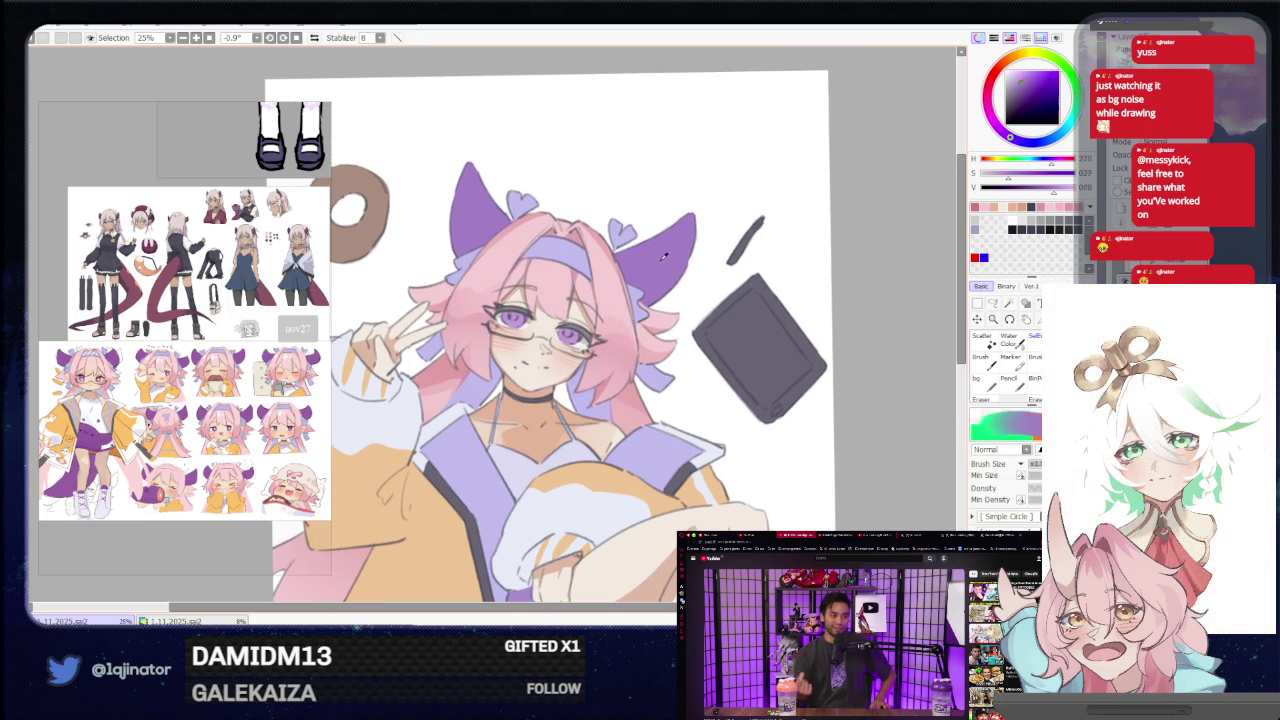
{"action": "scroll", "coordinate": [487, 325], "scroll_direction": "up", "scroll_amount": 2}
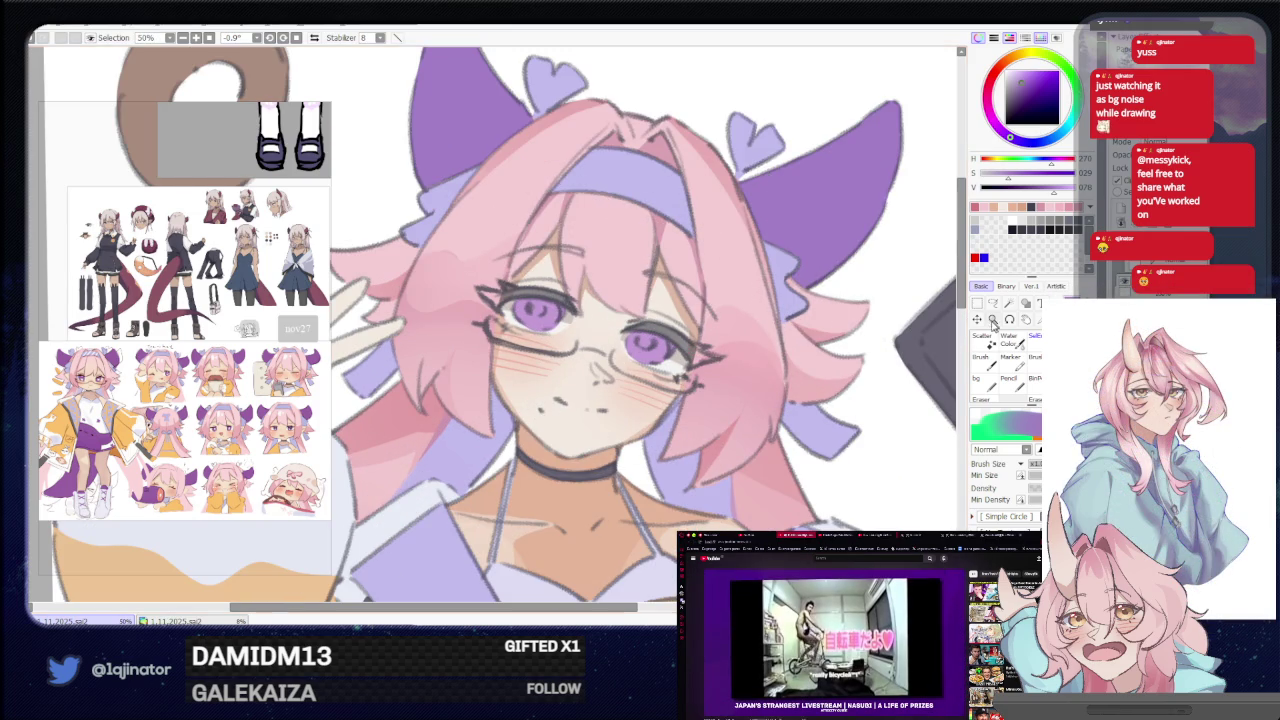
{"action": "key", "text": "l"}
{"action": "left_click_drag", "start_coordinate": [837, 395], "coordinate": [775, 387]}
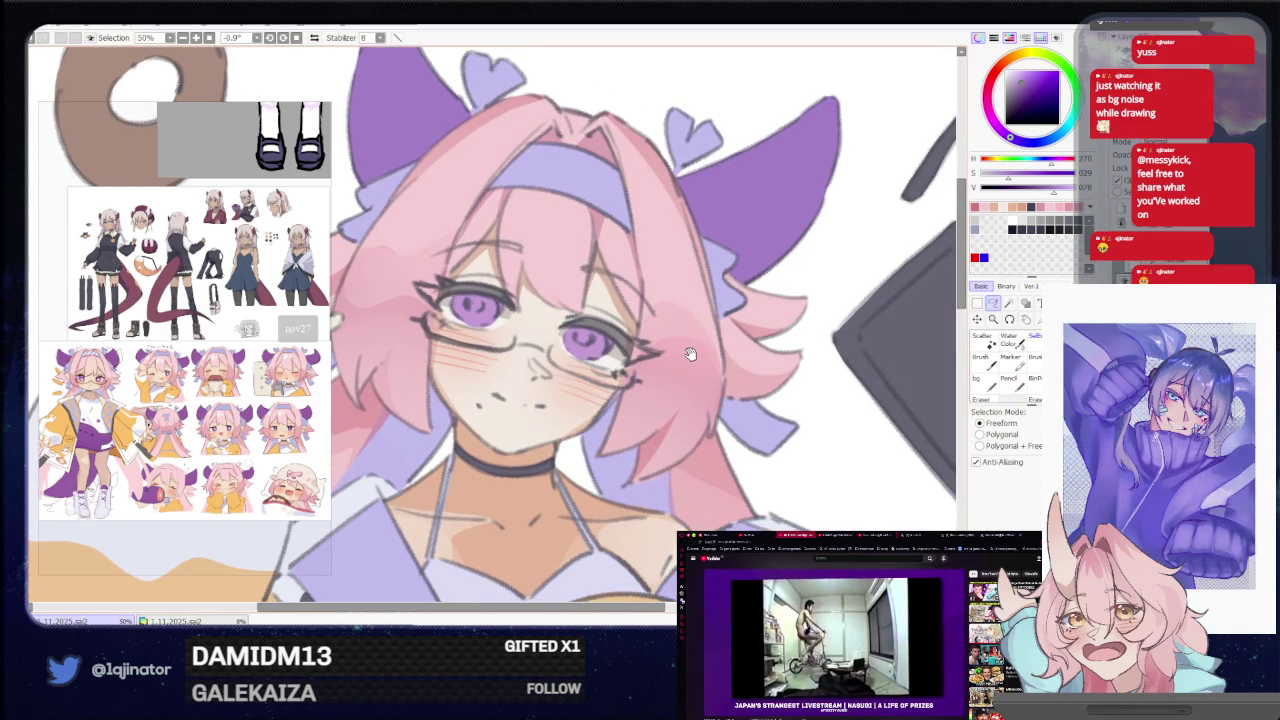
{"action": "scroll", "coordinate": [622, 413], "scroll_direction": "up", "scroll_amount": 1}
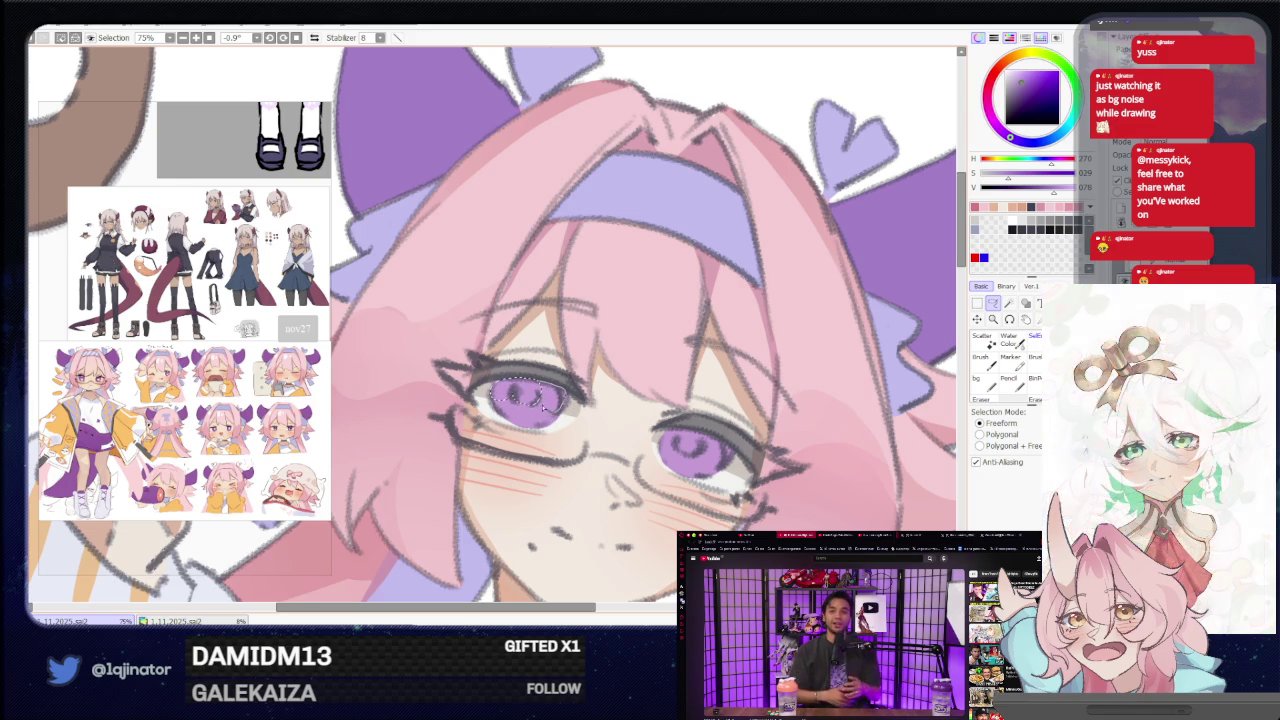
Lasso the irises, zoom out, and brush dark purple into them.
{"action": "left_click_drag", "start_coordinate": [707, 368], "coordinate": [555, 375]}
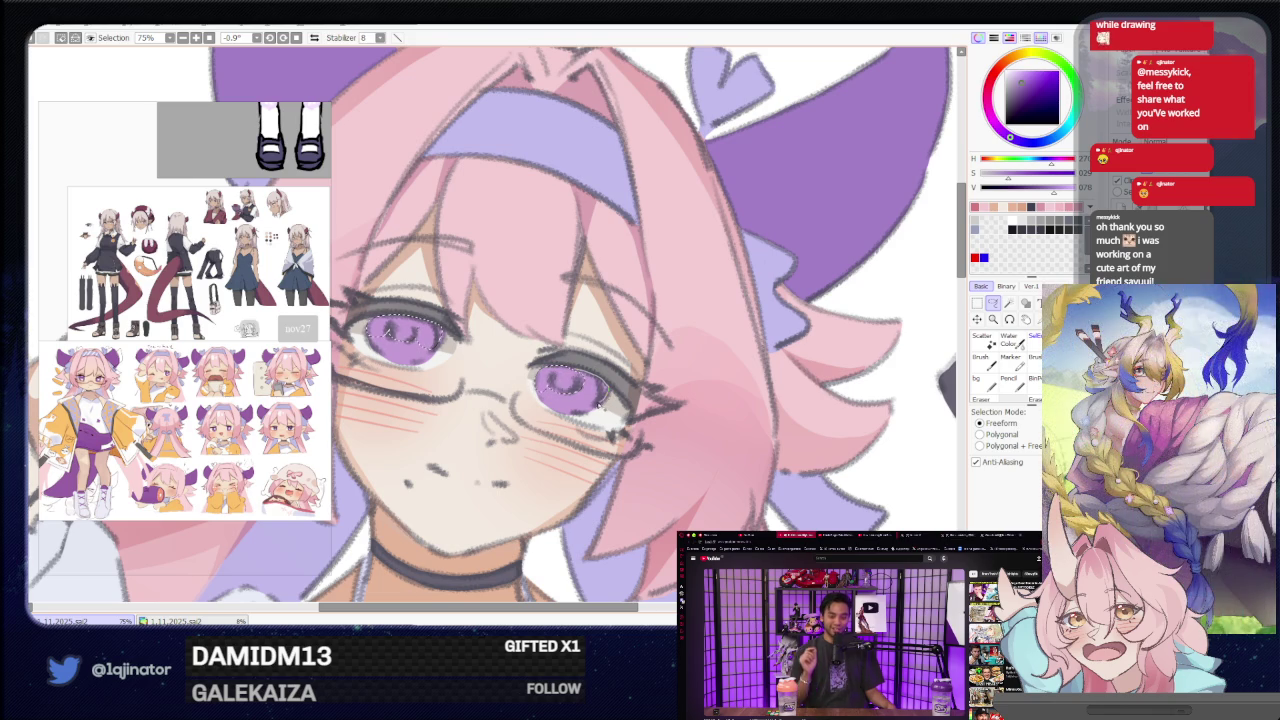
{"action": "key", "text": "minus"}
{"action": "key", "text": "minus"}
{"action": "key", "text": "b"}
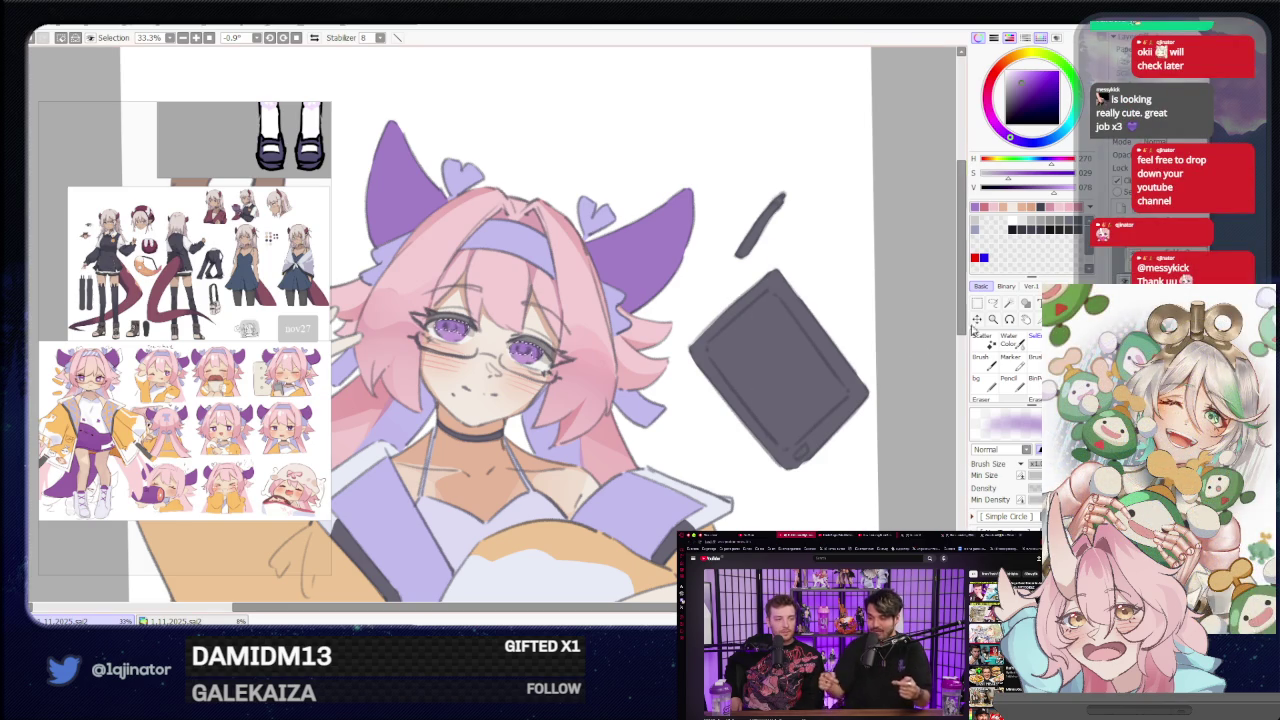
Zoom in over the eyes and pick a lighter highlight colour.
{"action": "key", "text": "l"}
{"action": "left_click_drag", "start_coordinate": [903, 368], "coordinate": [899, 349]}
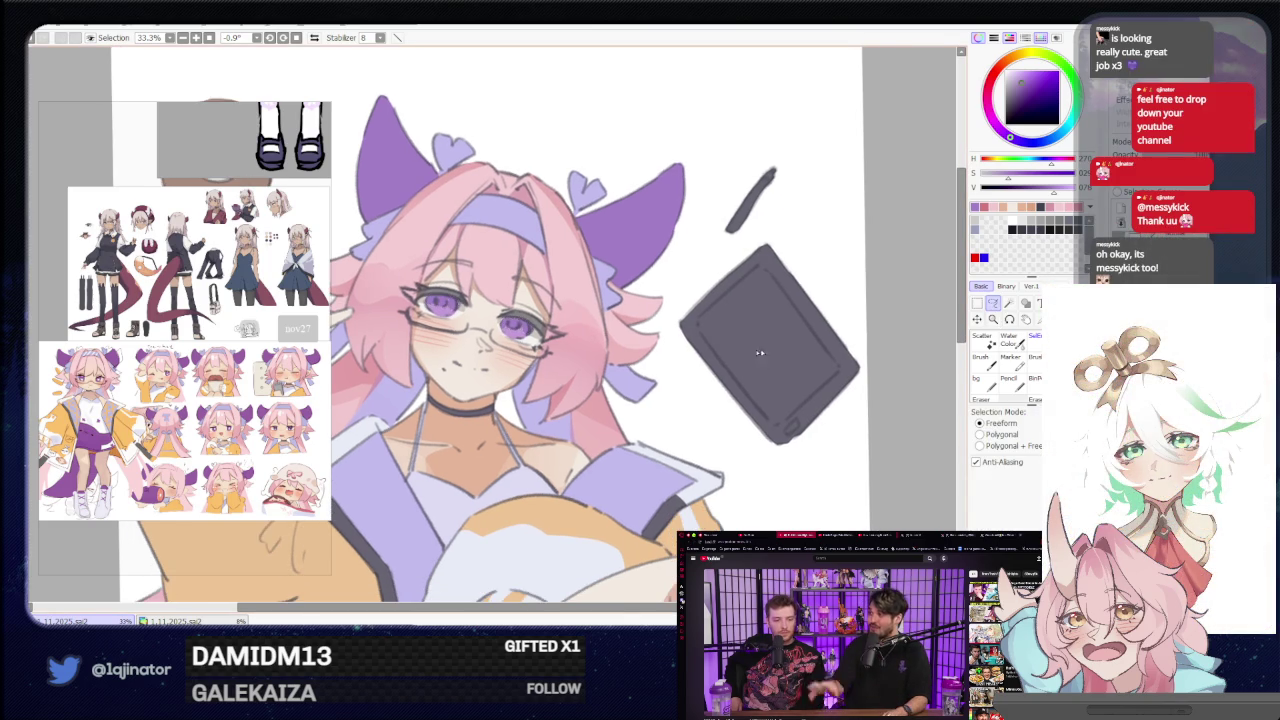
{"action": "scroll", "coordinate": [799, 352], "scroll_direction": "up", "scroll_amount": 1}
{"action": "scroll", "coordinate": [799, 352], "scroll_direction": "up", "scroll_amount": 1}
{"action": "key", "text": "b"}
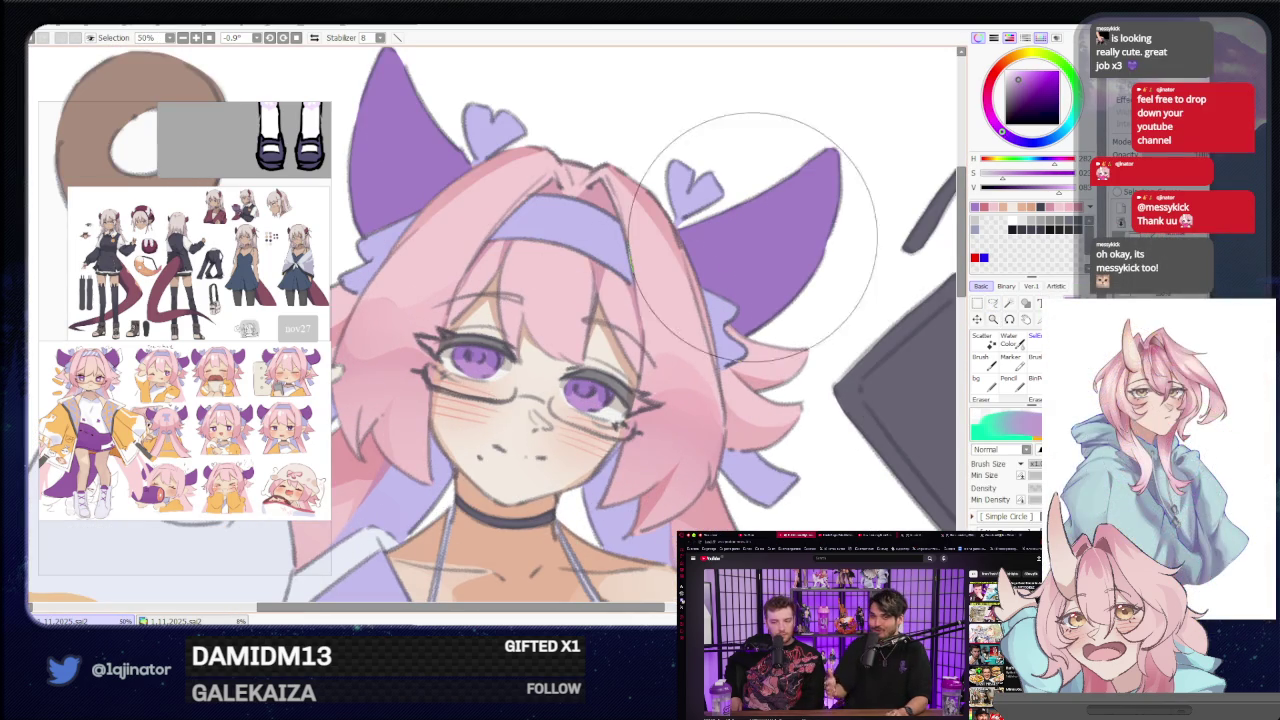
{"action": "left_click", "coordinate": [994, 122]}
{"action": "left_click", "coordinate": [1016, 75]}
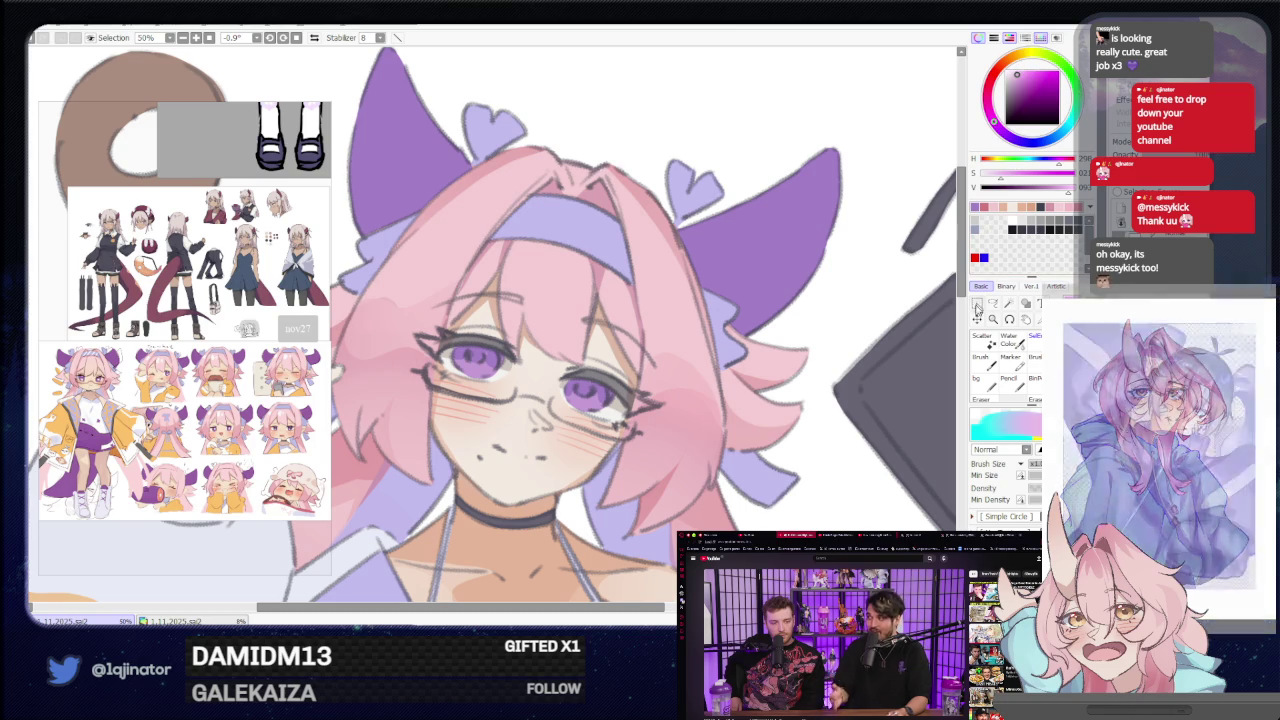
Lasso the irises, brush in sparkle highlights, then zoom out.
{"action": "left_click", "coordinate": [993, 302]}
{"action": "left_click_drag", "start_coordinate": [590, 395], "coordinate": [620, 325]}
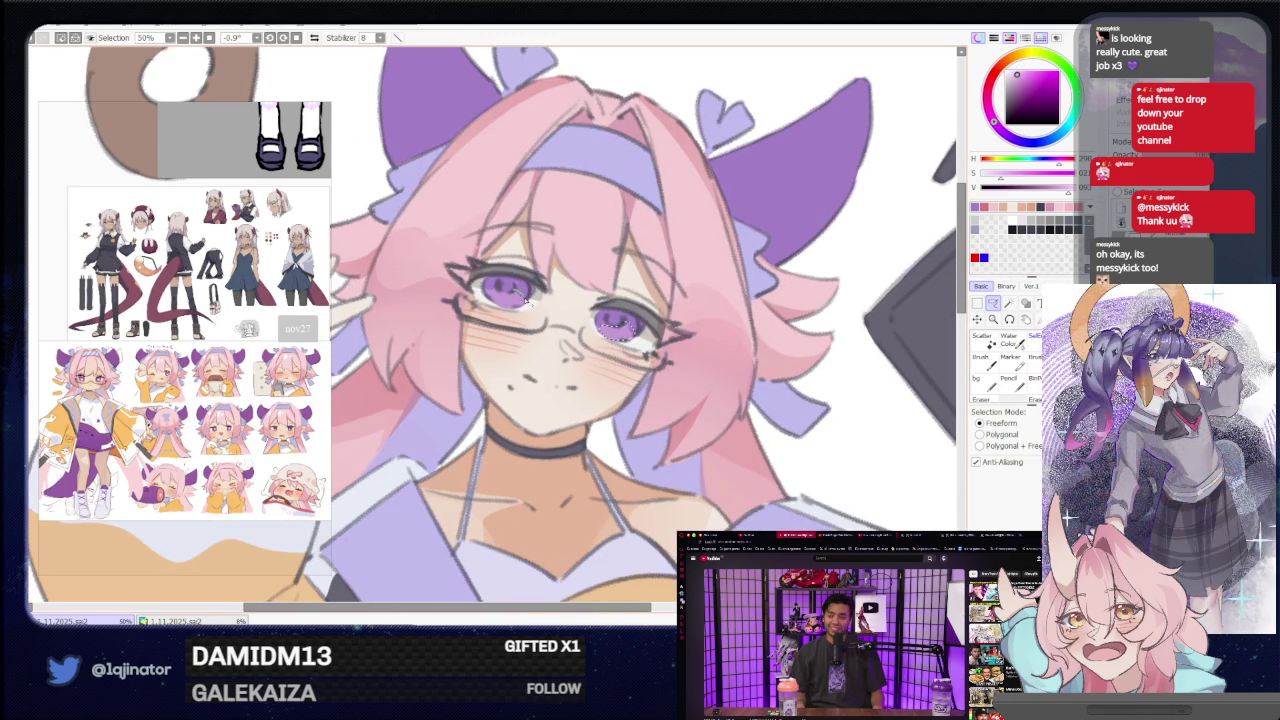
{"action": "key", "text": "b"}
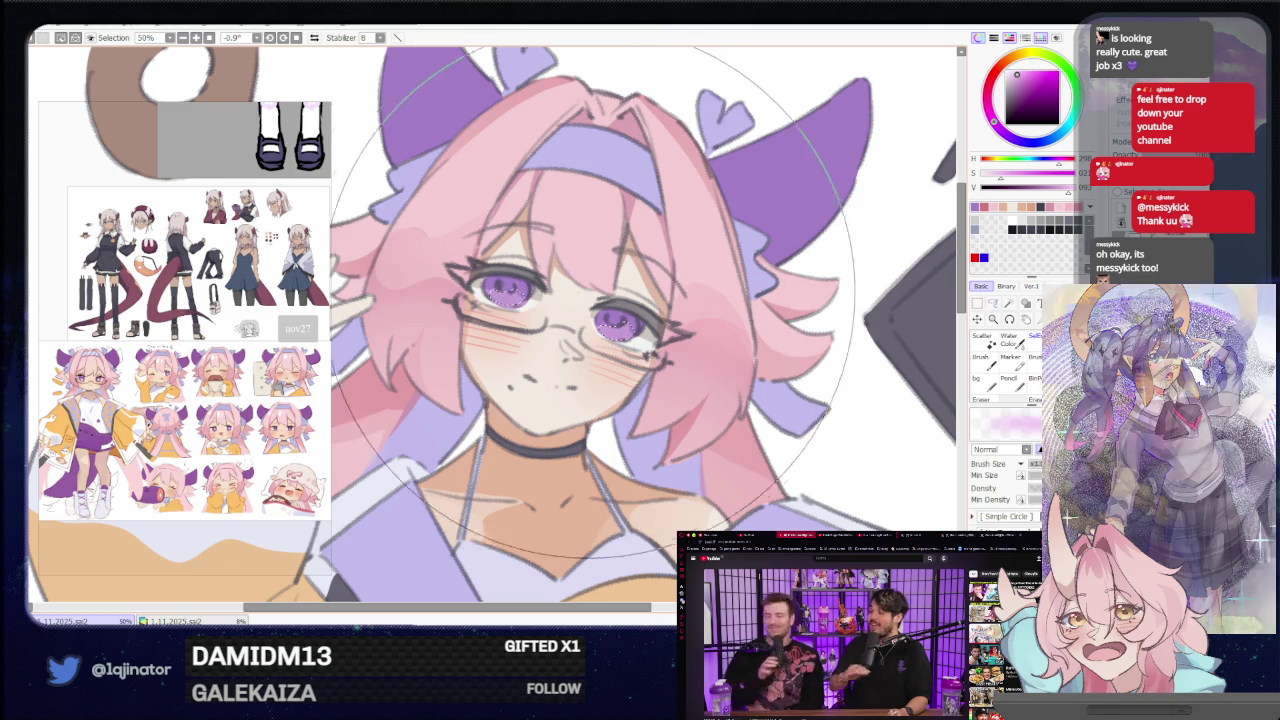
{"action": "scroll", "coordinate": [592, 293], "scroll_direction": "down", "scroll_amount": 1}
{"action": "scroll", "coordinate": [592, 293], "scroll_direction": "down", "scroll_amount": 1}
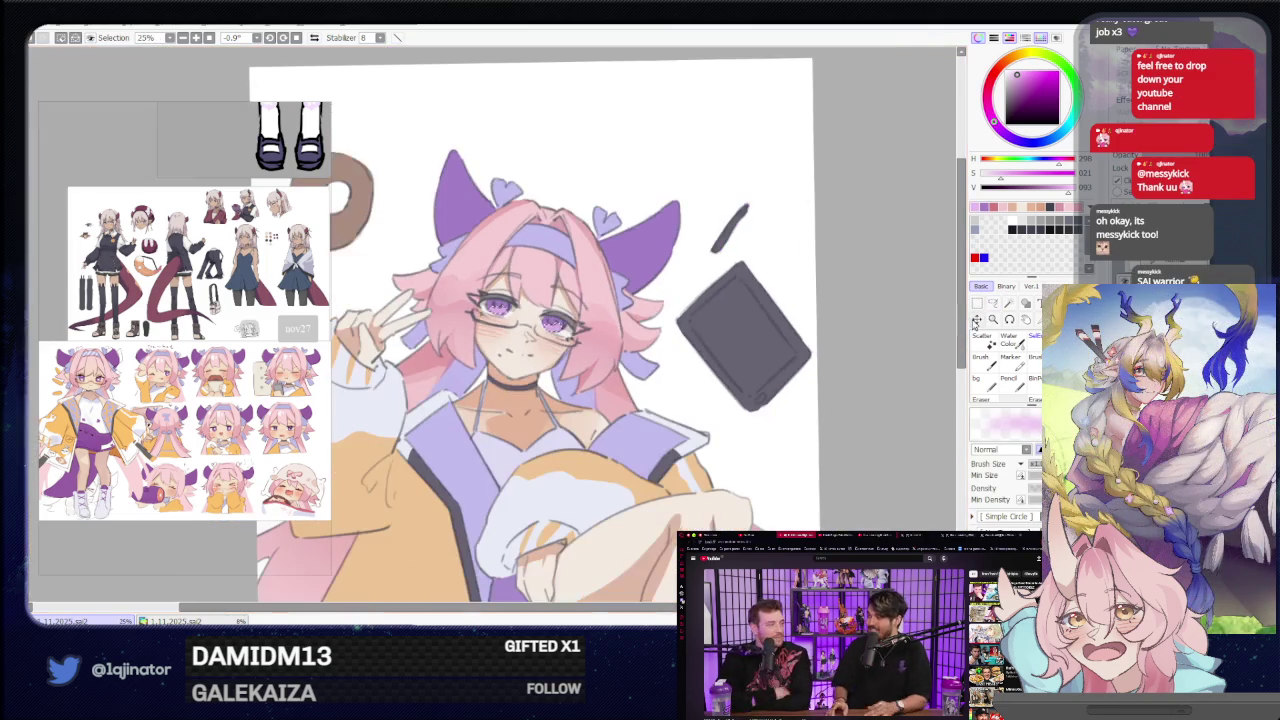
{"action": "left_click", "coordinate": [996, 303]}
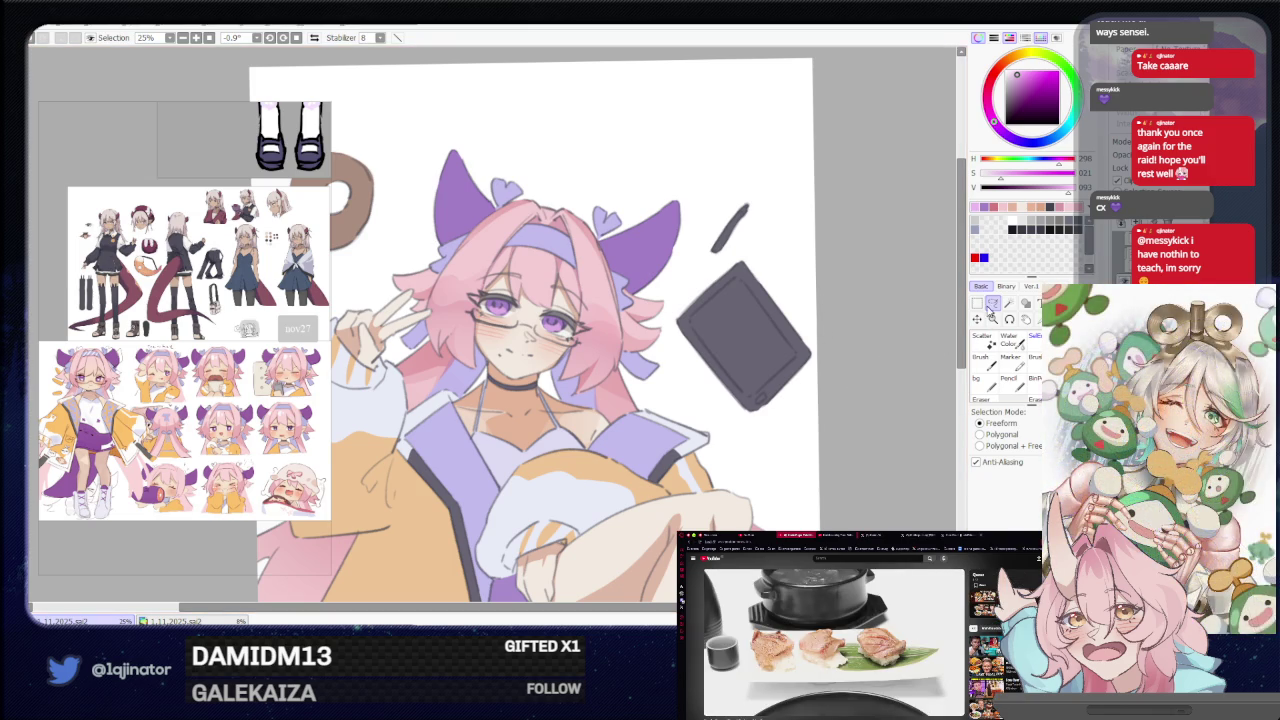
Pick a warm near-white to touch up the lower body, then pan back to the head.
{"action": "mouse_move", "coordinate": [714, 437]}
{"action": "left_mouse_down"}
{"action": "mouse_move", "coordinate": [660, 418]}
{"action": "mouse_move", "coordinate": [646, 428]}
{"action": "left_mouse_up"}
{"action": "key", "text": "b"}
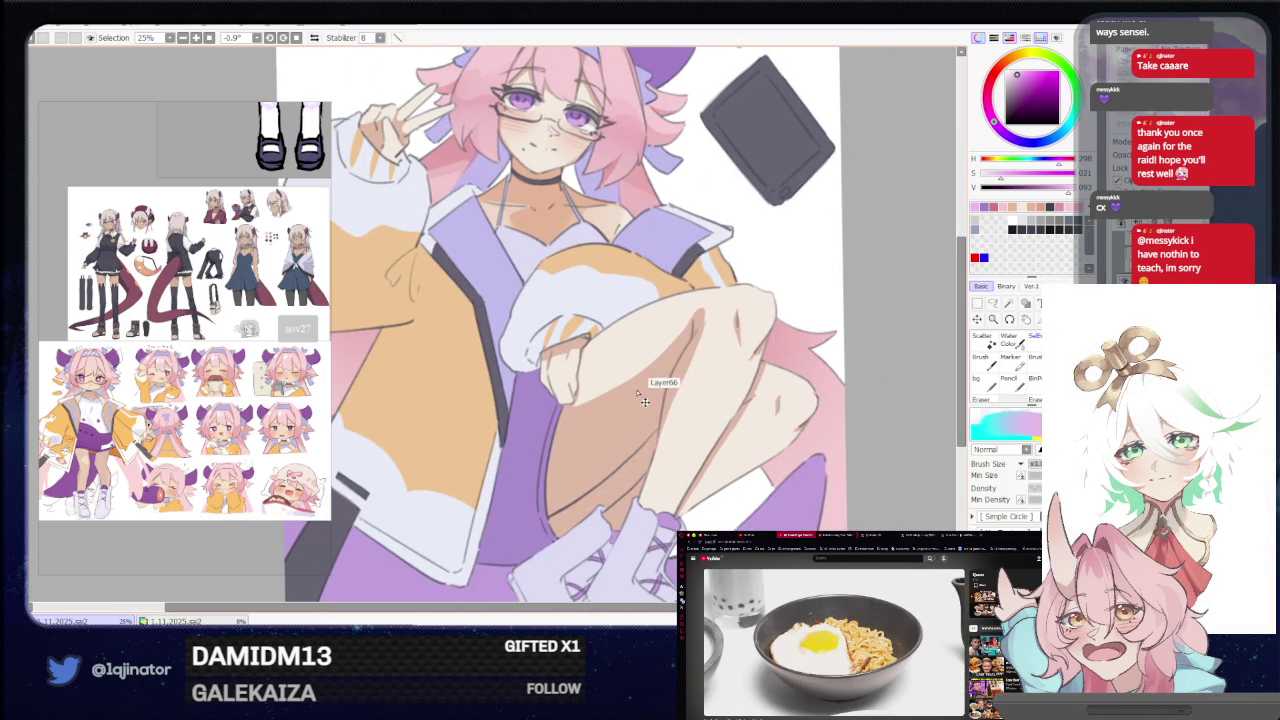
{"action": "left_click", "coordinate": [840, 300], "text": "alt"}
{"action": "left_click", "coordinate": [993, 303]}
{"action": "mouse_move", "coordinate": [589, 348]}
{"action": "left_mouse_down"}
{"action": "mouse_move", "coordinate": [630, 395]}
{"action": "mouse_move", "coordinate": [659, 473]}
{"action": "mouse_move", "coordinate": [525, 414]}
{"action": "left_mouse_up"}
{"action": "key", "text": "b"}
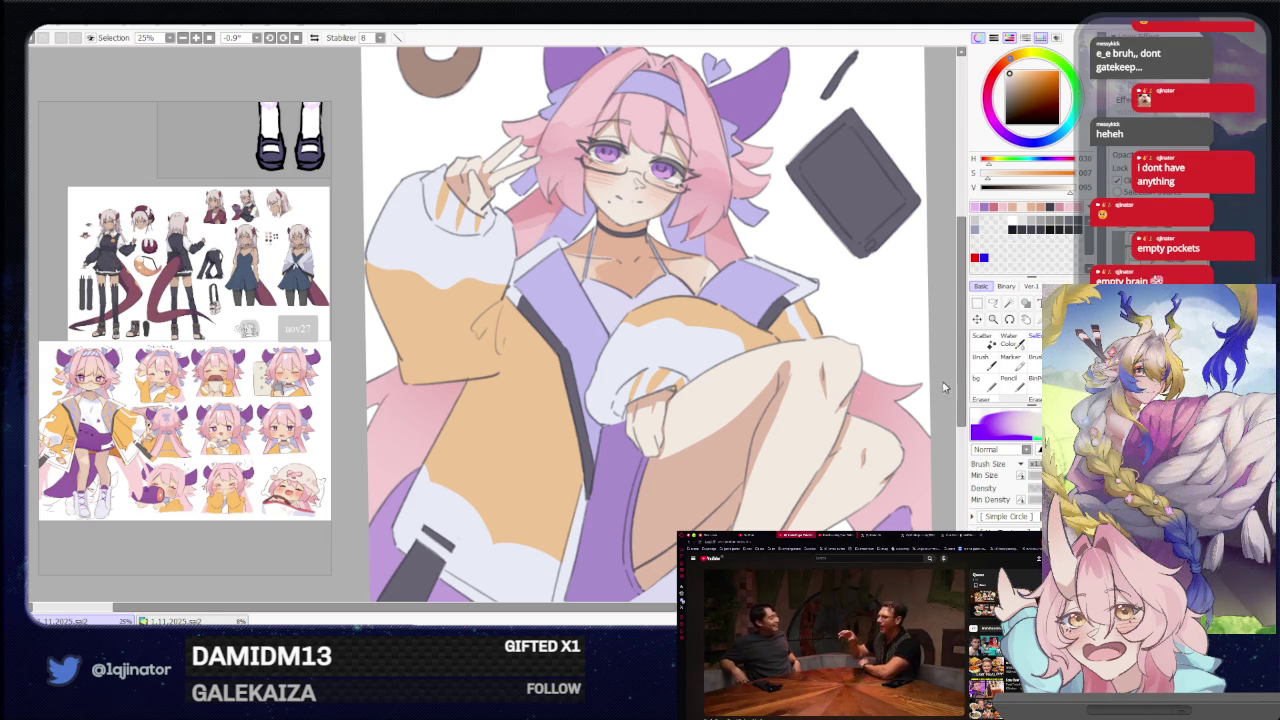
{"action": "left_click", "coordinate": [993, 303]}
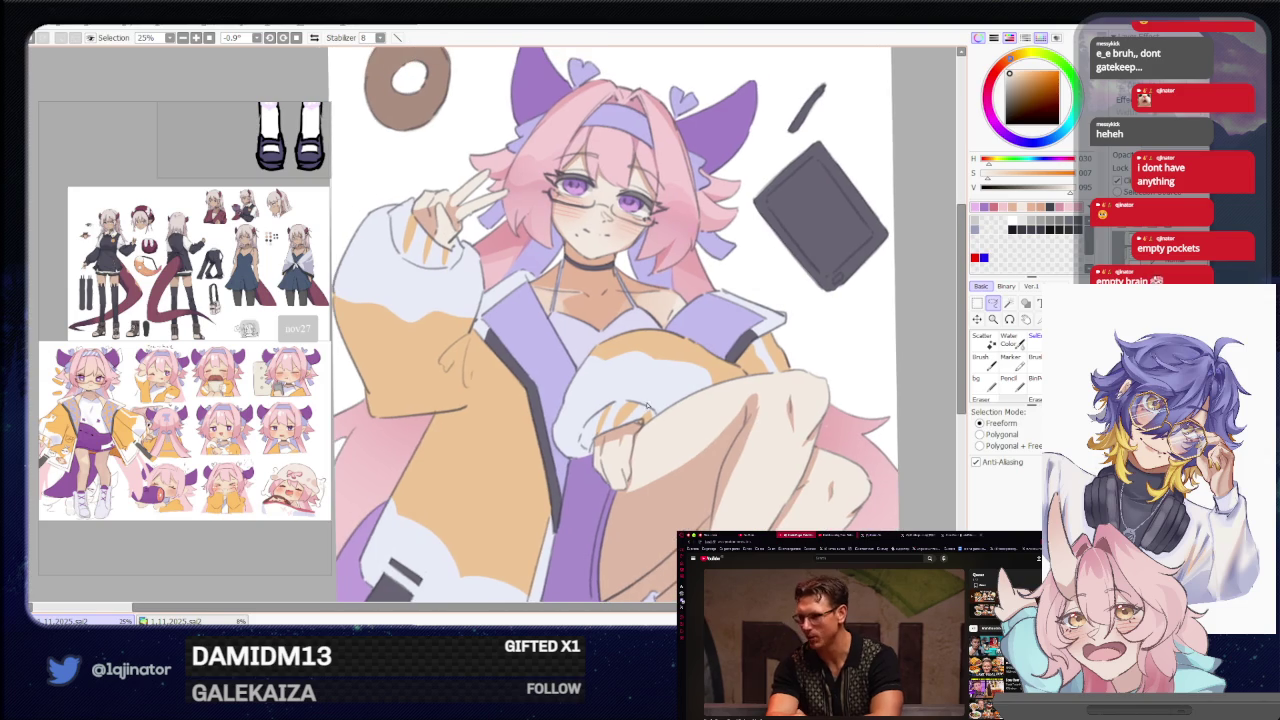
{"action": "key", "text": "b"}
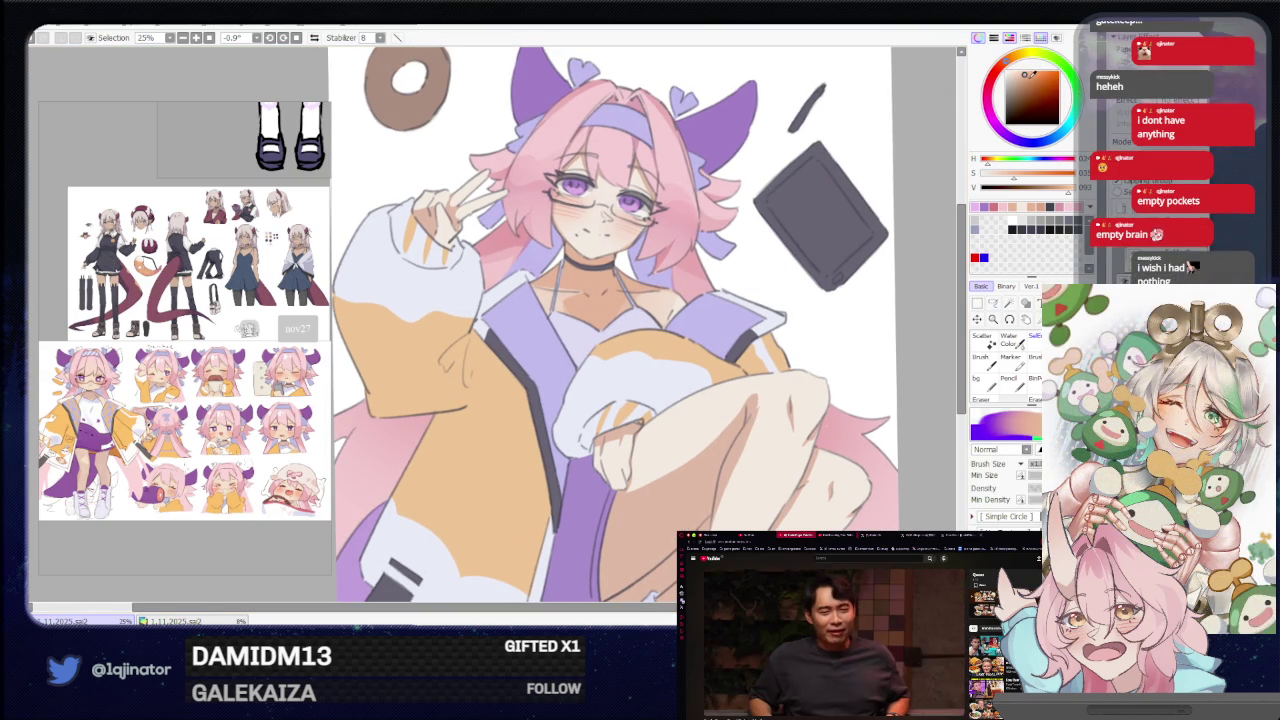
{"action": "left_click", "coordinate": [1025, 76]}
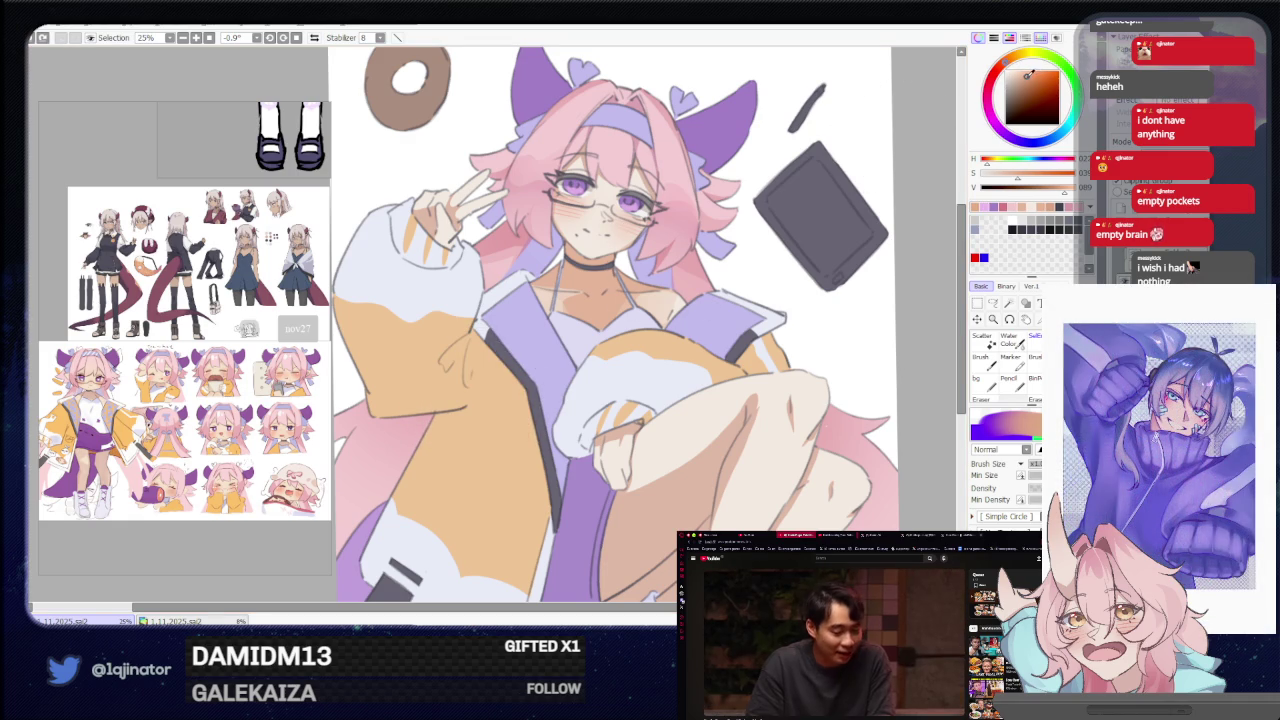
{"action": "left_click_drag", "start_coordinate": [440, 480], "coordinate": [435, 400]}
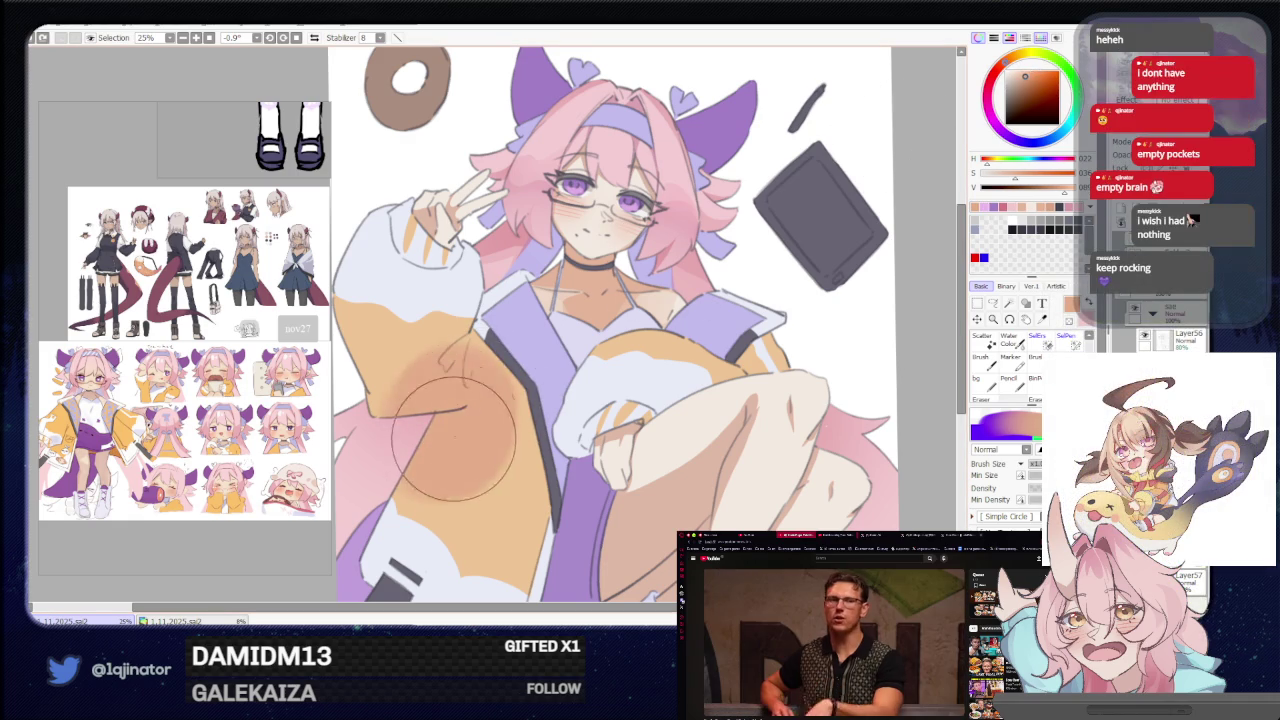
{"action": "key", "text": "ctrl+z"}
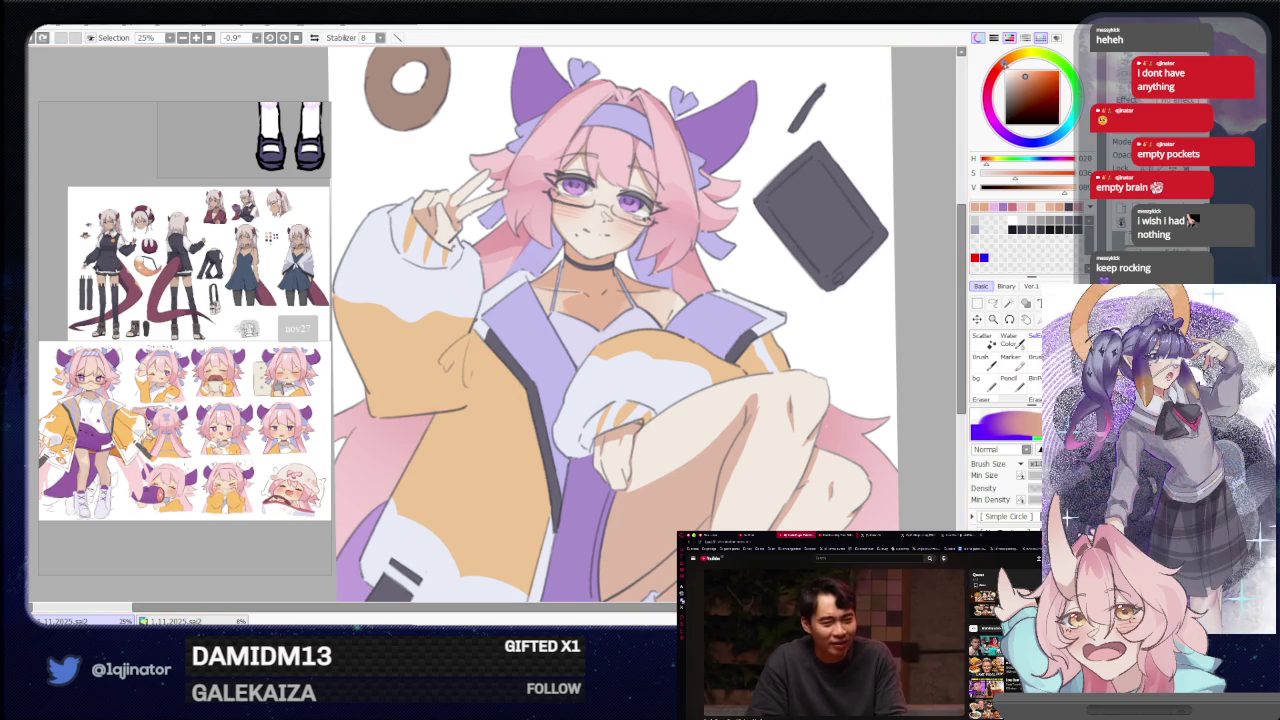
{"action": "left_click_drag", "start_coordinate": [440, 480], "coordinate": [430, 380]}
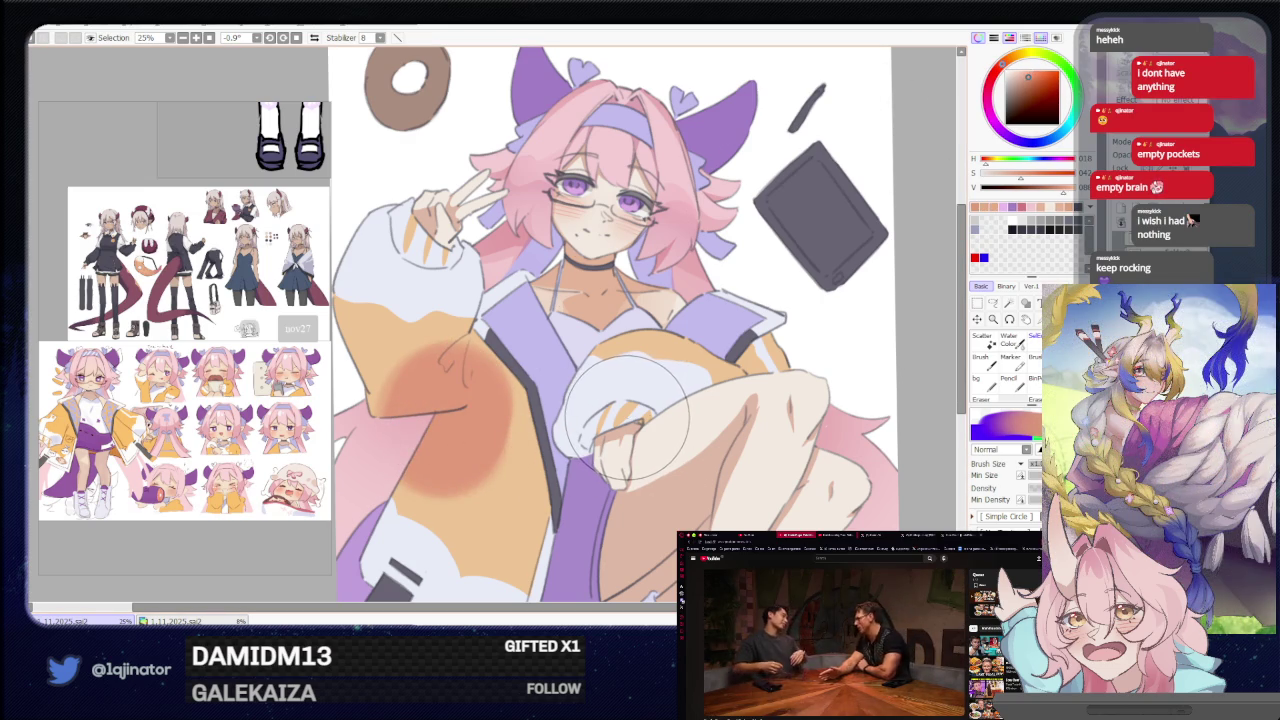
{"action": "key", "text": "ctrl+z"}
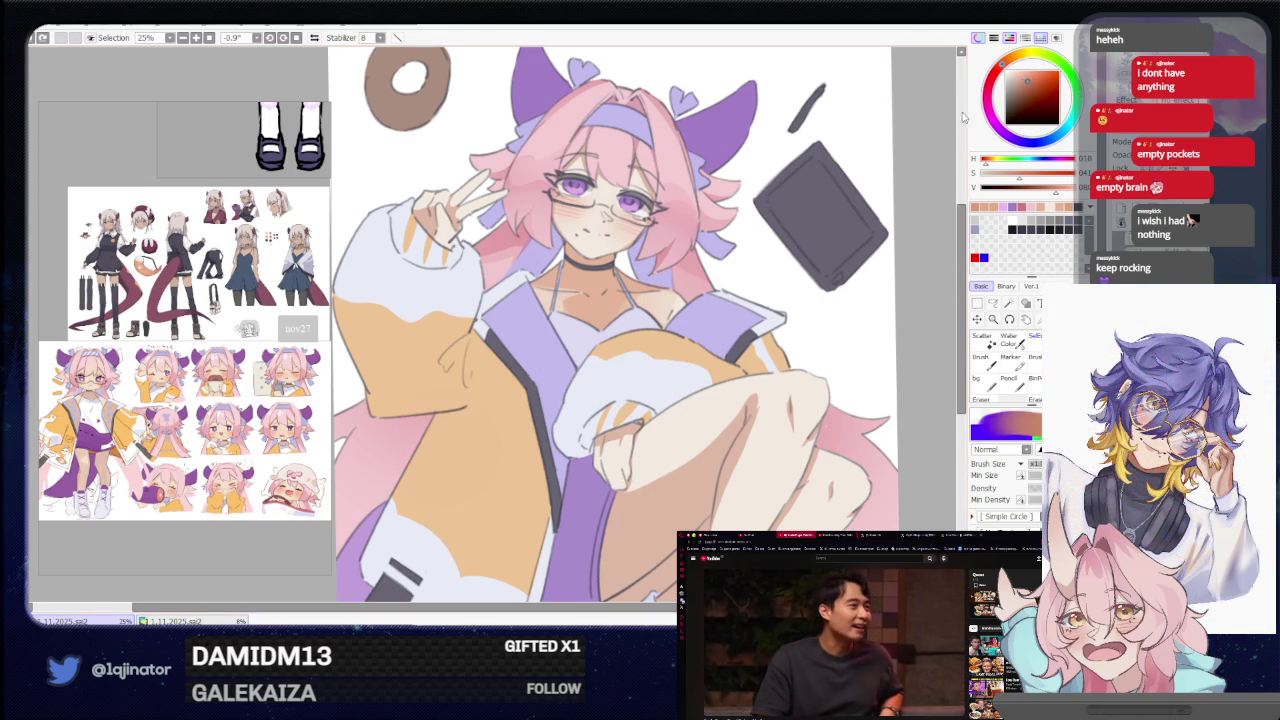
{"action": "left_click_drag", "start_coordinate": [460, 470], "coordinate": [440, 380]}
{"action": "key", "text": "ctrl+z"}
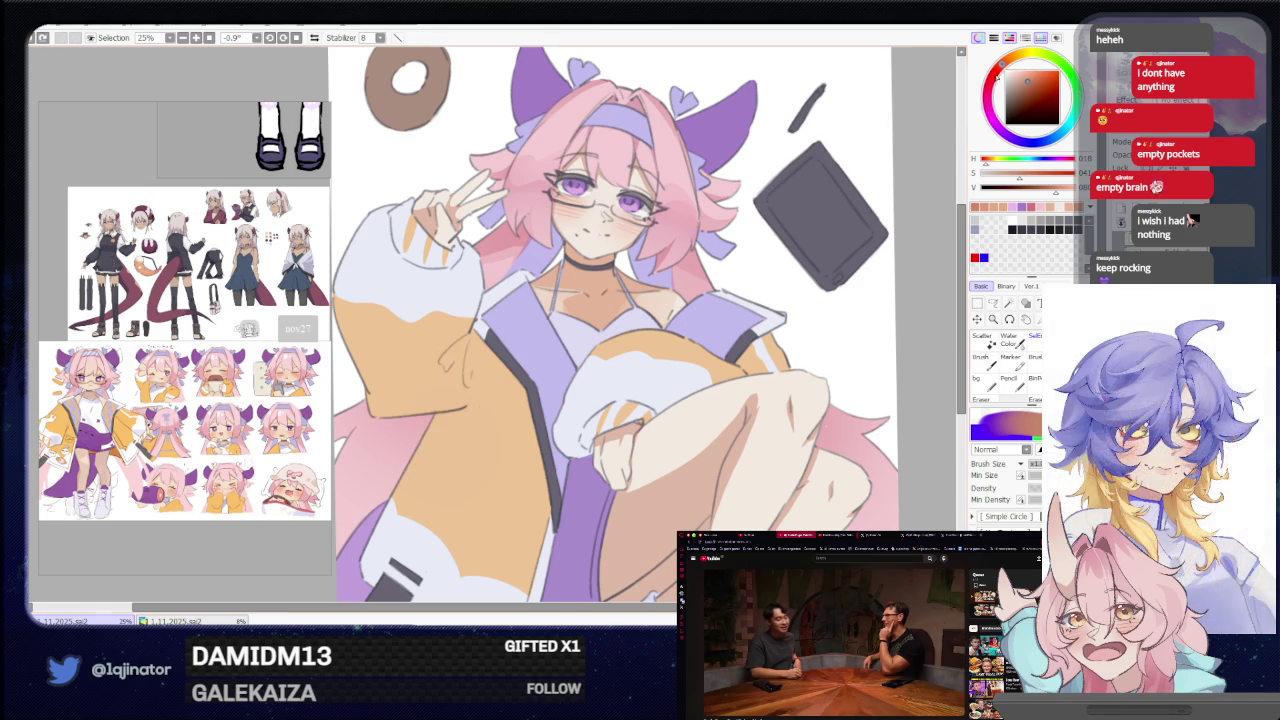
{"action": "left_click_drag", "start_coordinate": [480, 480], "coordinate": [400, 380]}
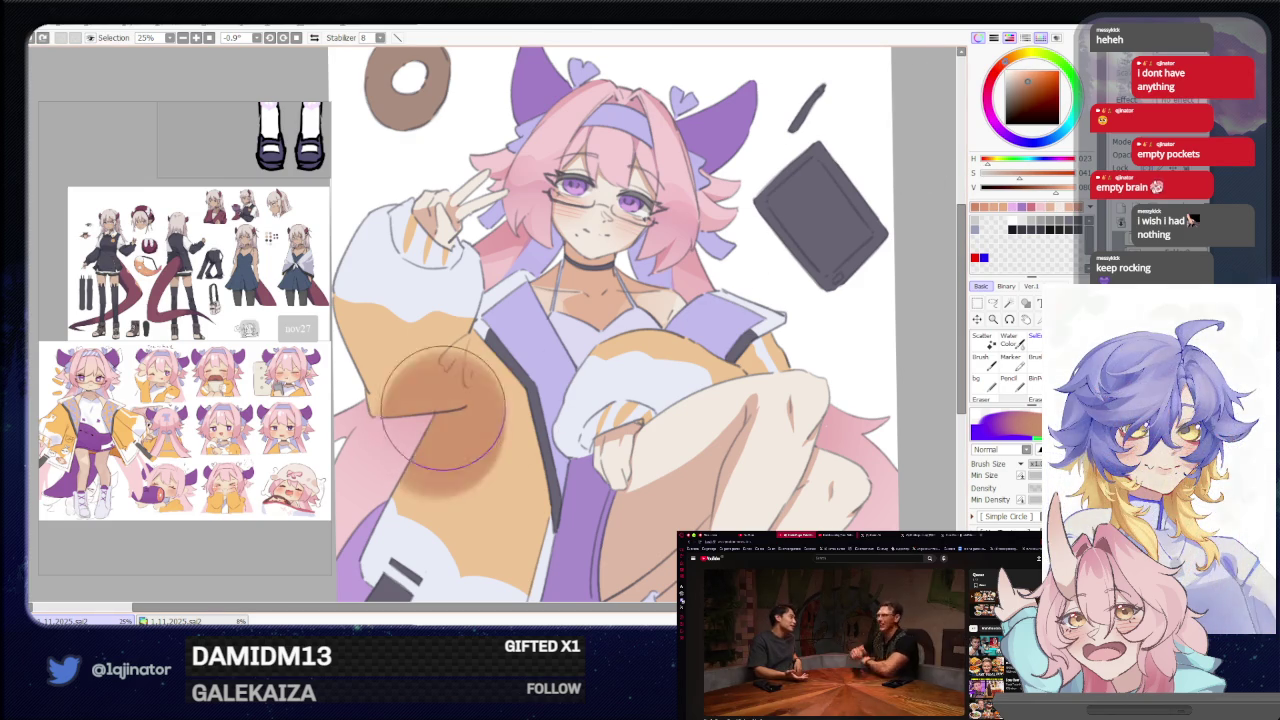
{"action": "key", "text": "ctrl+z"}
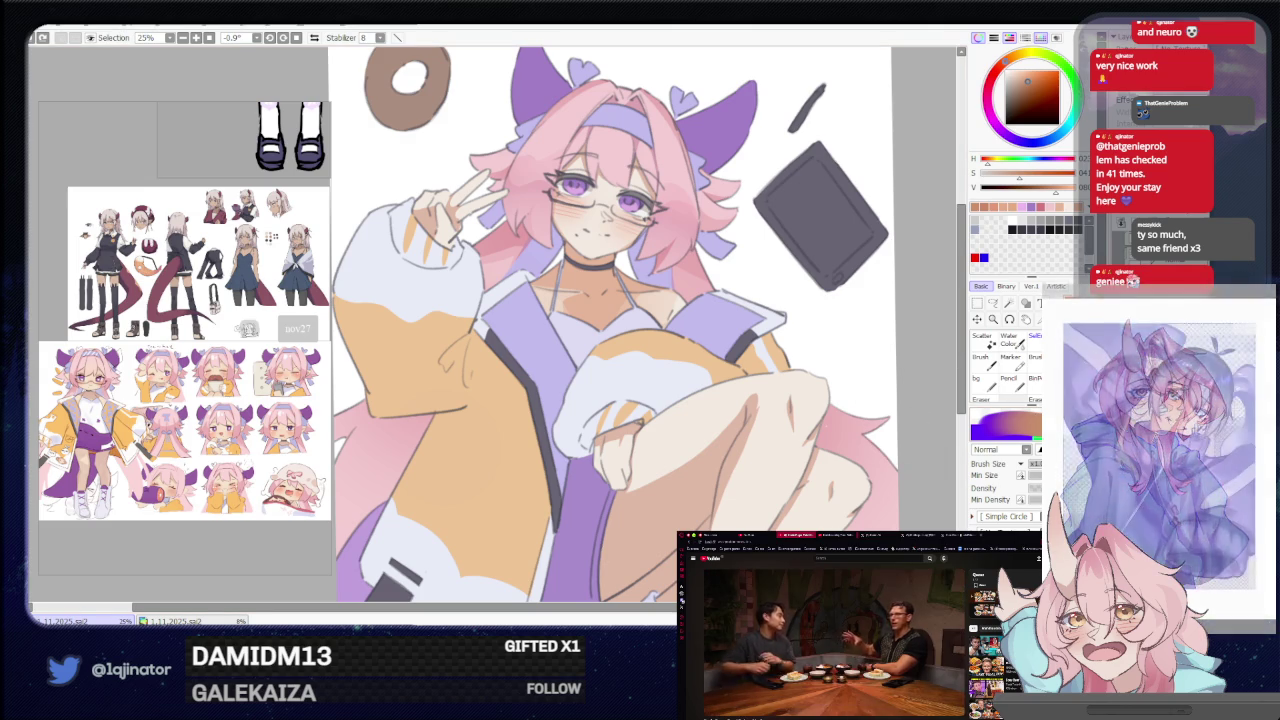
{"action": "left_click", "coordinate": [993, 303]}
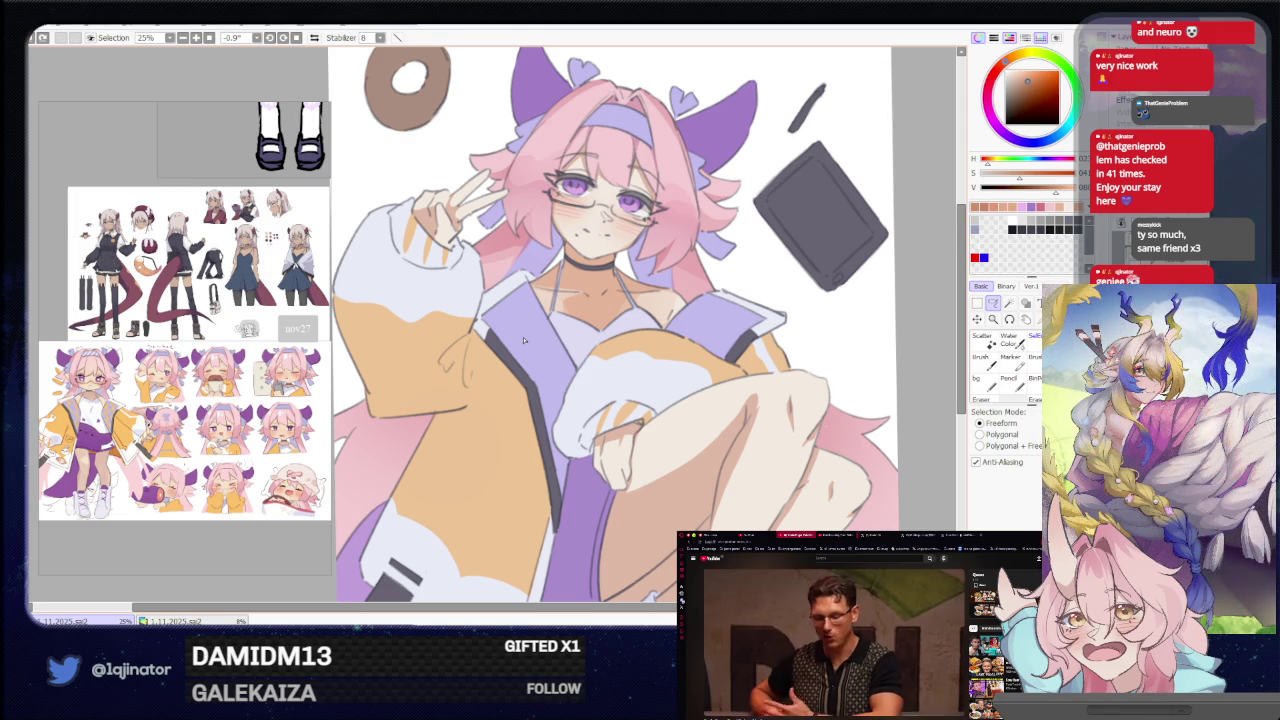
Lasso the jacket's left side, try a darker fill, and undo it.
{"action": "scroll", "coordinate": [448, 404], "scroll_direction": "up", "scroll_amount": 1}
{"action": "left_click_drag", "start_coordinate": [448, 404], "coordinate": [463, 388]}
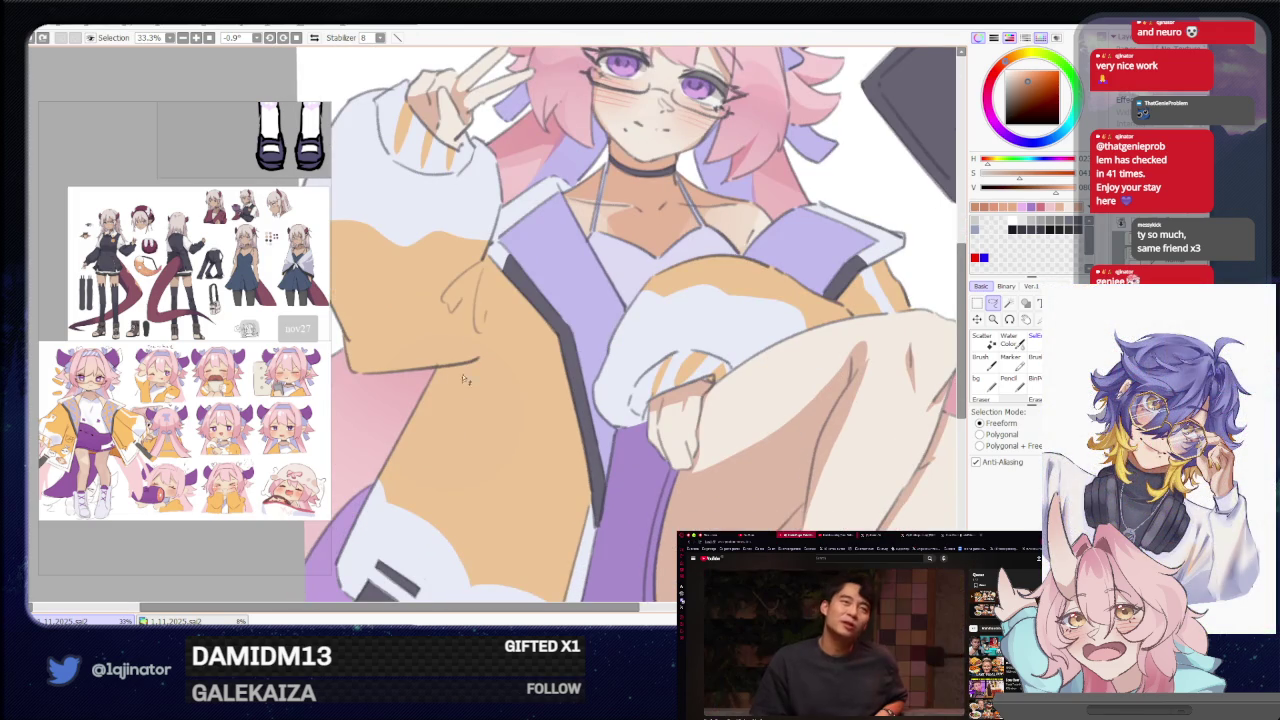
{"action": "left_click_drag", "start_coordinate": [466, 289], "coordinate": [454, 351]}
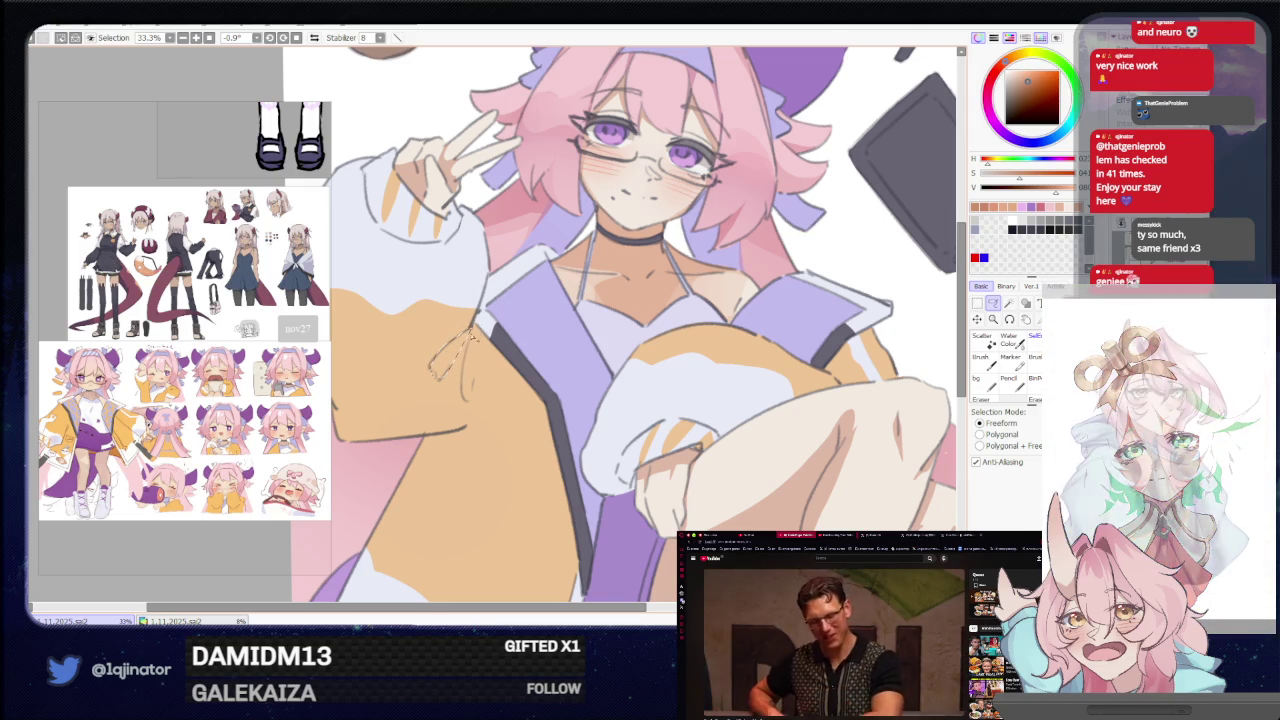
{"action": "left_click_drag", "start_coordinate": [472, 330], "coordinate": [540, 455]}
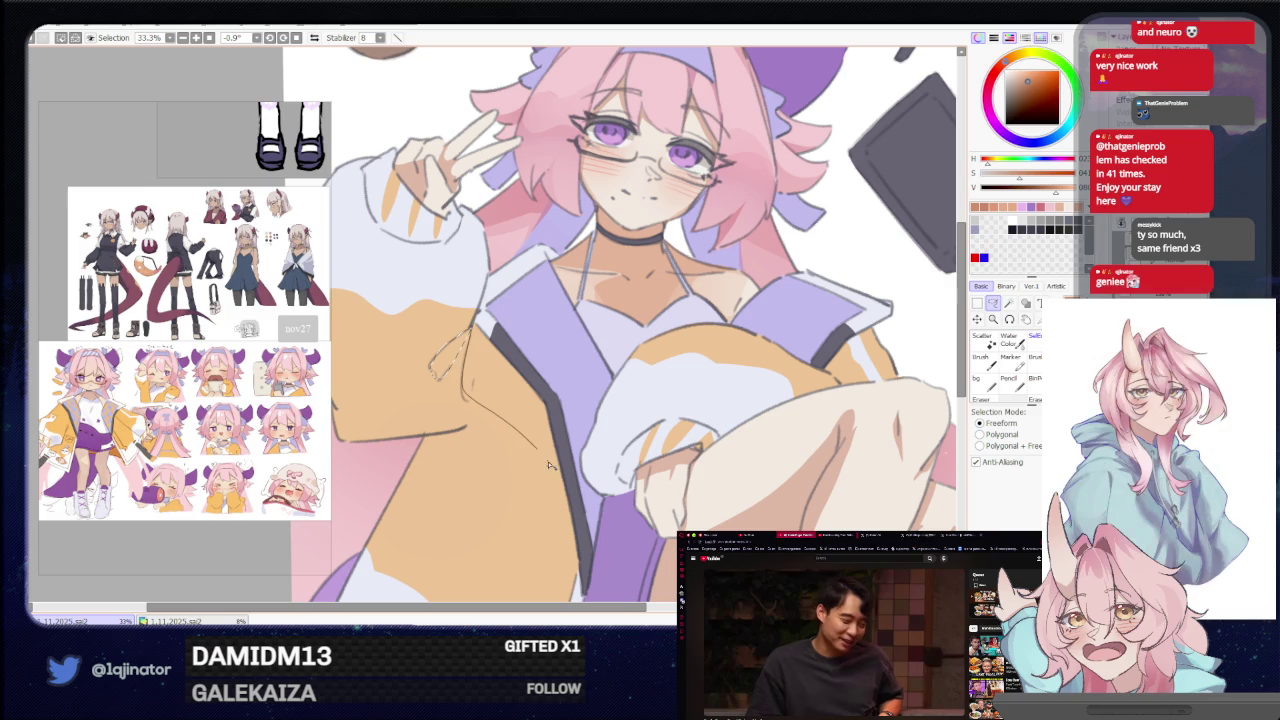
{"action": "scroll", "coordinate": [600, 350], "scroll_direction": "down", "scroll_amount": 3}
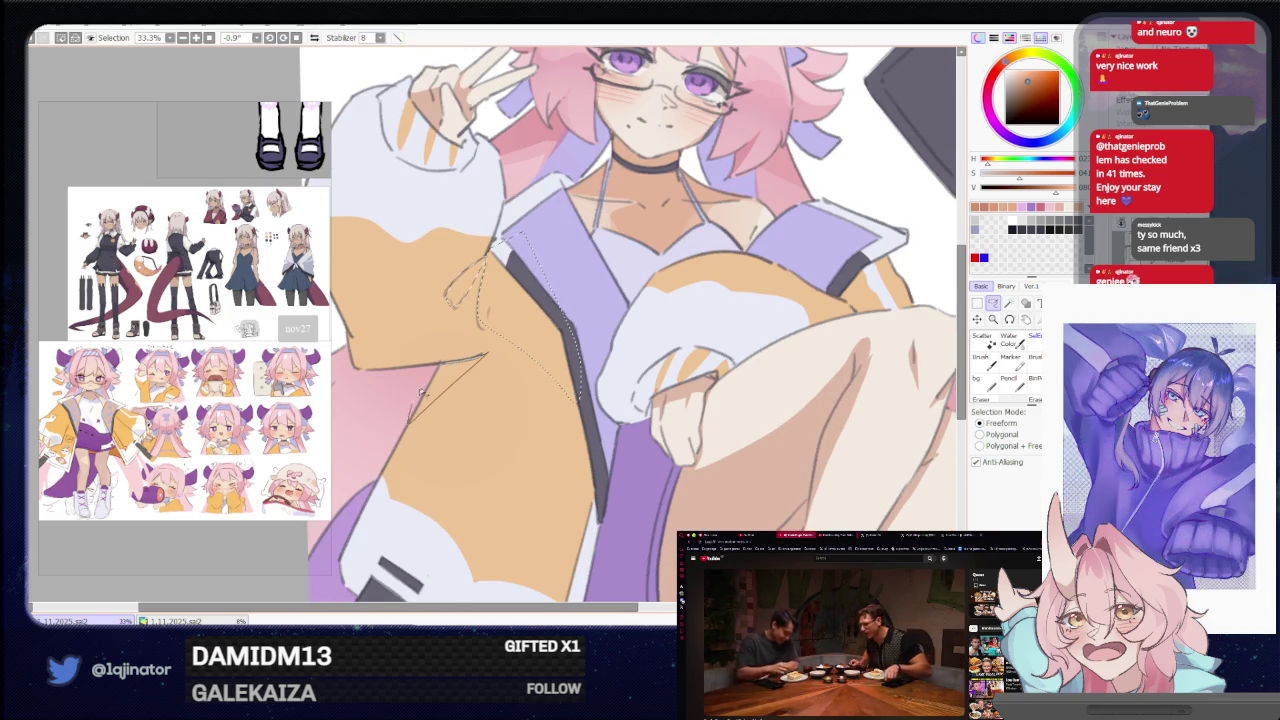
{"action": "left_click", "coordinate": [480, 330]}
{"action": "scroll", "coordinate": [711, 286], "scroll_direction": "right", "scroll_amount": 2}
{"action": "key", "text": "ctrl+z"}
{"action": "key", "text": "minus"}
{"action": "key", "text": "minus"}
Zoom out to the whole illustration, then back in on the jacket and torso.
{"action": "key", "text": "a"}
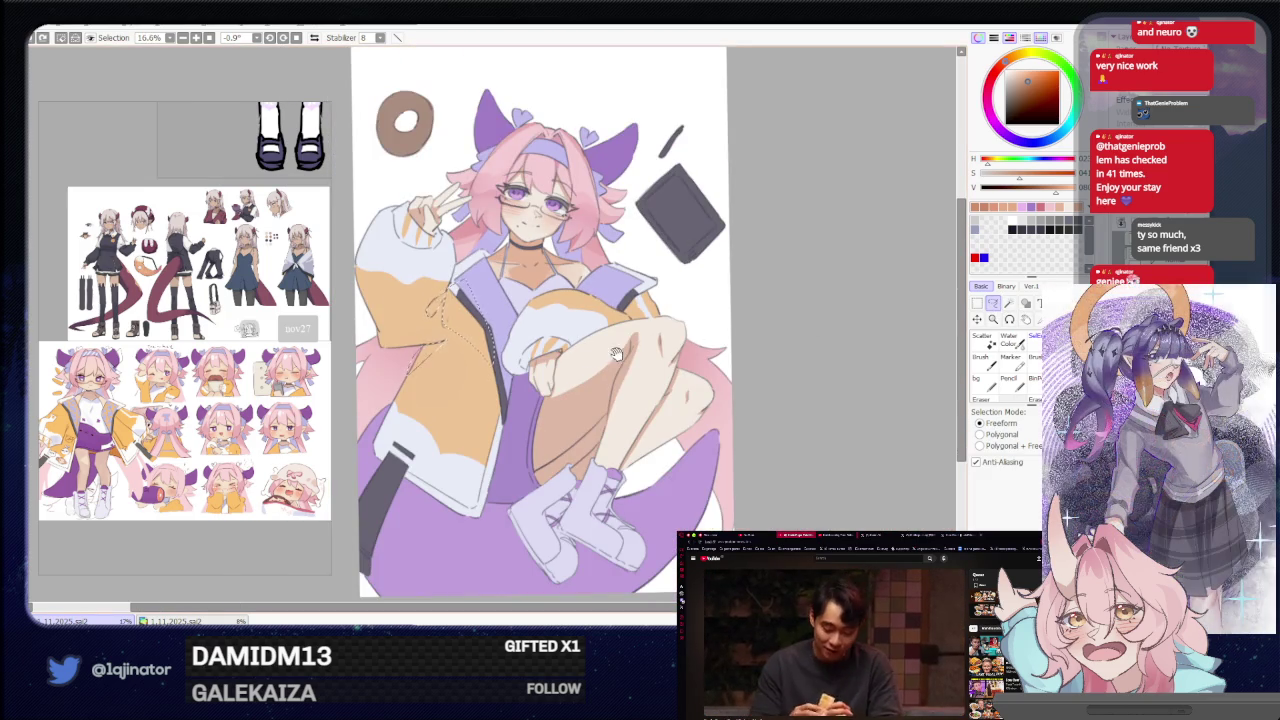
{"action": "key", "text": "plus"}
{"action": "key", "text": "plus"}
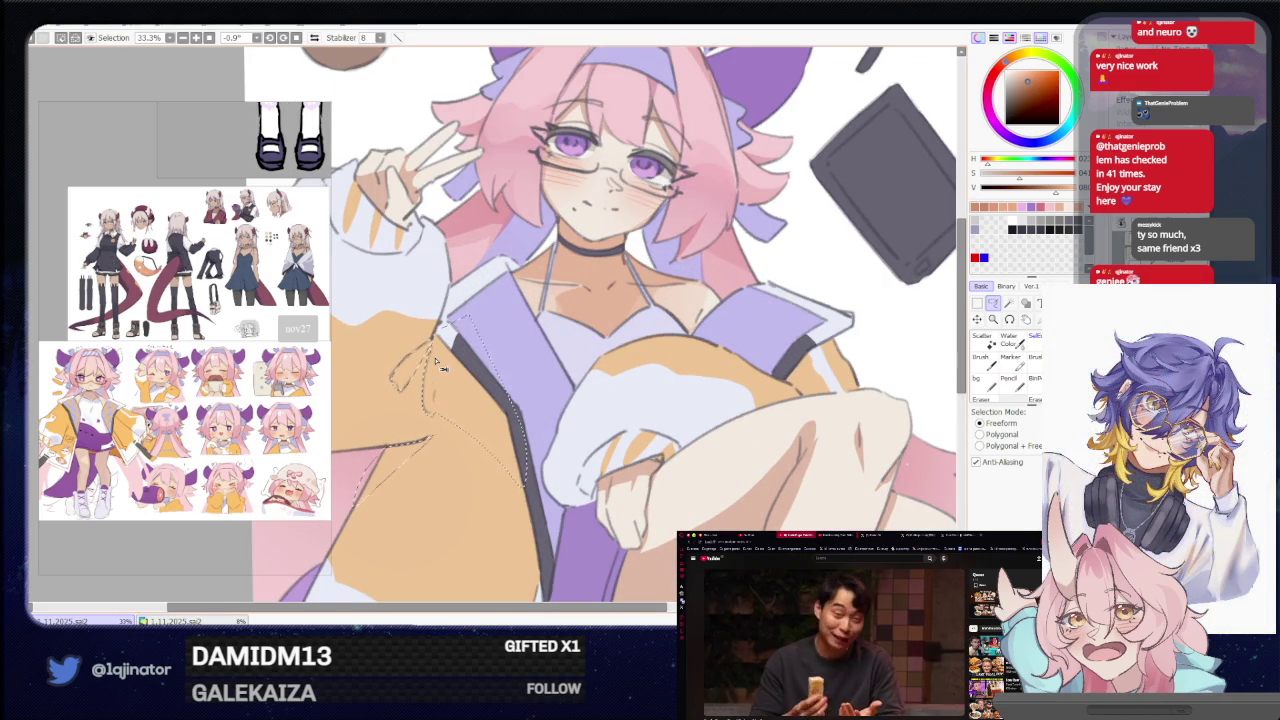
{"action": "scroll", "coordinate": [437, 367], "scroll_direction": "right", "scroll_amount": 5}
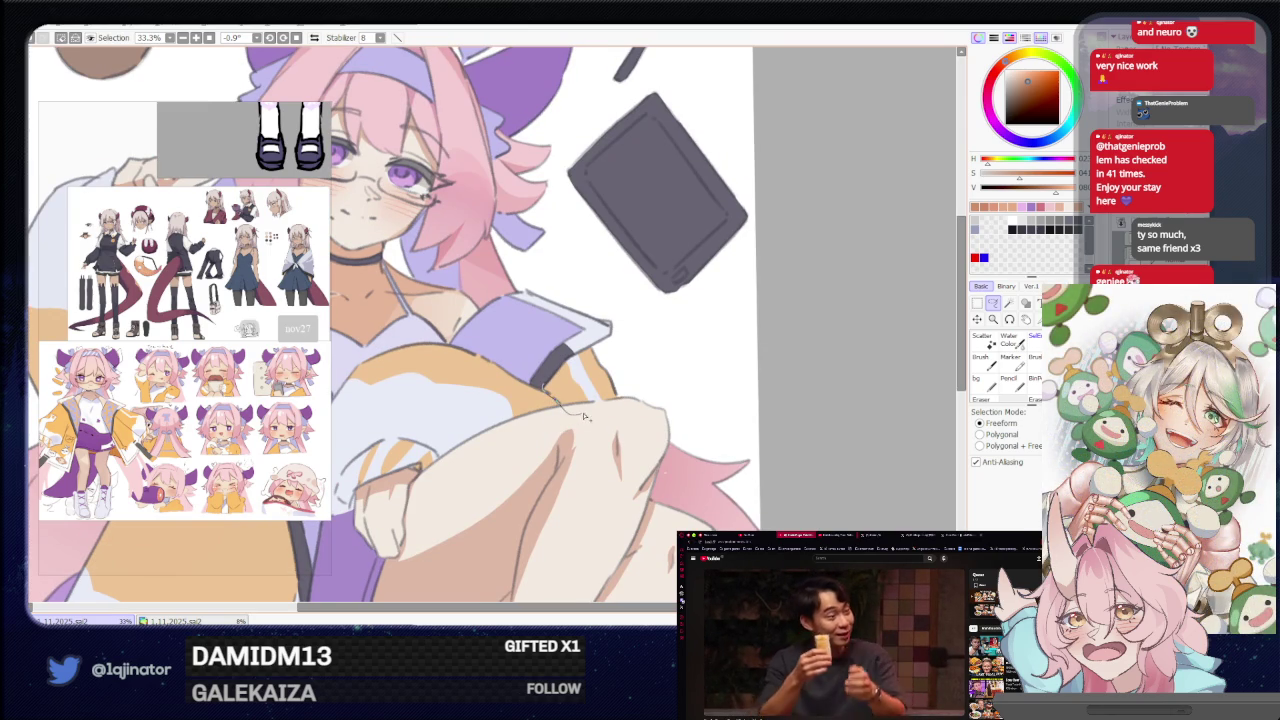
{"action": "scroll", "coordinate": [569, 403], "scroll_direction": "left", "scroll_amount": 3}
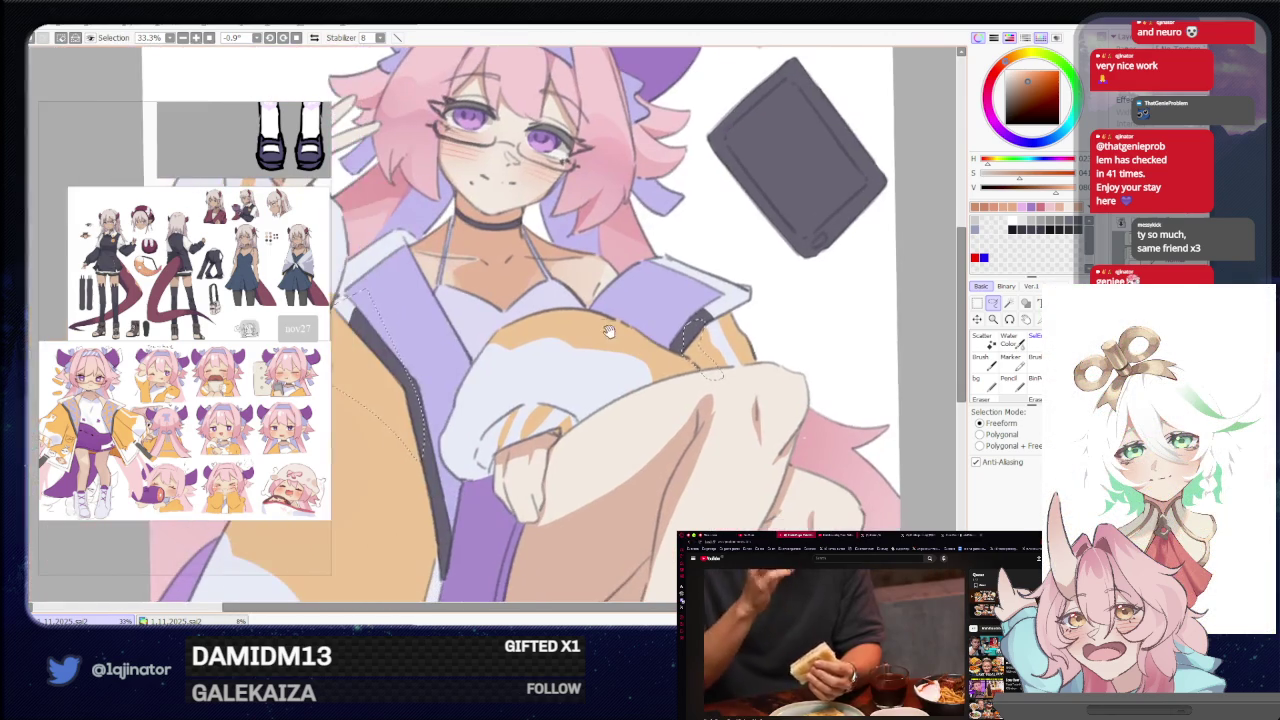
{"action": "left_click_drag", "start_coordinate": [527, 413], "coordinate": [615, 284]}
{"action": "scroll", "coordinate": [512, 324], "scroll_direction": "down", "scroll_amount": 1}
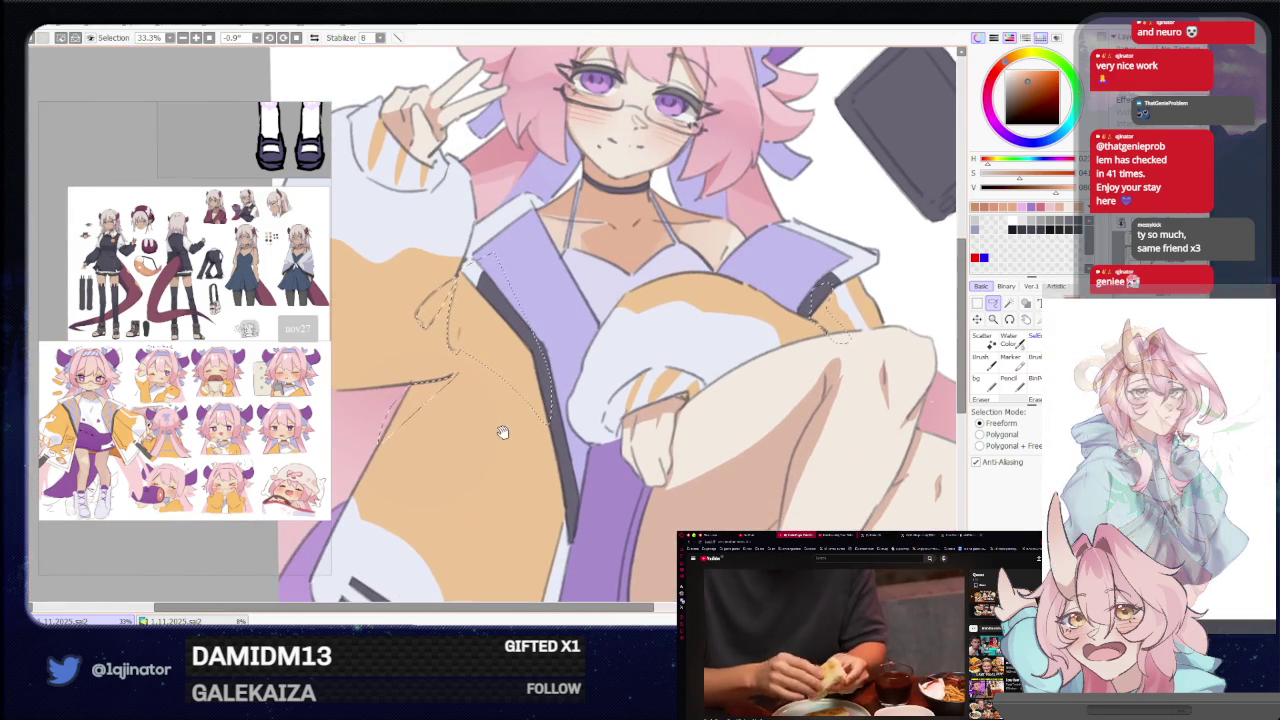
{"action": "scroll", "coordinate": [512, 324], "scroll_direction": "down", "scroll_amount": 1}
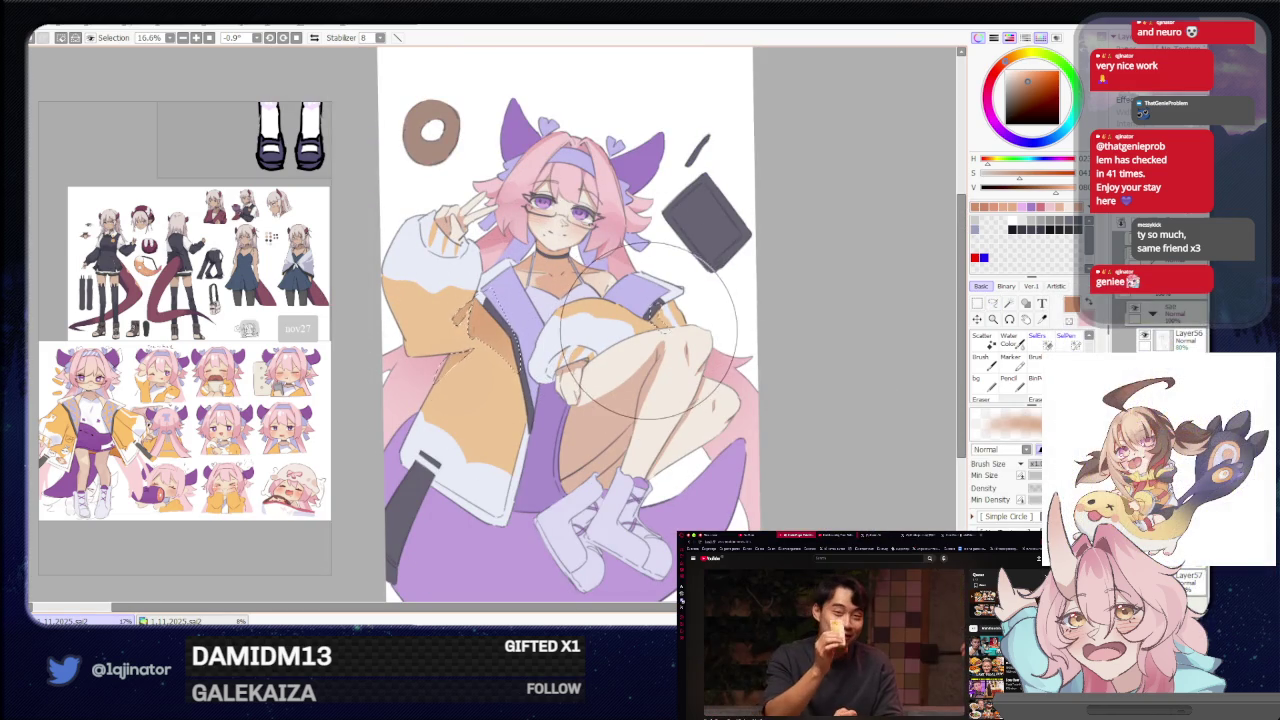
Lasso along the jacket's orange sleeve edge and switch to the brush.
{"action": "left_click", "coordinate": [993, 302]}
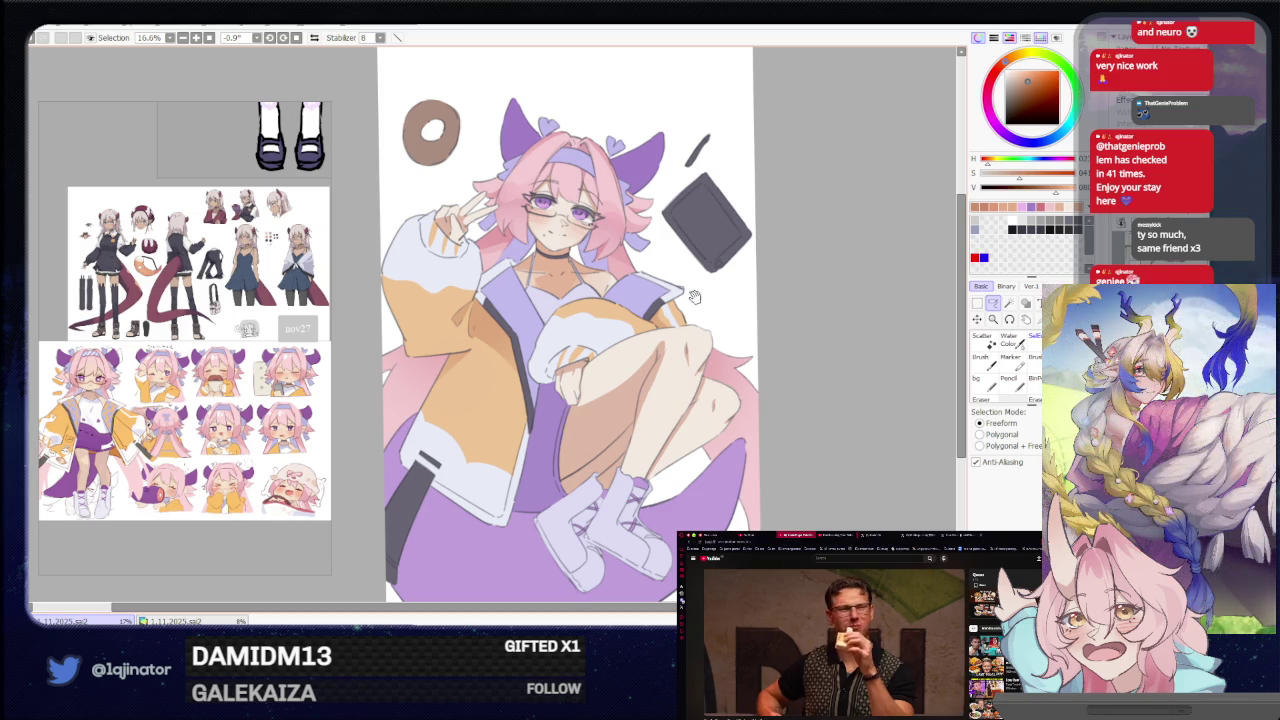
{"action": "left_click_drag", "start_coordinate": [680, 380], "coordinate": [676, 426]}
{"action": "scroll", "coordinate": [487, 452], "scroll_direction": "up", "scroll_amount": 1}
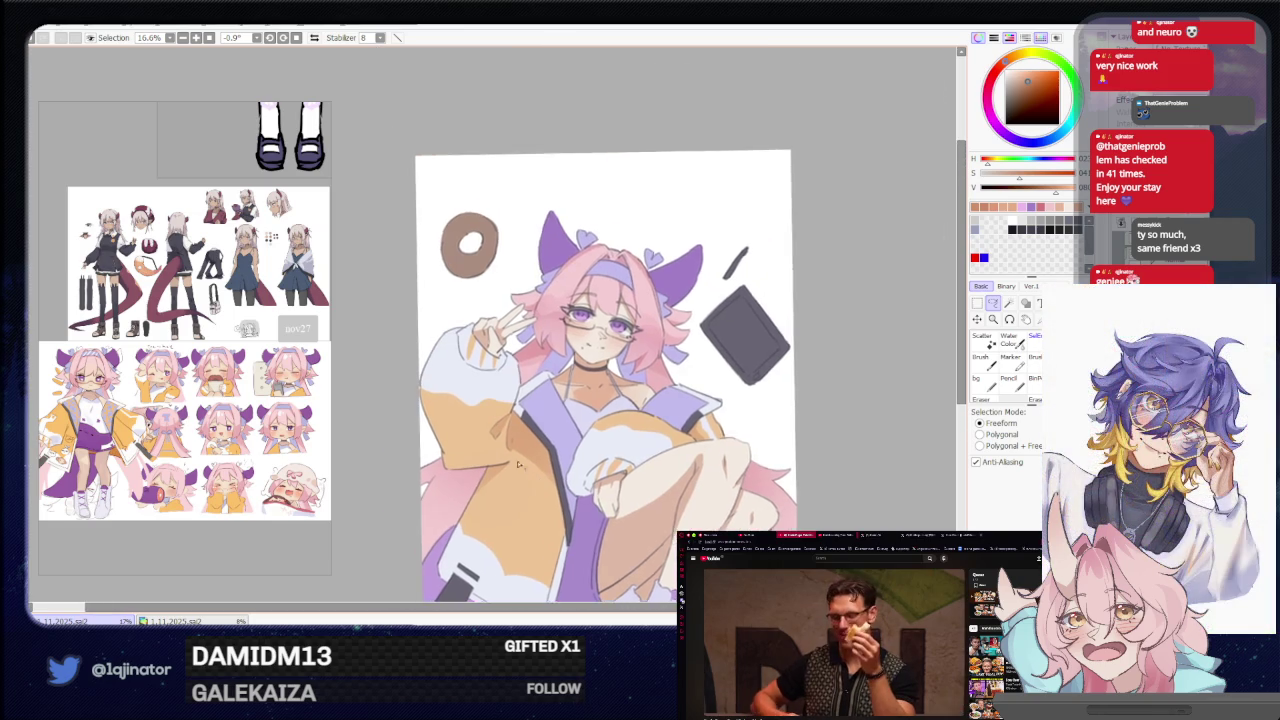
{"action": "scroll", "coordinate": [487, 452], "scroll_direction": "up", "scroll_amount": 1}
{"action": "mouse_move", "coordinate": [487, 452]}
{"action": "left_mouse_down"}
{"action": "mouse_move", "coordinate": [531, 336]}
{"action": "mouse_move", "coordinate": [470, 380]}
{"action": "mouse_move", "coordinate": [484, 325]}
{"action": "left_mouse_up"}
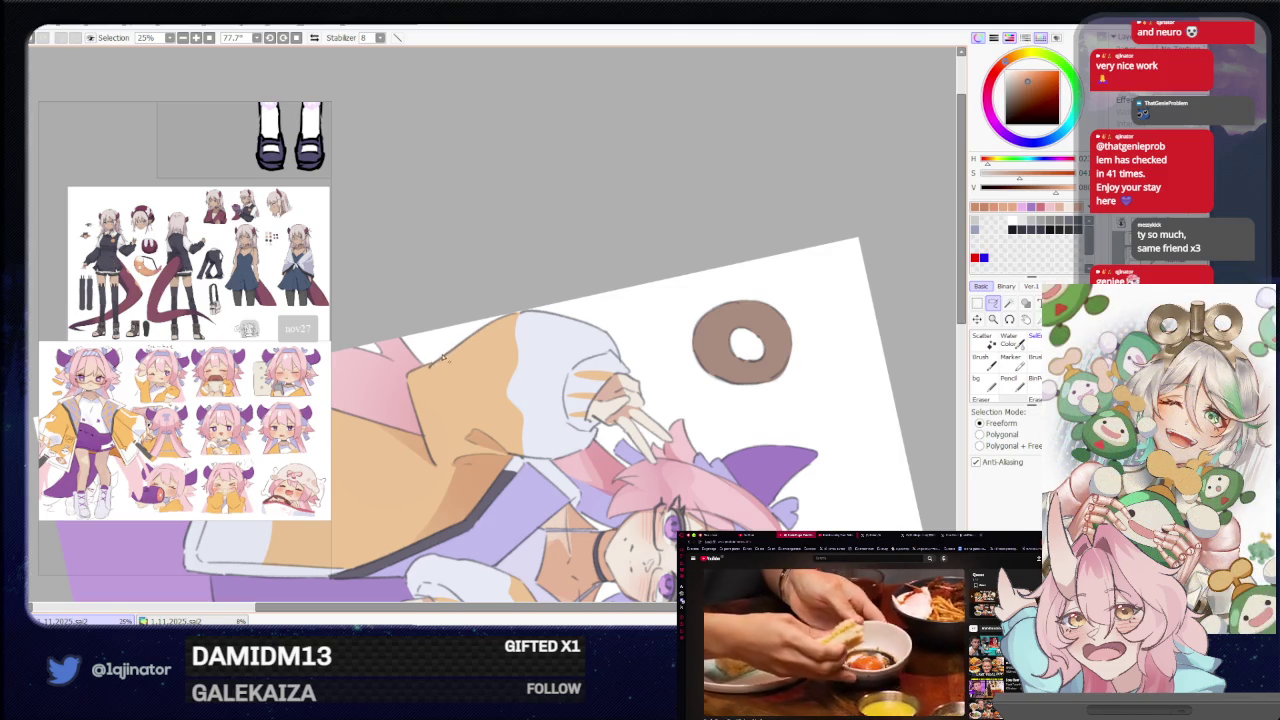
{"action": "left_click_drag", "start_coordinate": [402, 338], "coordinate": [510, 424]}
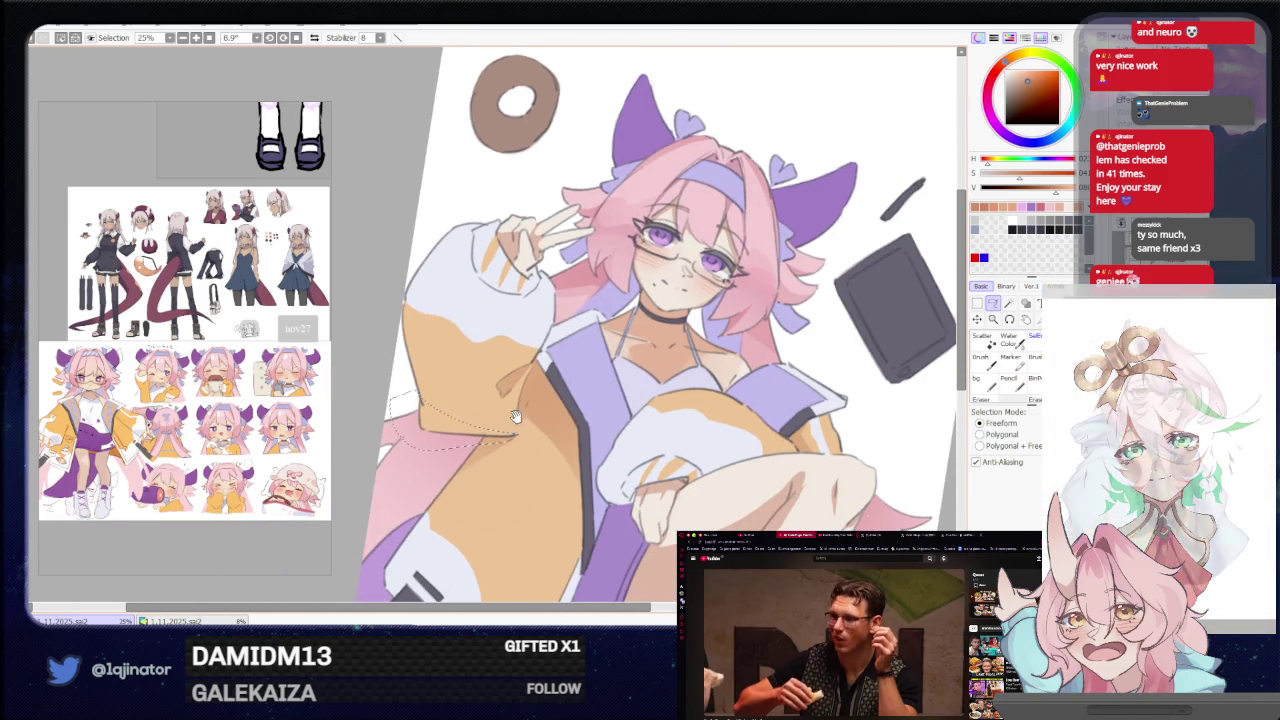
{"action": "key", "text": "b"}
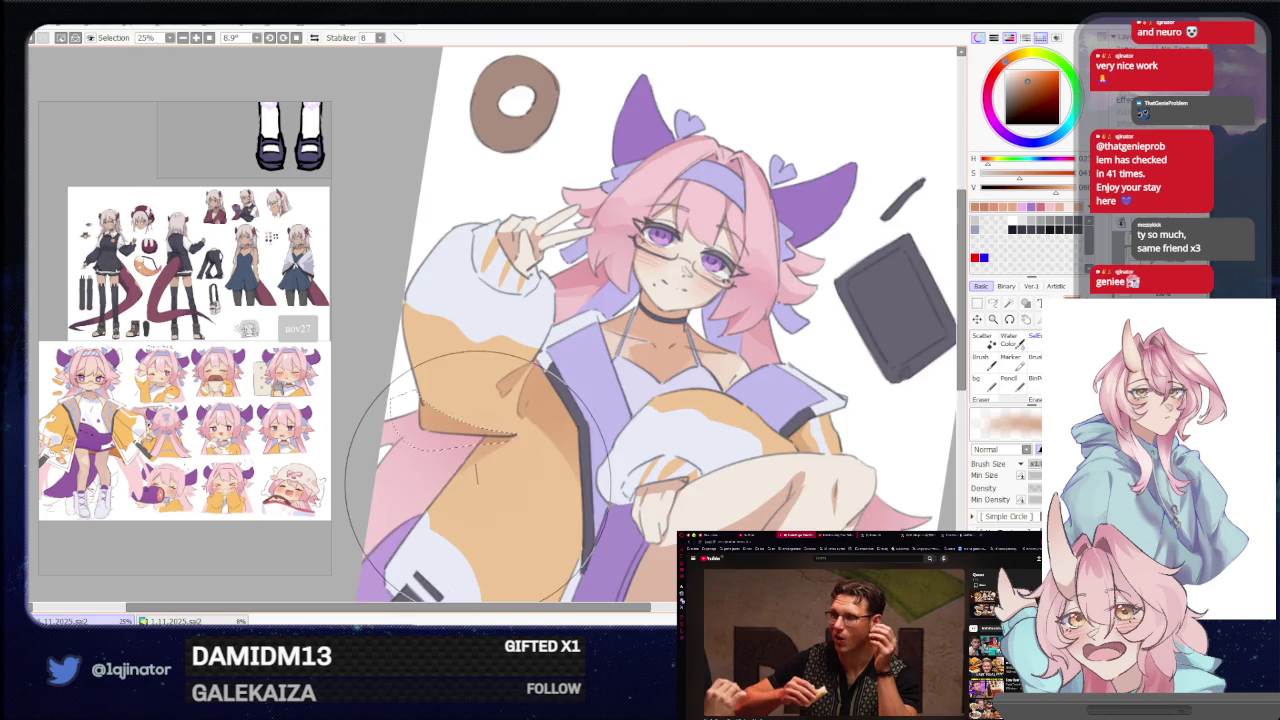
{"action": "scroll", "coordinate": [478, 472], "scroll_direction": "down", "scroll_amount": 4}
Tilt the canvas to reach the sleeve edge, then rotate back and review the whole illustration.
{"action": "key", "text": "l"}
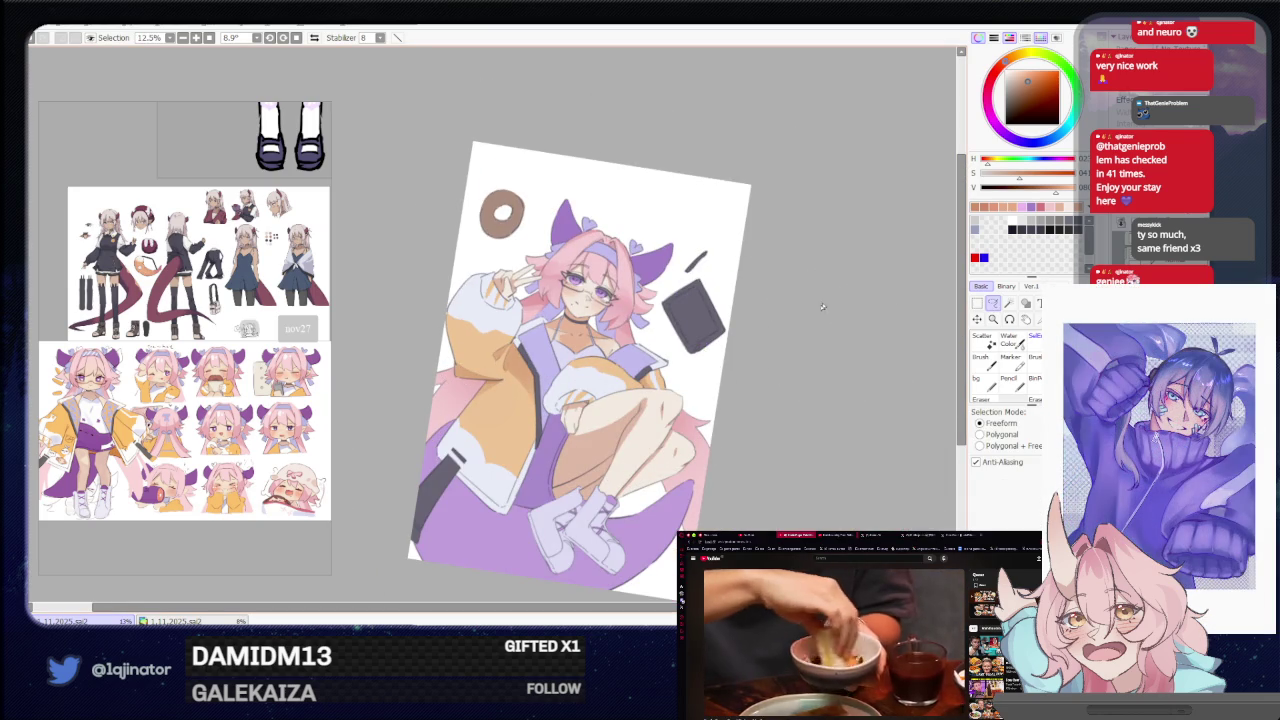
{"action": "scroll", "coordinate": [740, 350], "scroll_direction": "up", "scroll_amount": 1}
{"action": "scroll", "coordinate": [631, 403], "scroll_direction": "up", "scroll_amount": 1}
{"action": "mouse_move", "coordinate": [631, 403]}
{"action": "left_mouse_down"}
{"action": "mouse_move", "coordinate": [421, 412]}
{"action": "mouse_move", "coordinate": [467, 494]}
{"action": "left_mouse_up"}
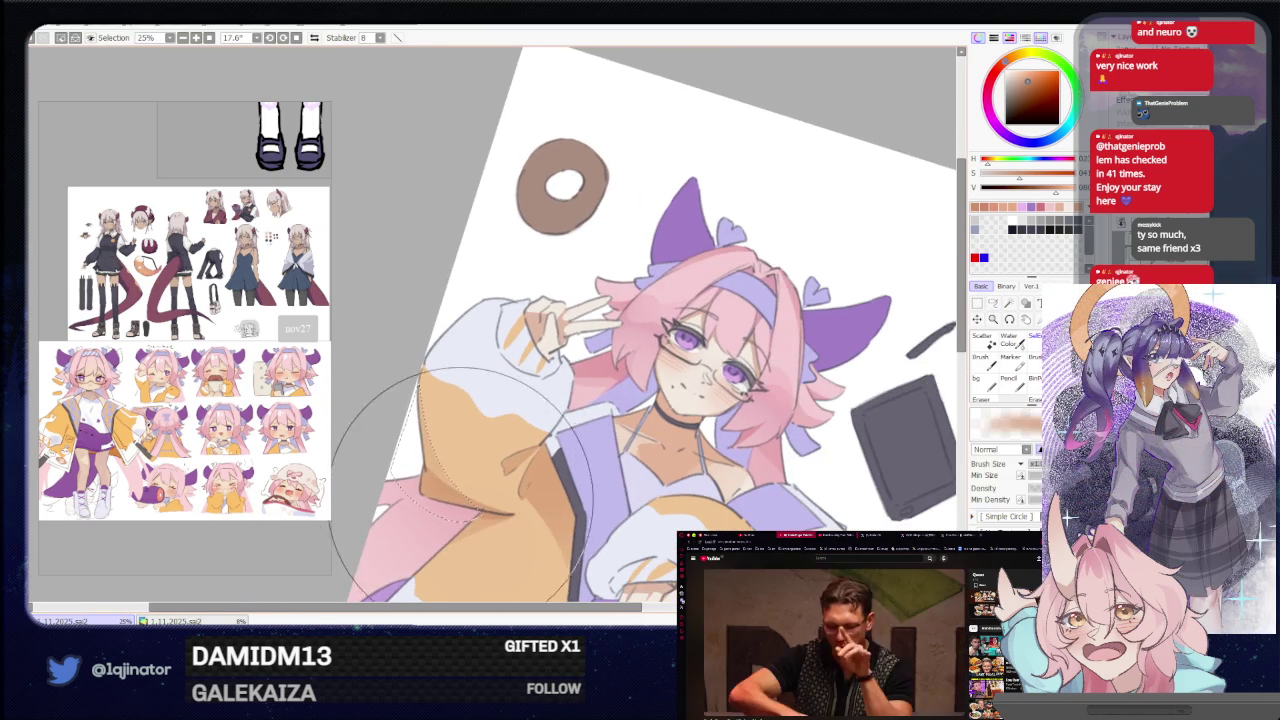
{"action": "scroll", "coordinate": [757, 424], "scroll_direction": "down", "scroll_amount": 1}
{"action": "left_click_drag", "start_coordinate": [757, 424], "coordinate": [755, 418]}
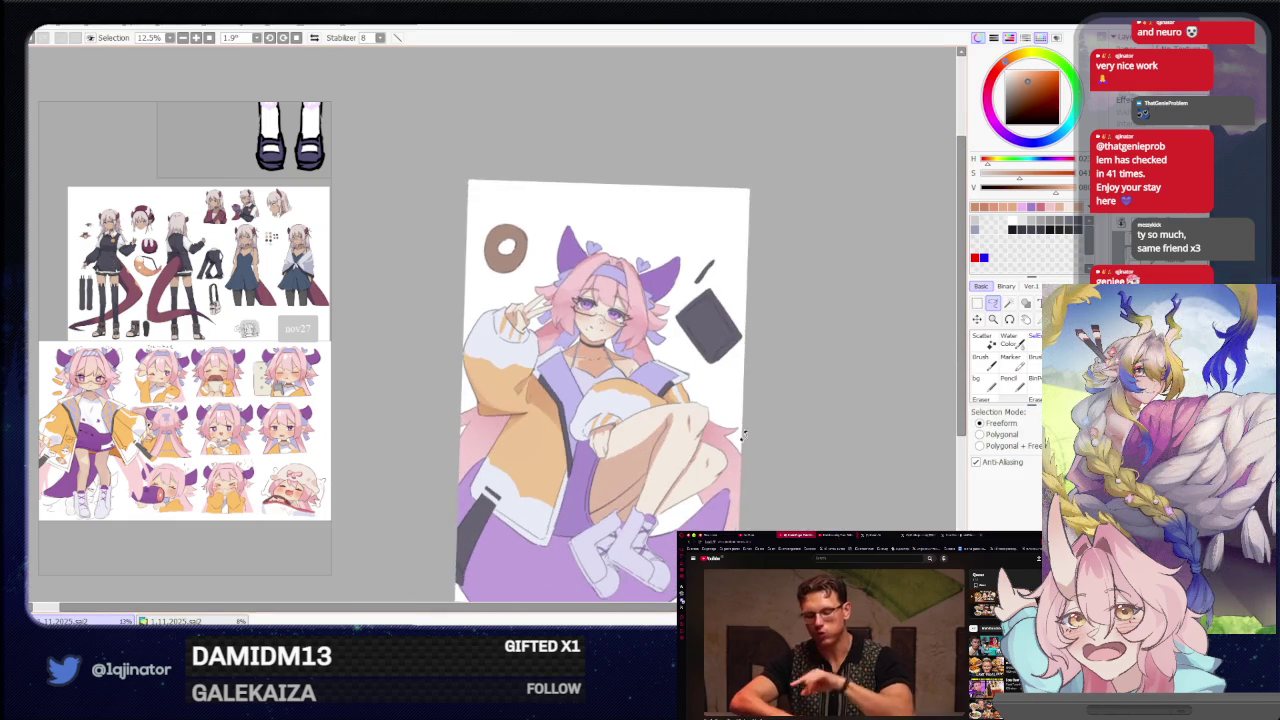
{"action": "left_click_drag", "start_coordinate": [735, 474], "coordinate": [524, 336]}
{"action": "scroll", "coordinate": [524, 336], "scroll_direction": "up", "scroll_amount": 1}
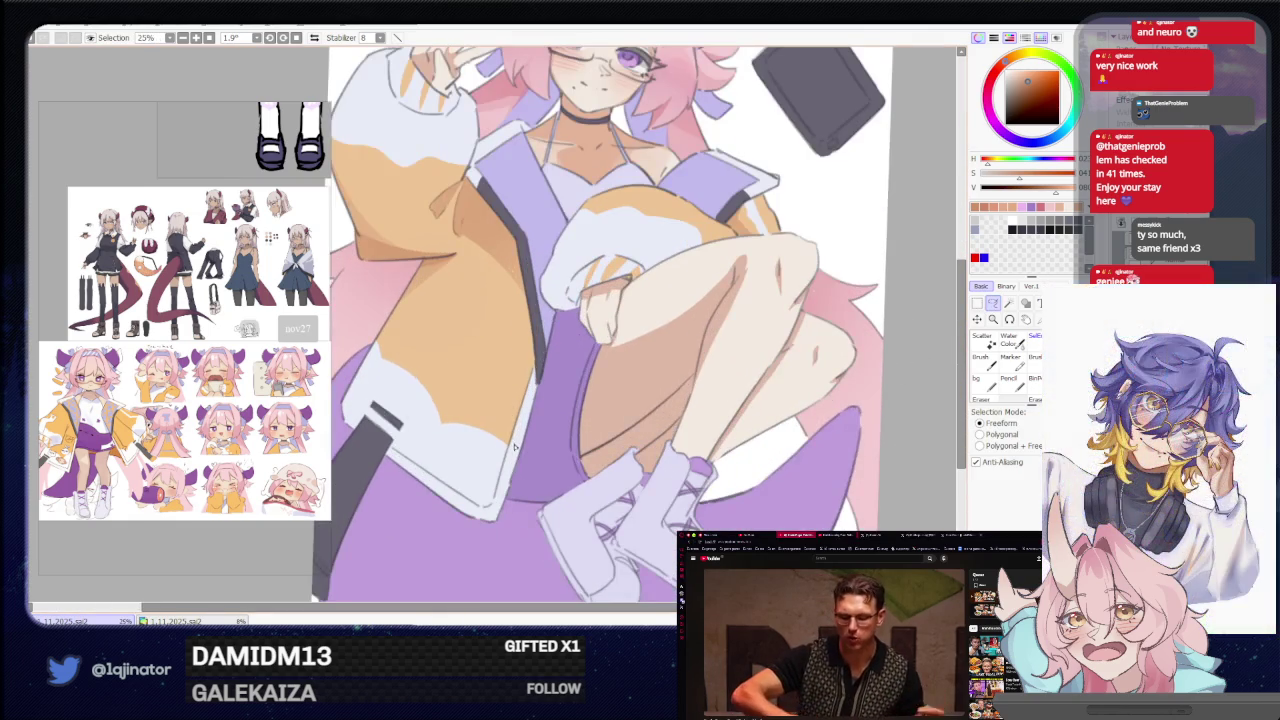
{"action": "left_click_drag", "start_coordinate": [519, 507], "coordinate": [521, 487]}
{"action": "scroll", "coordinate": [543, 509], "scroll_direction": "down", "scroll_amount": 1}
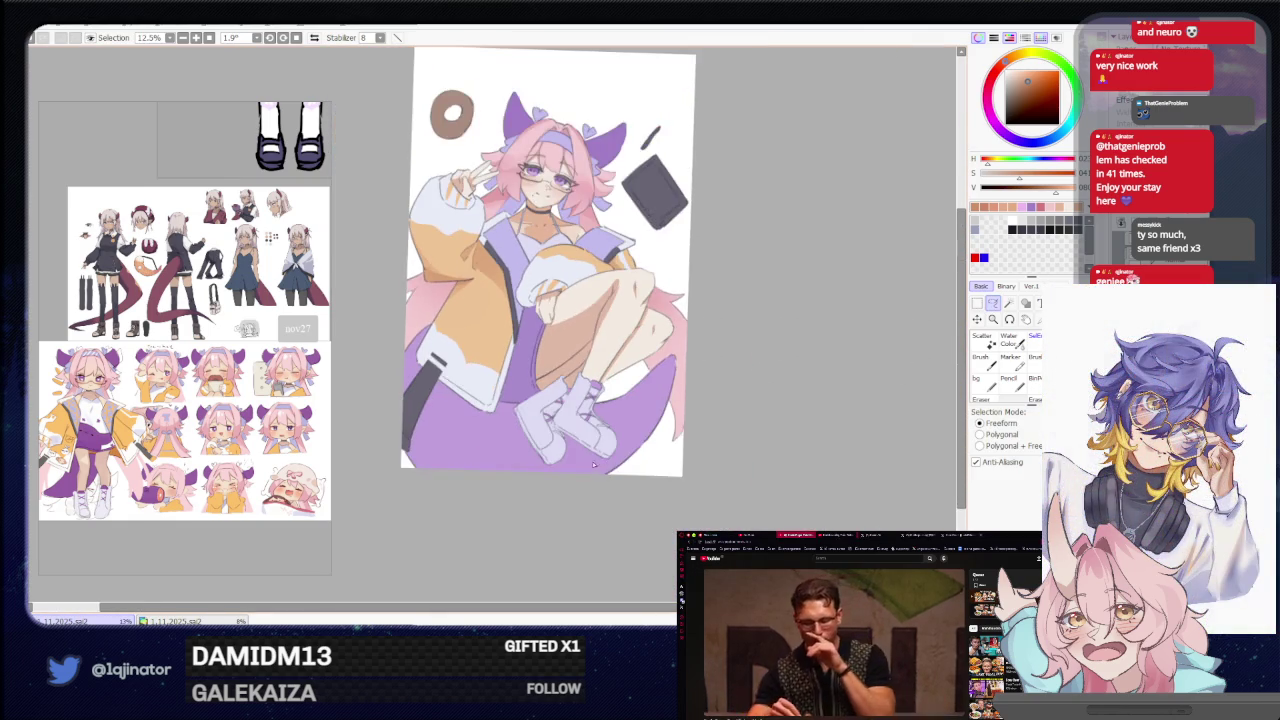
{"action": "left_click_drag", "start_coordinate": [600, 370], "coordinate": [563, 446]}
{"action": "scroll", "coordinate": [552, 410], "scroll_direction": "up", "scroll_amount": 1}
{"action": "key", "text": "b"}
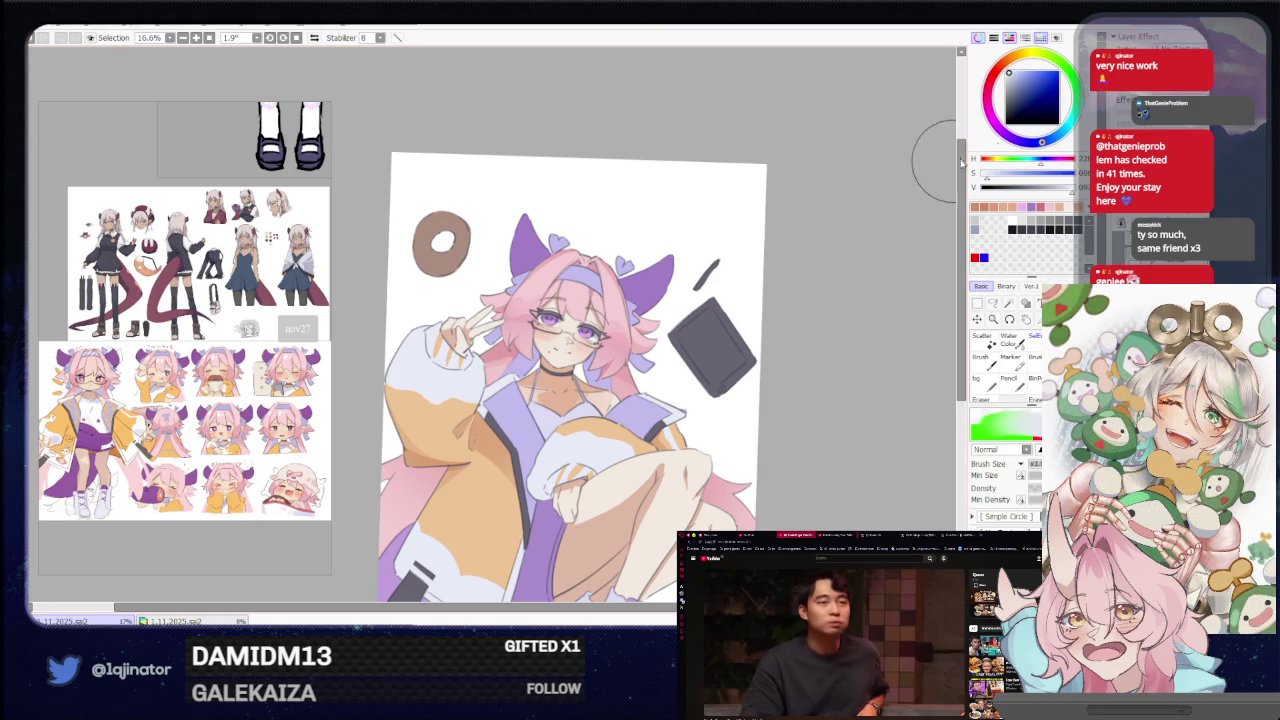
Paint the white sleeve area at the knee orange and lasso the white sleeve near the hand.
{"action": "left_click", "coordinate": [1037, 157]}
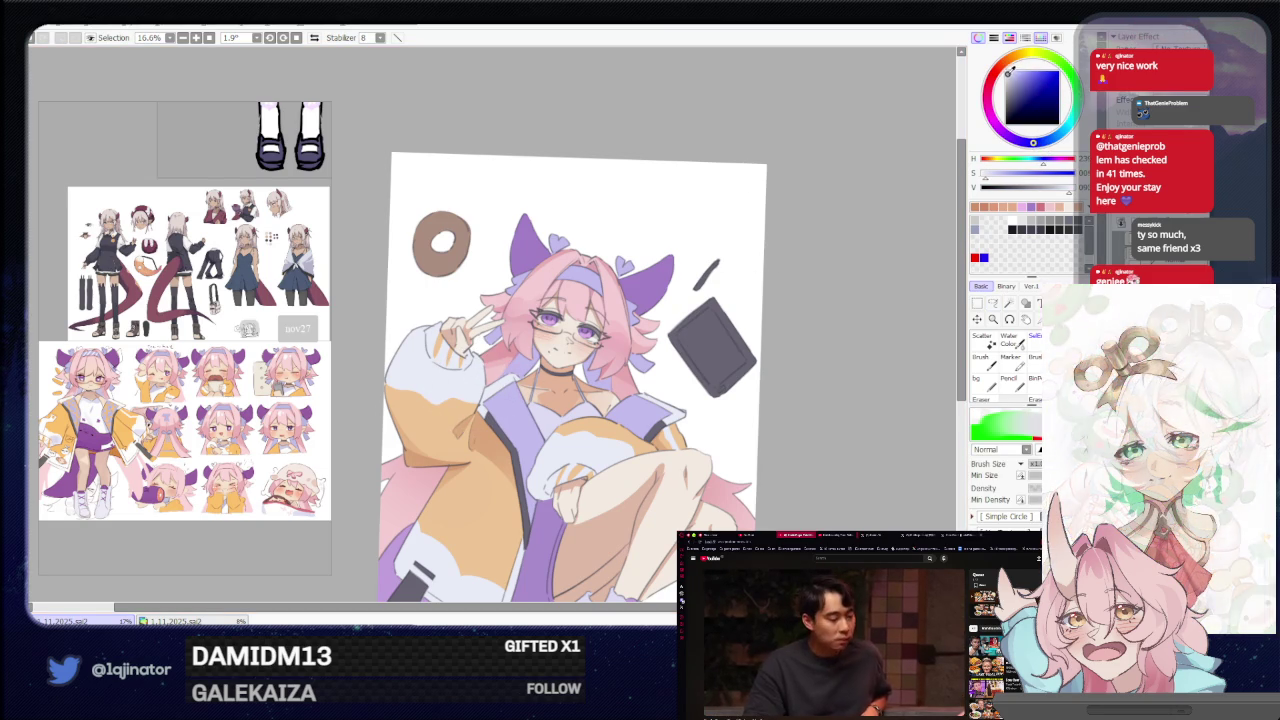
{"action": "left_click_drag", "start_coordinate": [595, 439], "coordinate": [600, 435]}
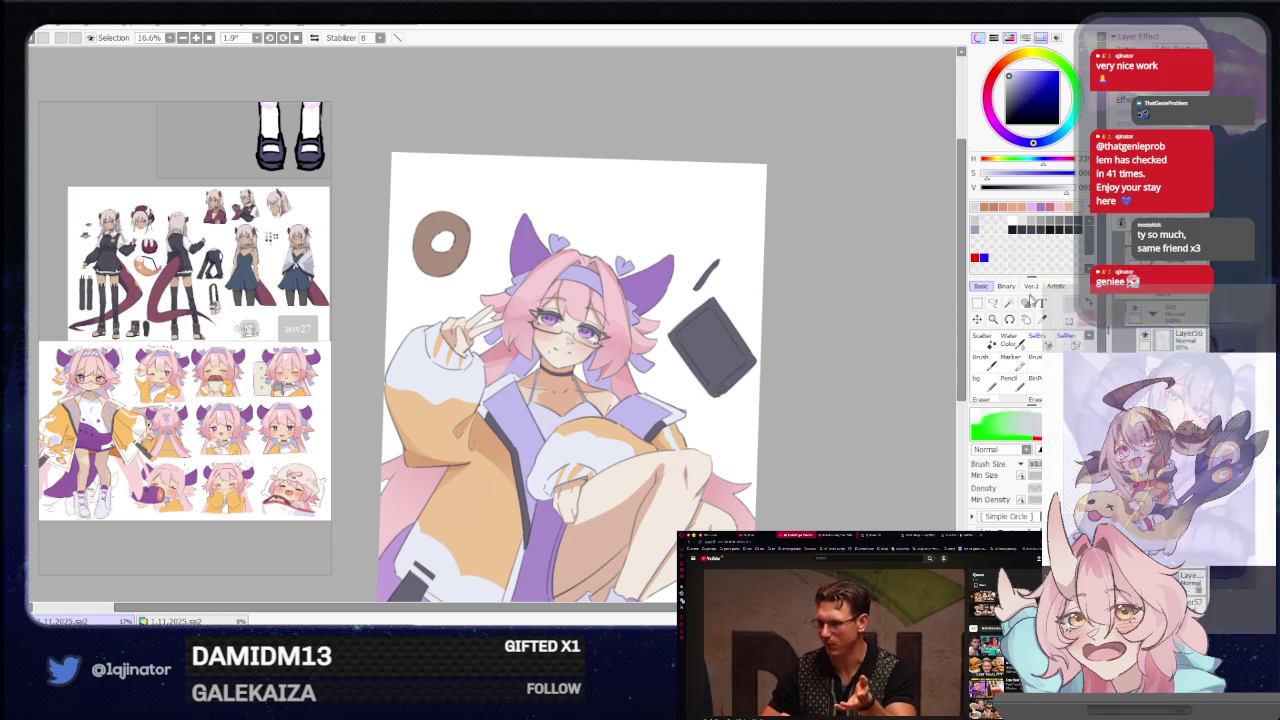
{"action": "left_click", "coordinate": [993, 302]}
{"action": "scroll", "coordinate": [540, 445], "scroll_direction": "up", "scroll_amount": 2}
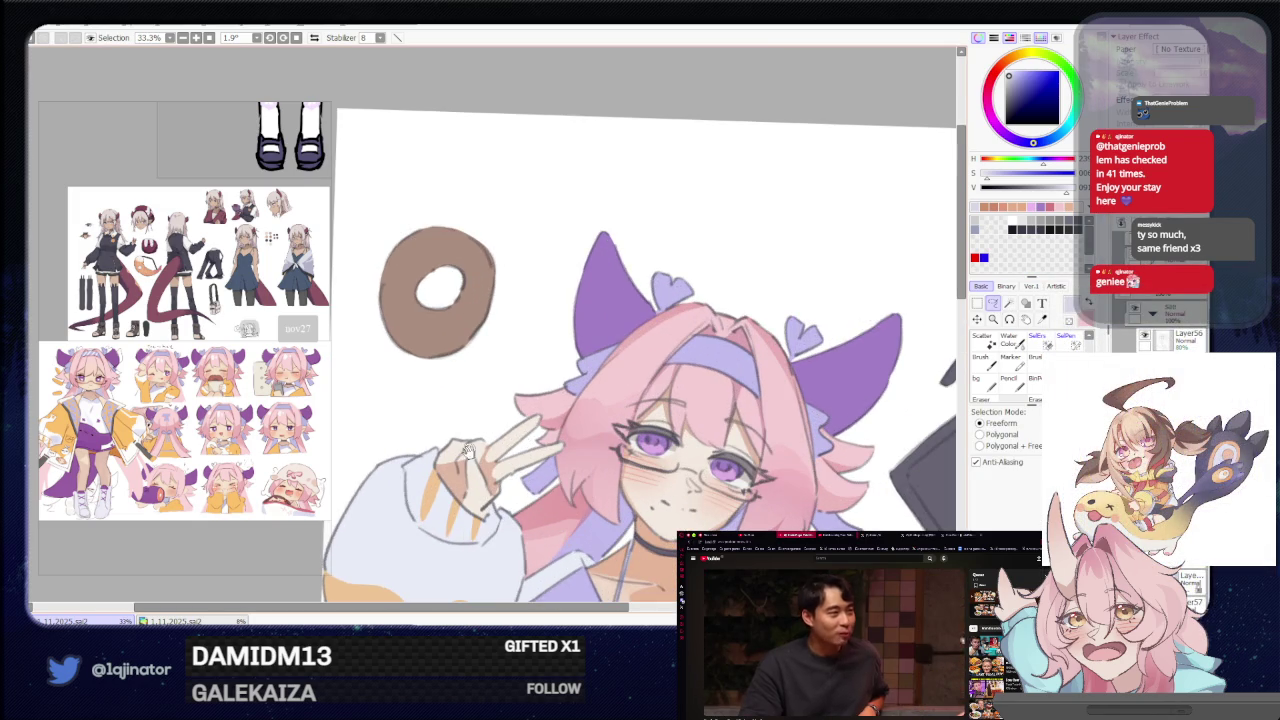
{"action": "scroll", "coordinate": [540, 445], "scroll_direction": "up", "scroll_amount": 1}
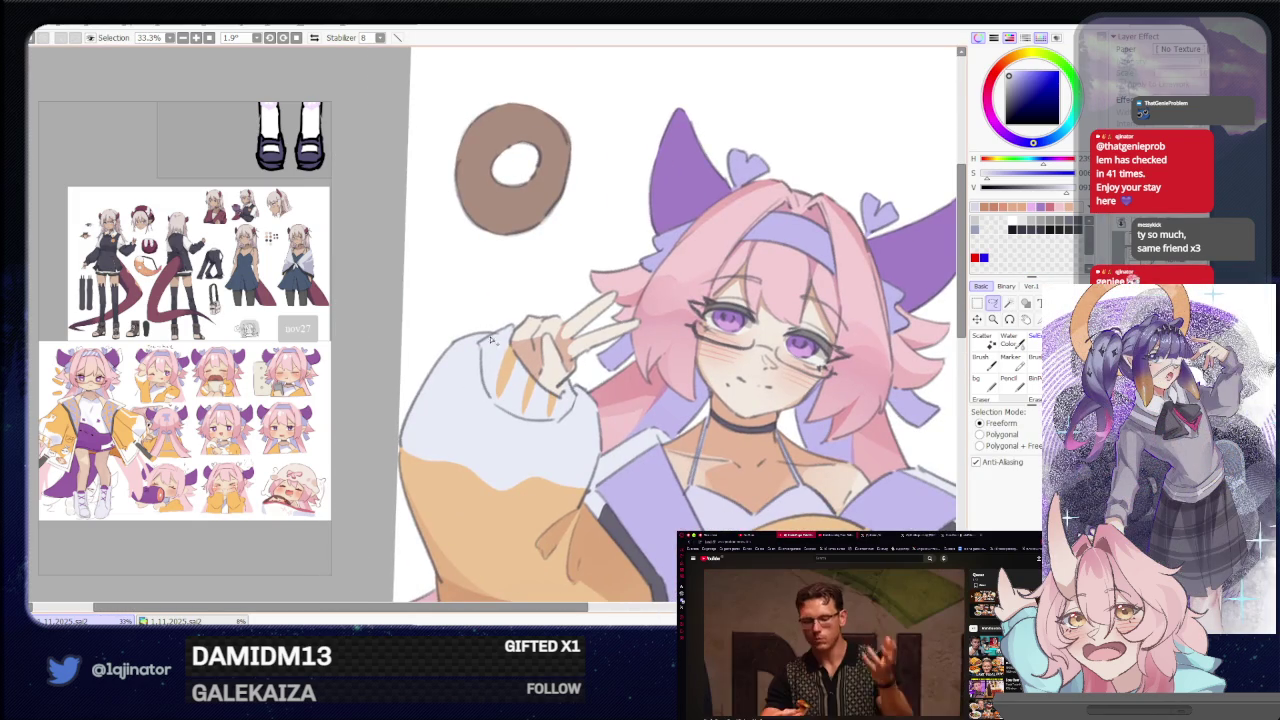
{"action": "left_click_drag", "start_coordinate": [482, 367], "coordinate": [503, 416]}
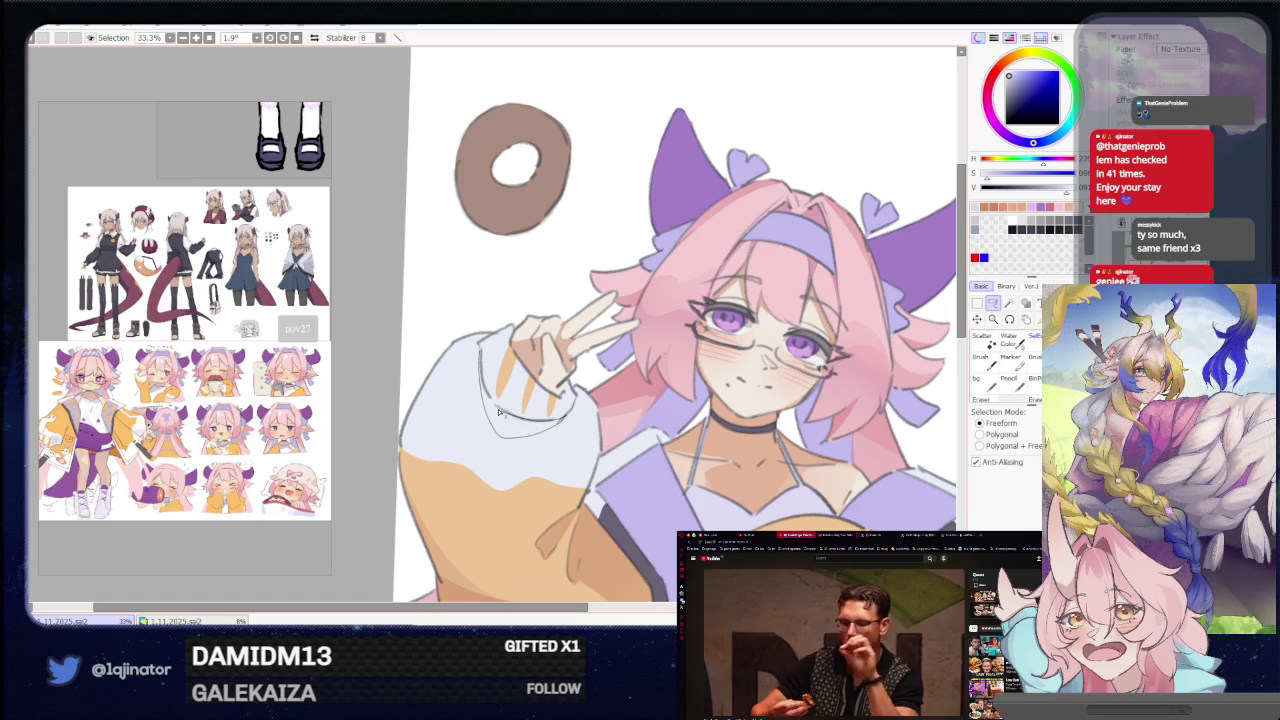
Return to the brush and bring the raised sleeve into view.
{"action": "scroll", "coordinate": [490, 366], "scroll_direction": "down", "scroll_amount": 1}
{"action": "scroll", "coordinate": [540, 366], "scroll_direction": "down", "scroll_amount": 3}
{"action": "scroll", "coordinate": [570, 366], "scroll_direction": "down", "scroll_amount": 3}
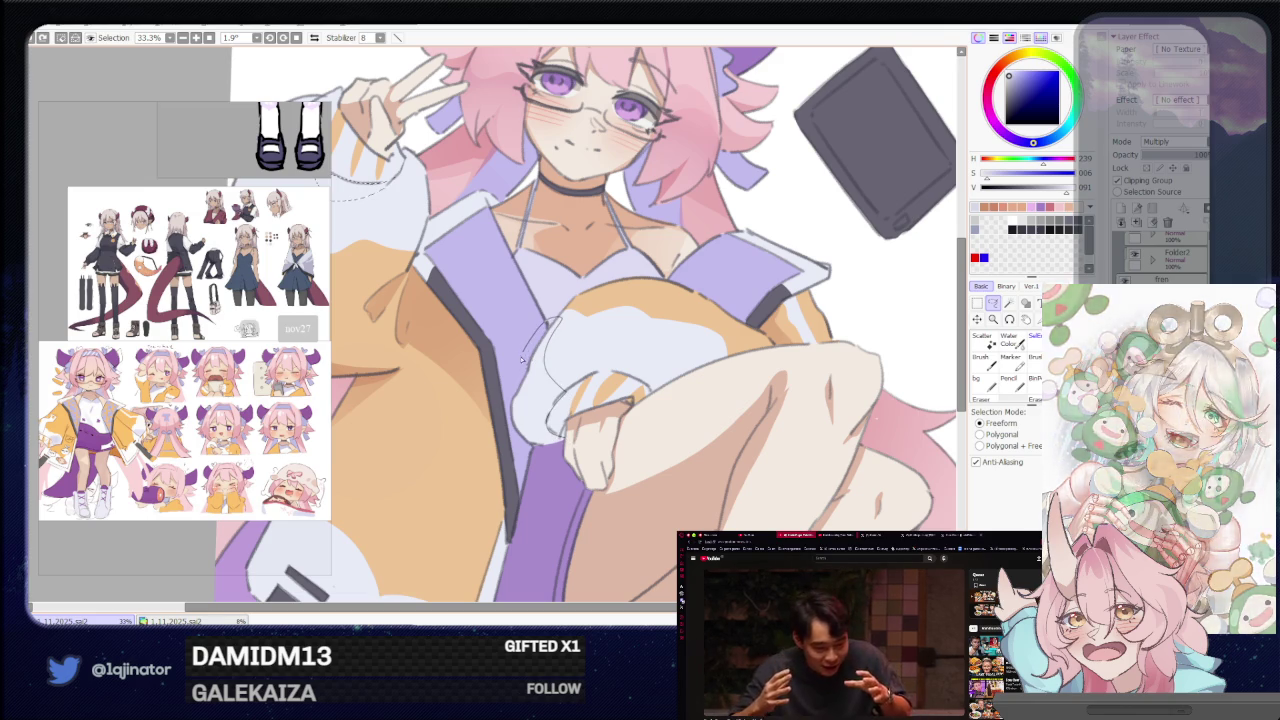
{"action": "scroll", "coordinate": [547, 384], "scroll_direction": "down", "scroll_amount": 2}
{"action": "key", "text": "b"}
{"action": "scroll", "coordinate": [600, 335], "scroll_direction": "up", "scroll_amount": 1}
{"action": "left_click_drag", "start_coordinate": [716, 317], "coordinate": [616, 367]}
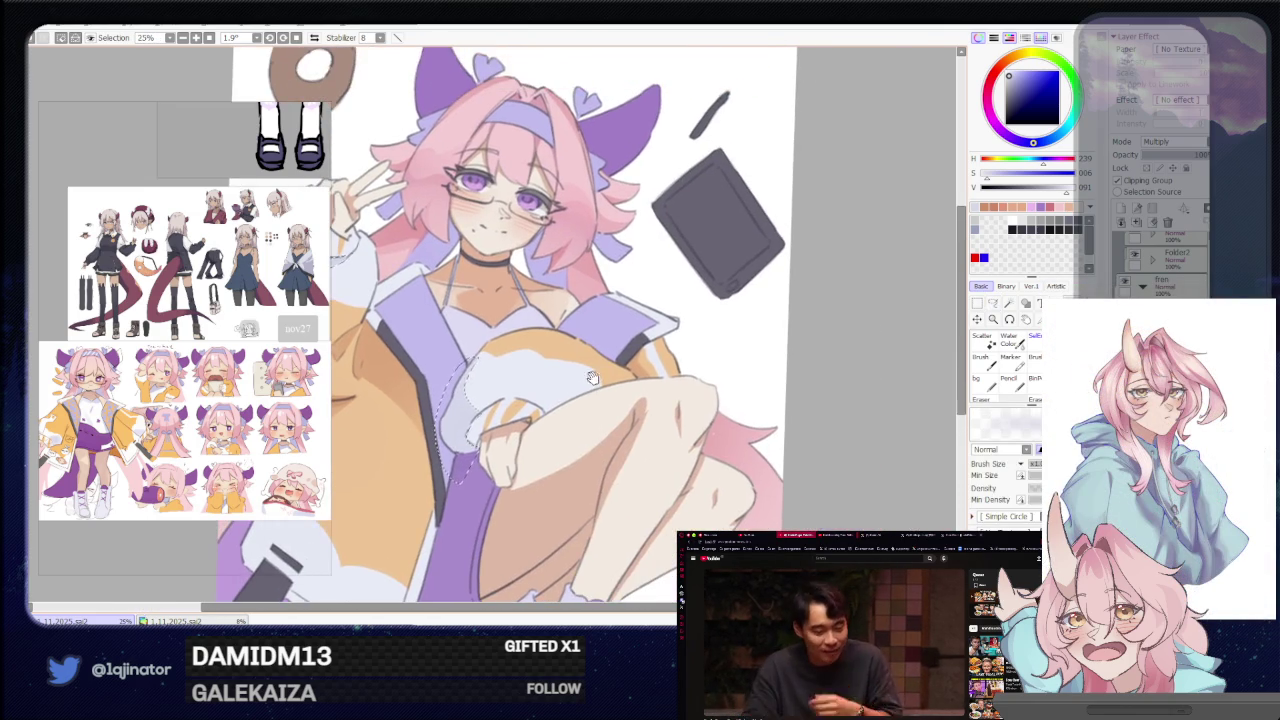
Lasso the raised sleeve and repaint its white and orange areas with the brush.
{"action": "left_click", "coordinate": [993, 303]}
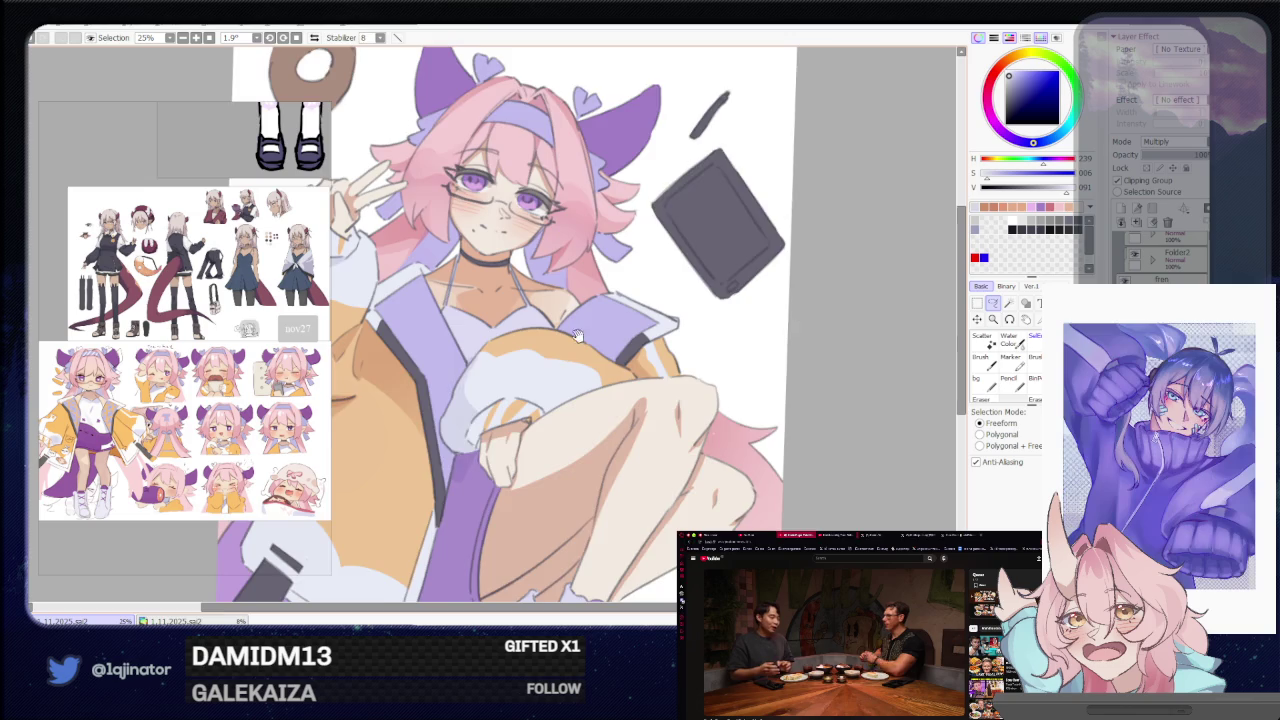
{"action": "left_click_drag", "start_coordinate": [302, 181], "coordinate": [530, 313]}
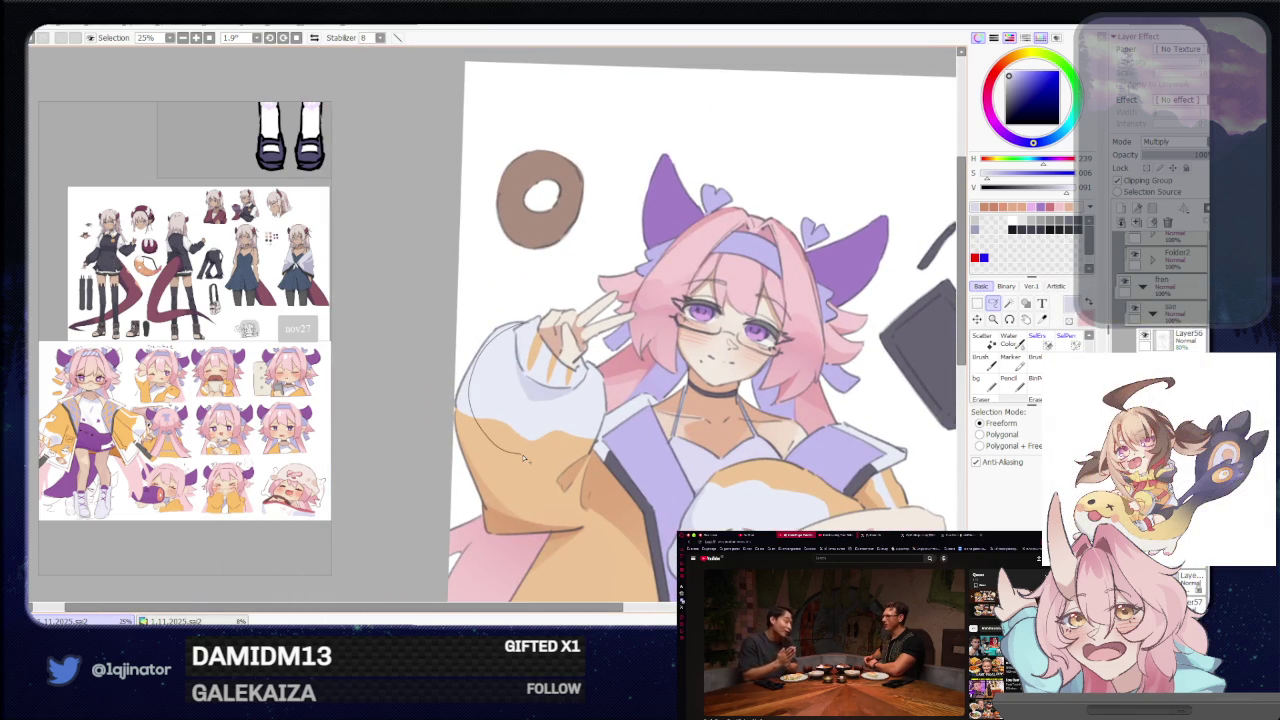
{"action": "mouse_move", "coordinate": [523, 458]}
{"action": "left_mouse_down"}
{"action": "mouse_move", "coordinate": [578, 392]}
{"action": "mouse_move", "coordinate": [522, 328]}
{"action": "left_mouse_up"}
{"action": "key", "text": "b"}
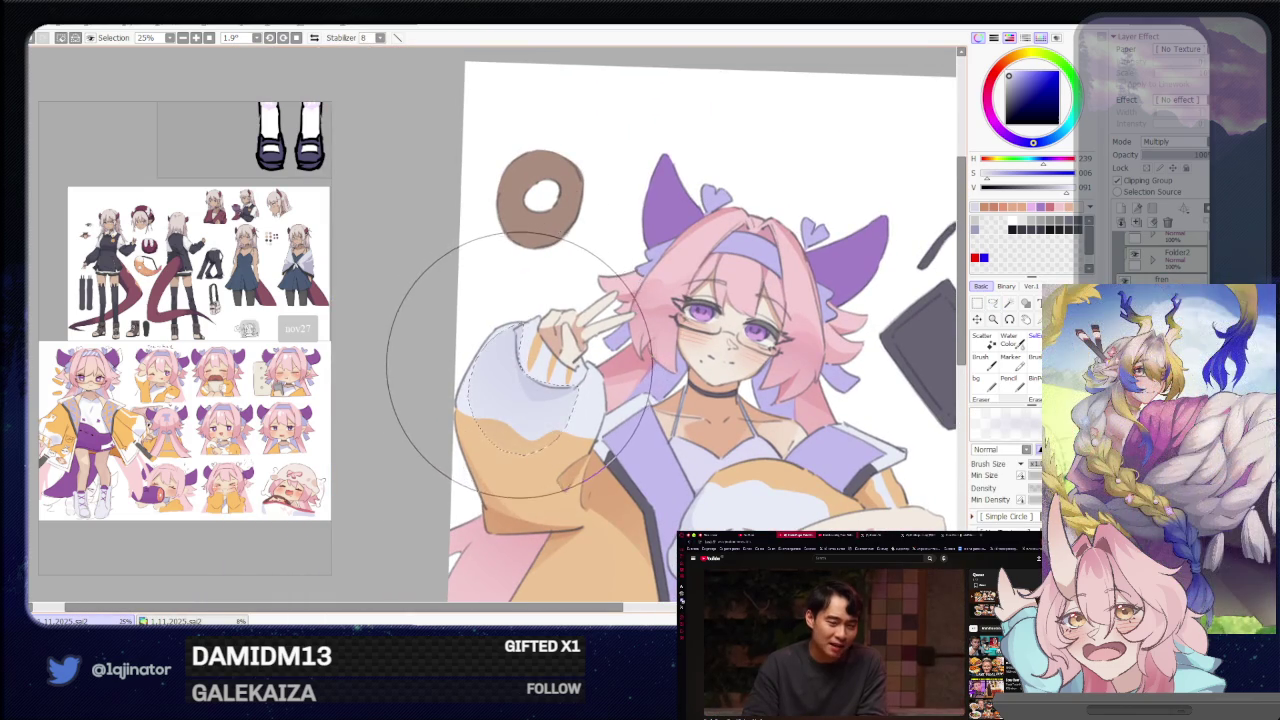
{"action": "left_click_drag", "start_coordinate": [537, 345], "coordinate": [742, 394]}
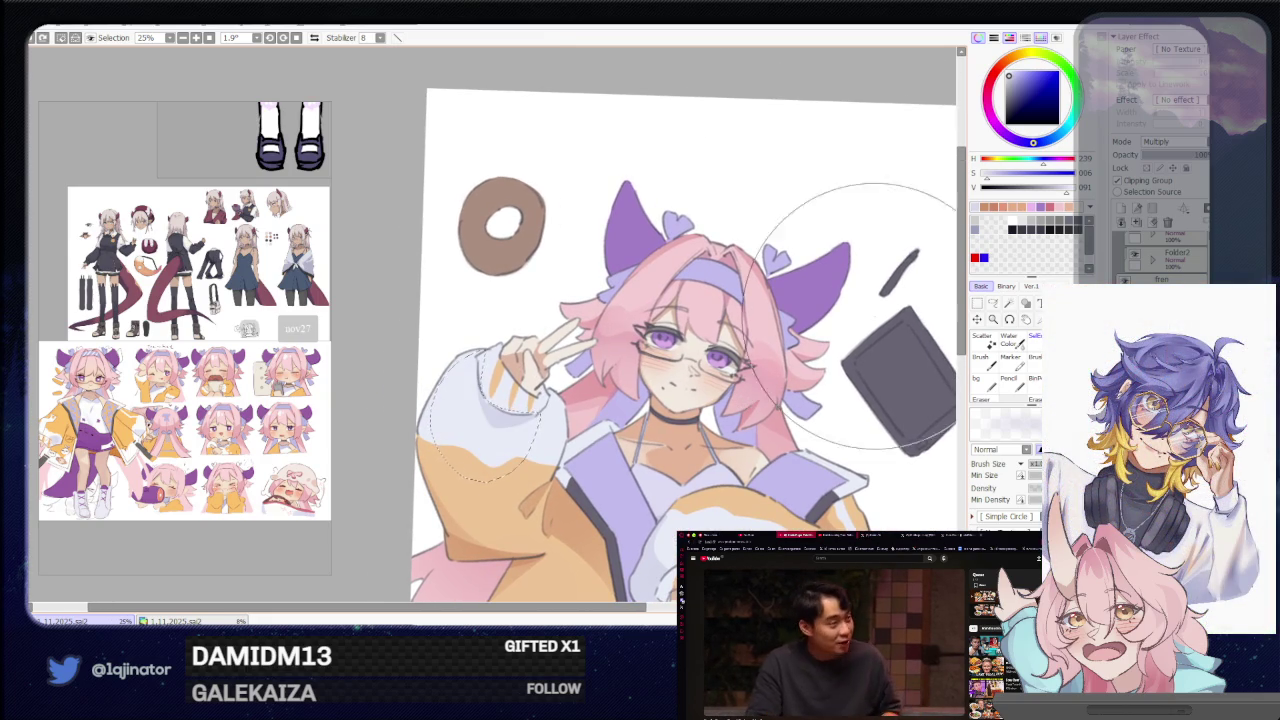
{"action": "key", "text": "a"}
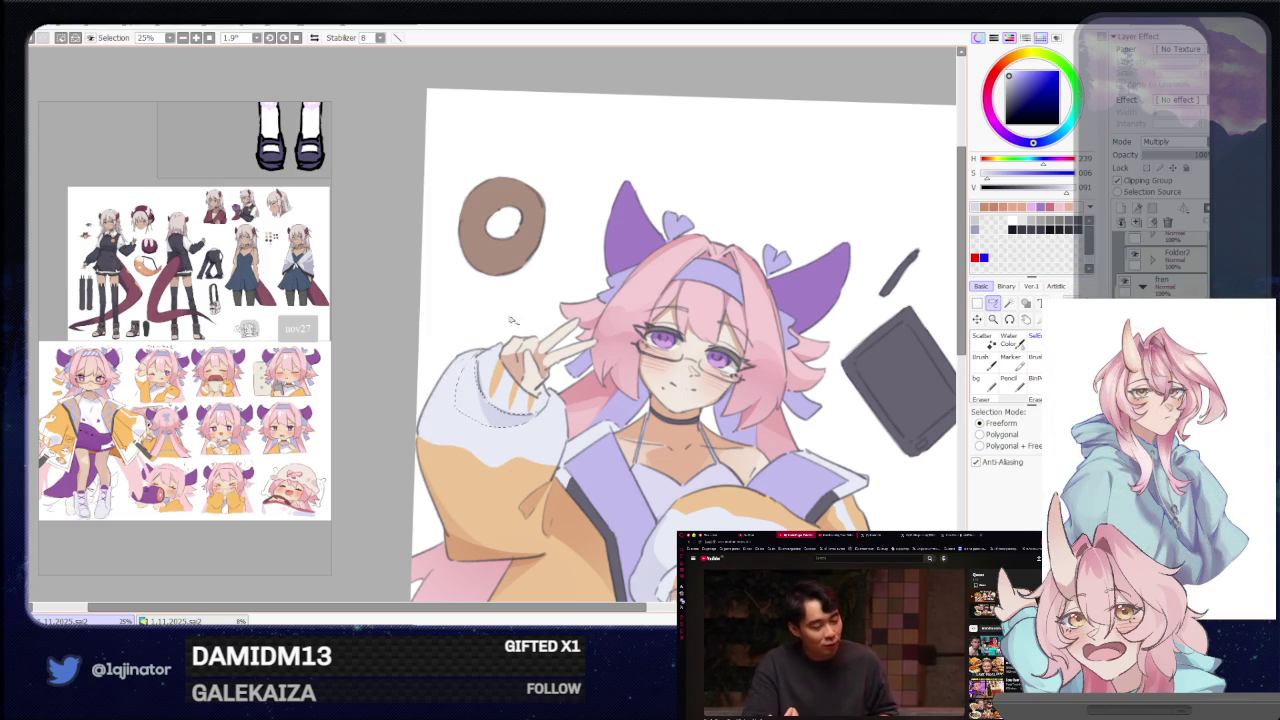
{"action": "key", "text": "b"}
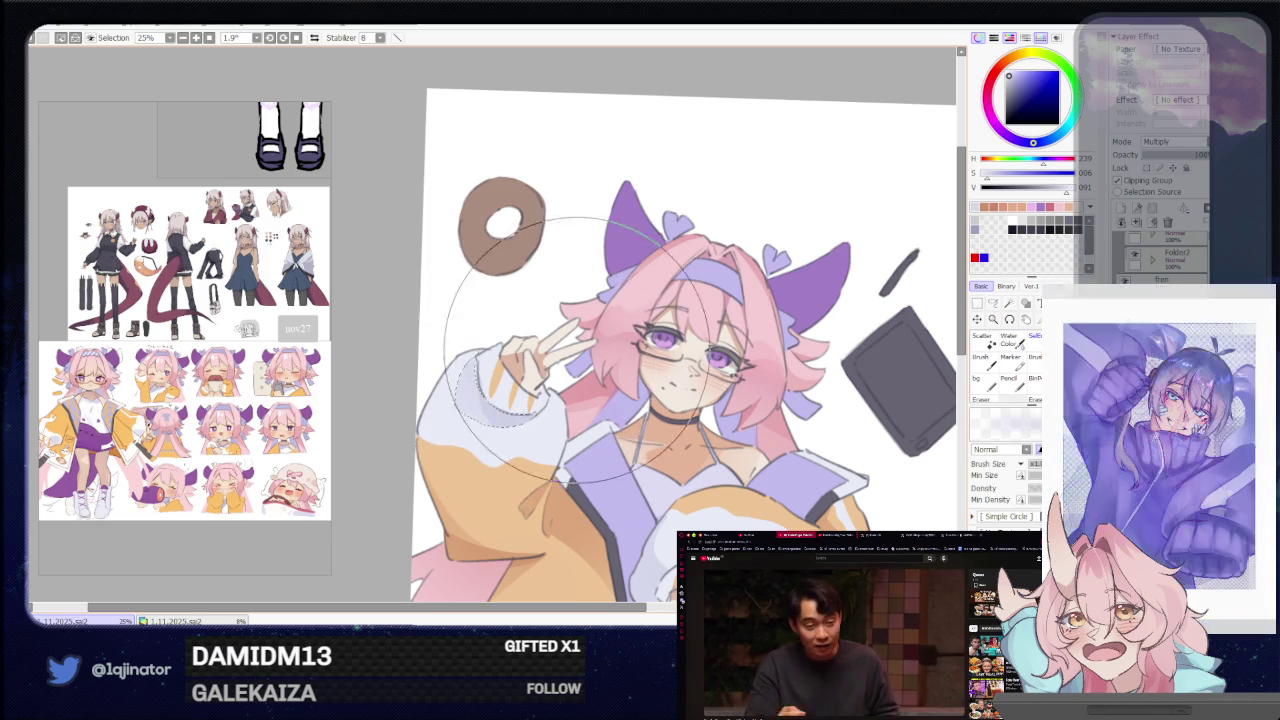
{"action": "scroll", "coordinate": [555, 350], "scroll_direction": "down", "scroll_amount": 1}
{"action": "left_click", "coordinate": [993, 303]}
{"action": "scroll", "coordinate": [783, 323], "scroll_direction": "up", "scroll_amount": 1}
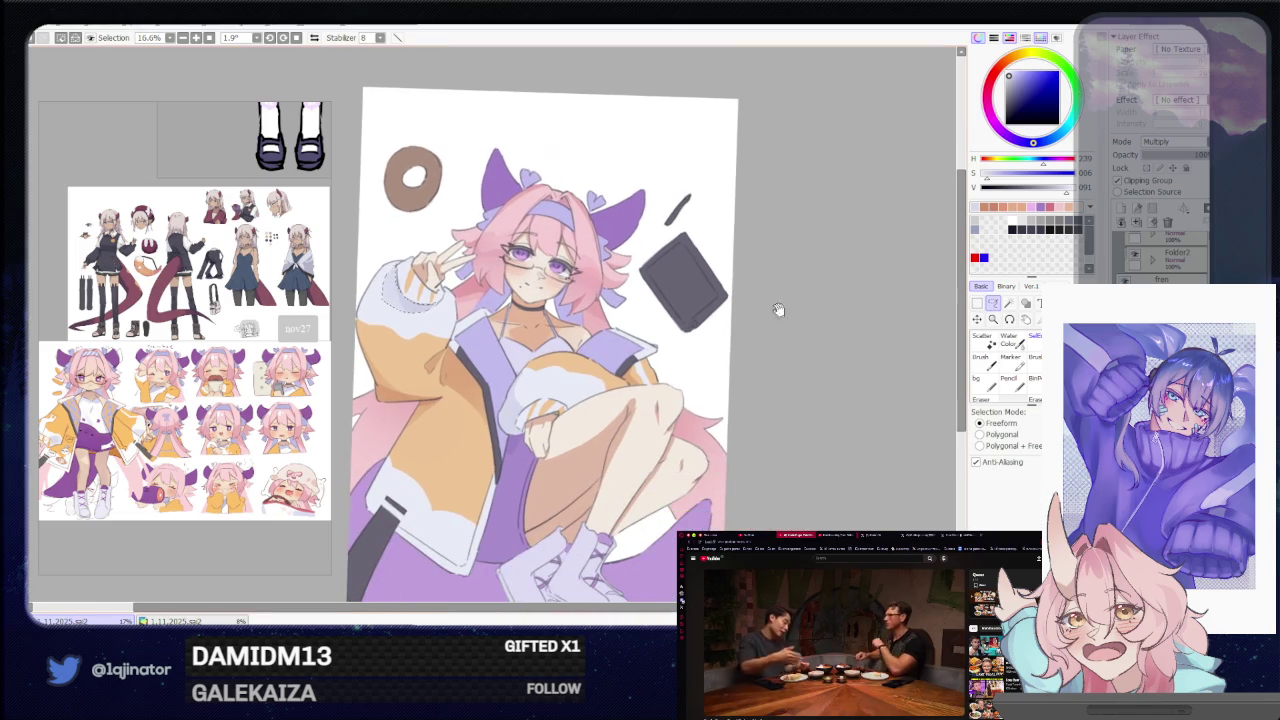
{"action": "scroll", "coordinate": [664, 461], "scroll_direction": "up", "scroll_amount": 1}
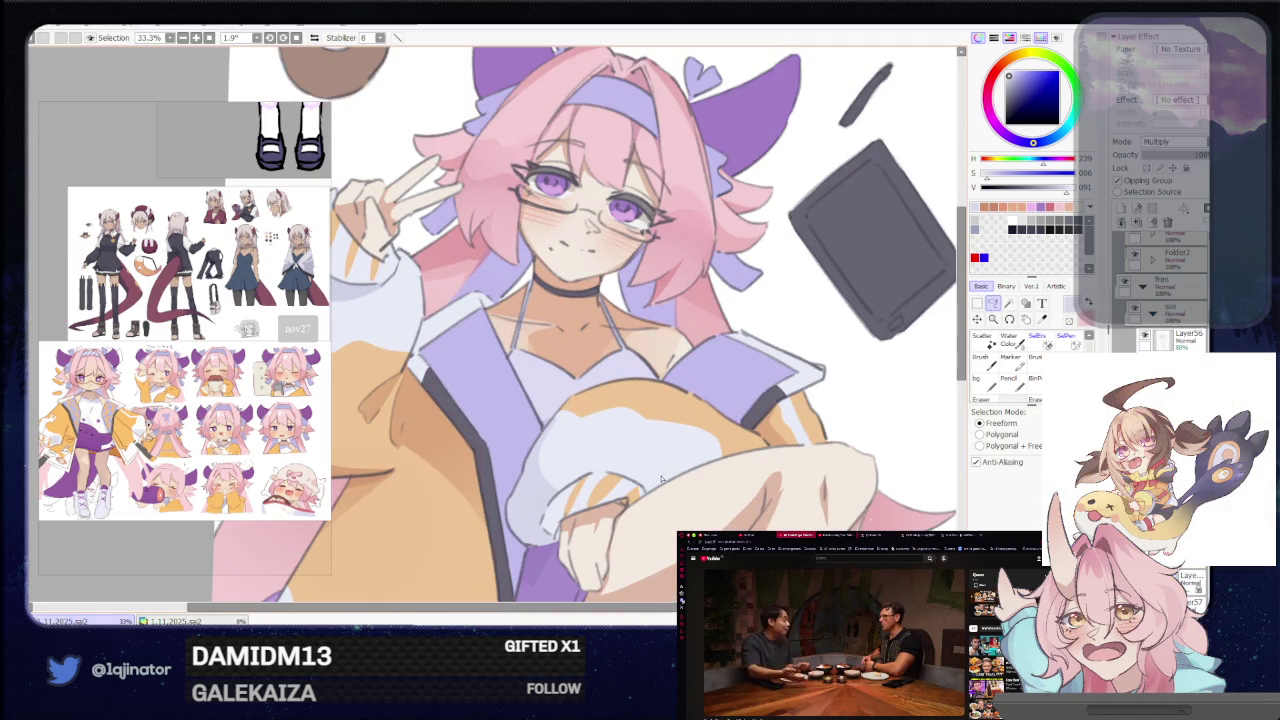
{"action": "scroll", "coordinate": [656, 470], "scroll_direction": "down", "scroll_amount": 1}
{"action": "scroll", "coordinate": [660, 472], "scroll_direction": "down", "scroll_amount": 1}
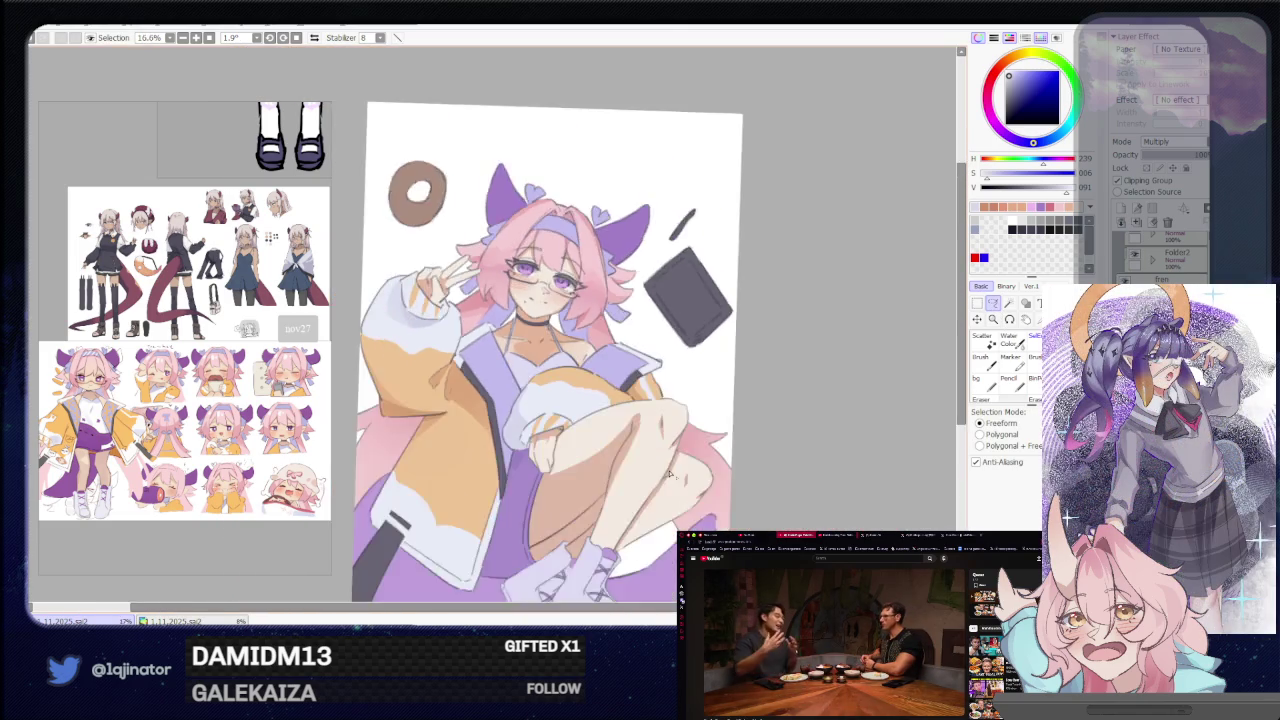
{"action": "scroll", "coordinate": [668, 475], "scroll_direction": "down", "scroll_amount": 1}
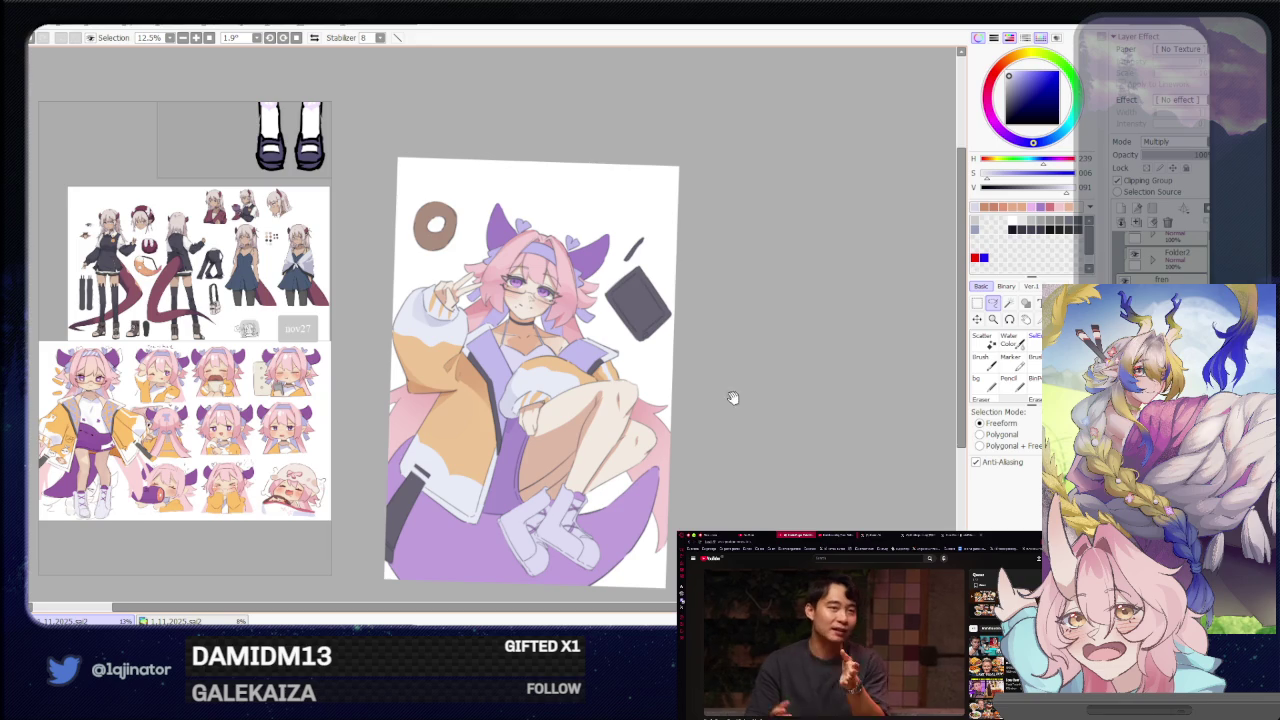
{"action": "scroll", "coordinate": [733, 396], "scroll_direction": "up", "scroll_amount": 2}
{"action": "scroll", "coordinate": [720, 380], "scroll_direction": "up", "scroll_amount": 2}
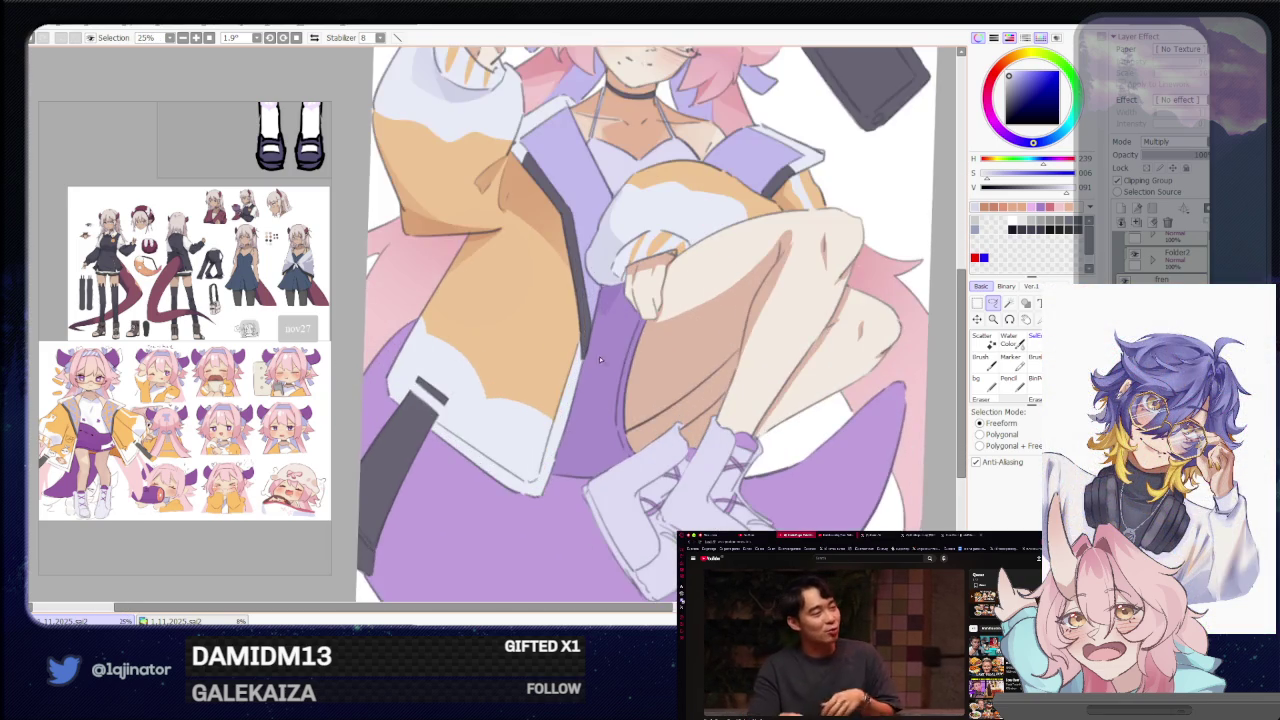
{"action": "left_click_drag", "start_coordinate": [540, 180], "coordinate": [536, 517]}
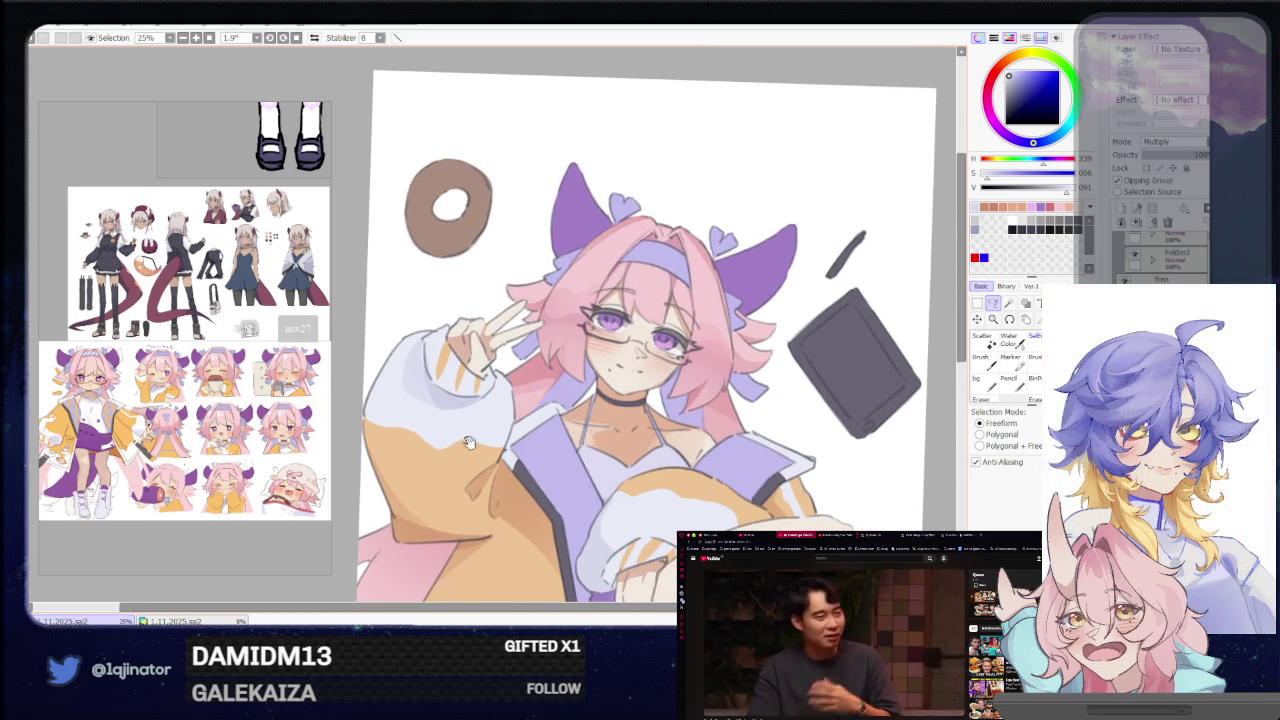
{"action": "left_click_drag", "start_coordinate": [447, 352], "coordinate": [460, 382]}
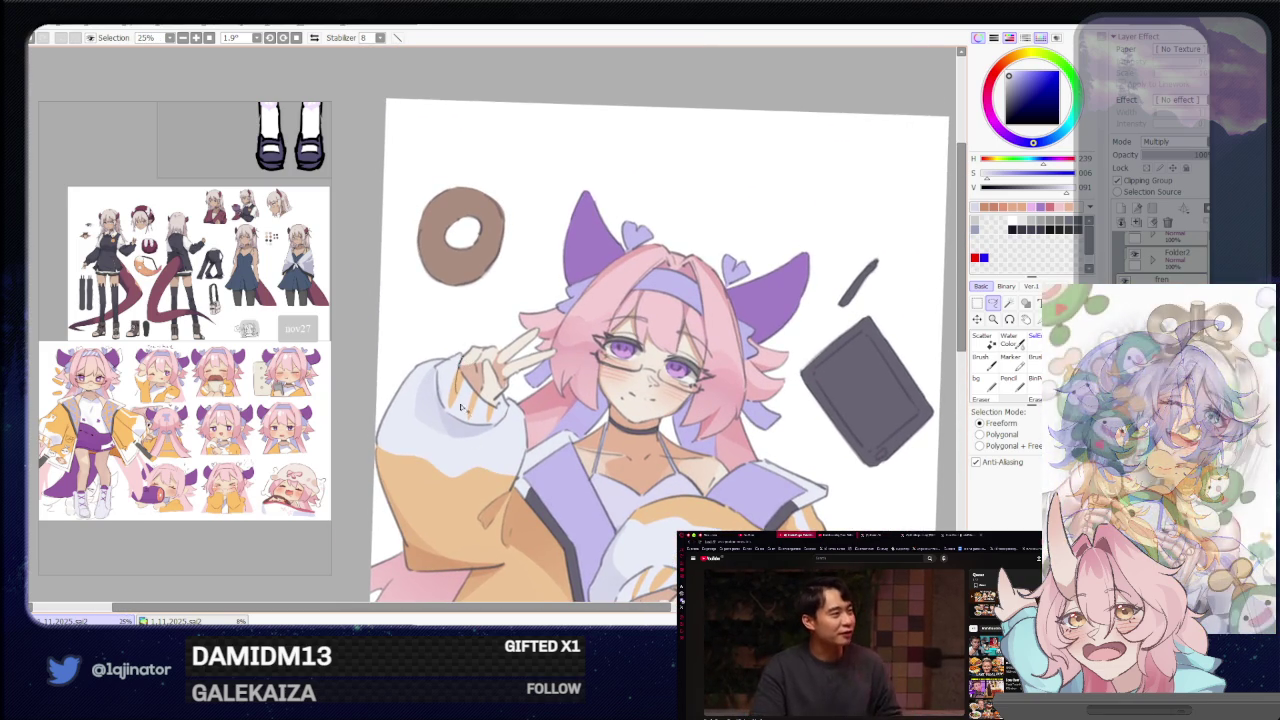
{"action": "scroll", "coordinate": [460, 340], "scroll_direction": "down", "scroll_amount": 1}
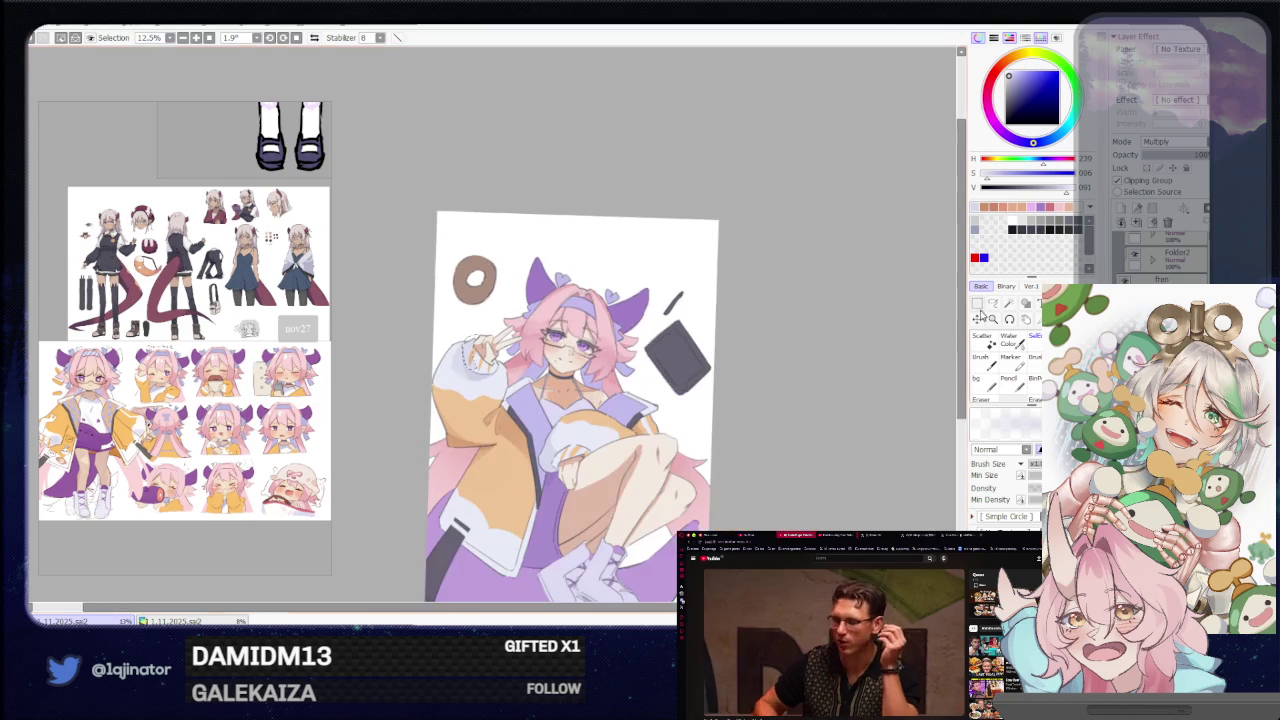
{"action": "left_click_drag", "start_coordinate": [869, 390], "coordinate": [769, 323]}
{"action": "scroll", "coordinate": [769, 323], "scroll_direction": "up", "scroll_amount": 1}
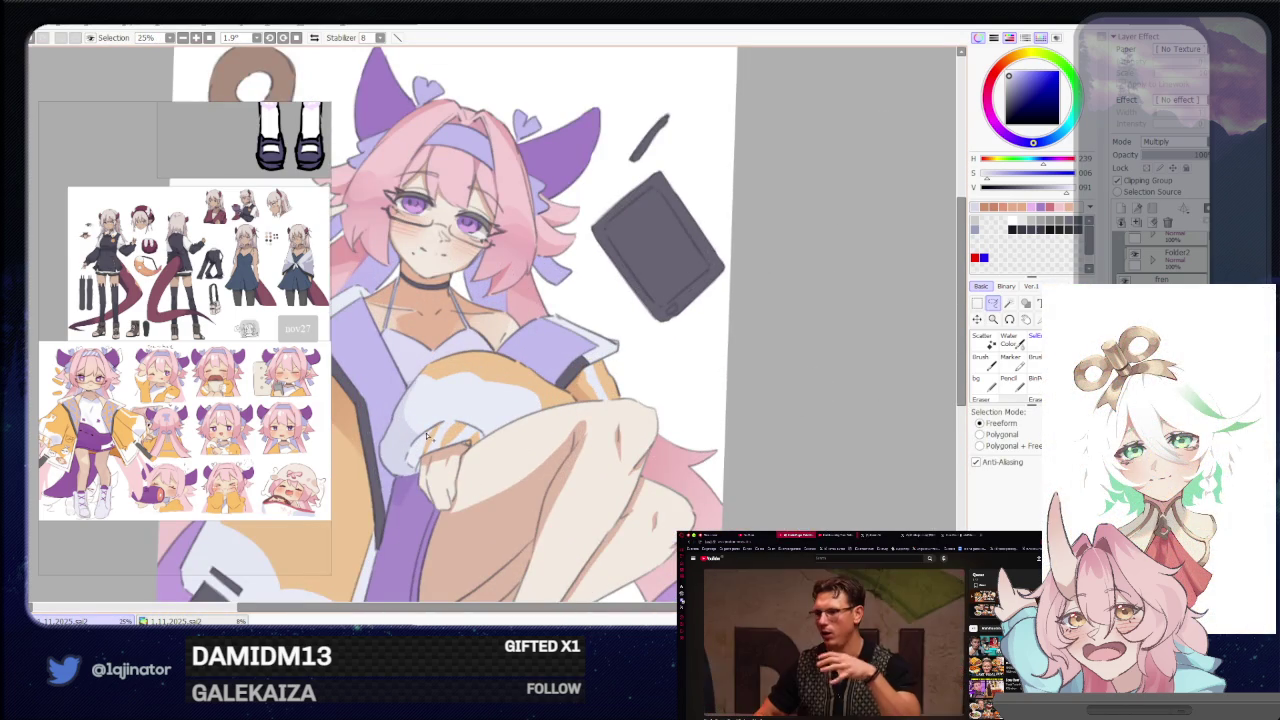
{"action": "key", "text": "b"}
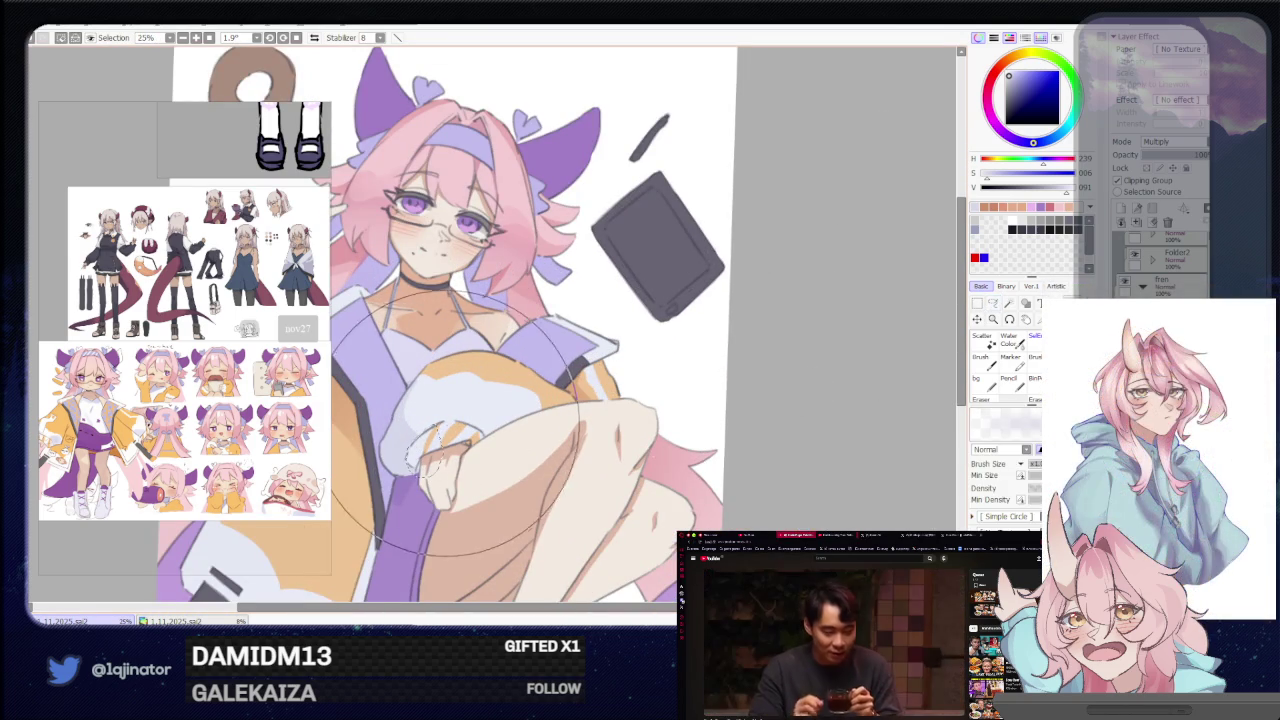
{"action": "key", "text": "l"}
{"action": "mouse_move", "coordinate": [420, 600]}
{"action": "left_mouse_down"}
{"action": "mouse_move", "coordinate": [636, 447]}
{"action": "mouse_move", "coordinate": [636, 395]}
{"action": "left_mouse_up"}
{"action": "left_click_drag", "start_coordinate": [580, 290], "coordinate": [580, 395]}
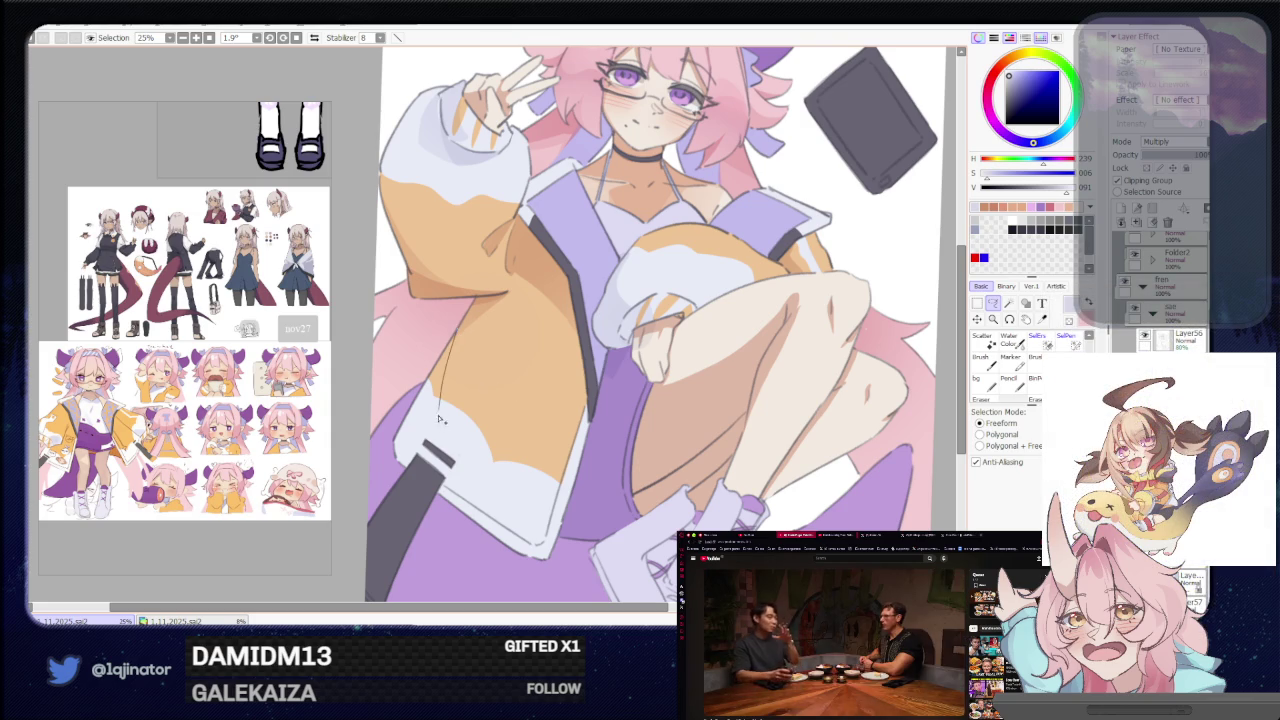
{"action": "scroll", "coordinate": [600, 330], "scroll_direction": "down", "scroll_amount": 1}
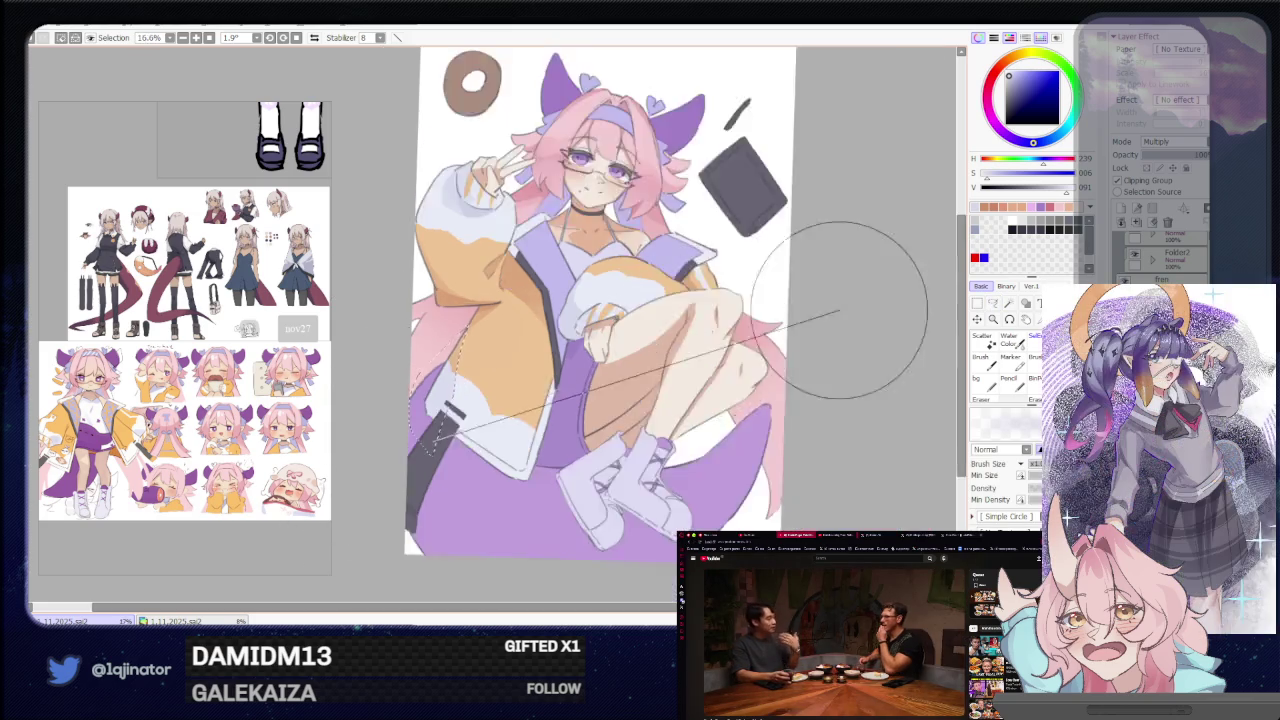
{"action": "left_click_drag", "start_coordinate": [740, 320], "coordinate": [778, 336]}
{"action": "scroll", "coordinate": [778, 336], "scroll_direction": "up", "scroll_amount": 1}
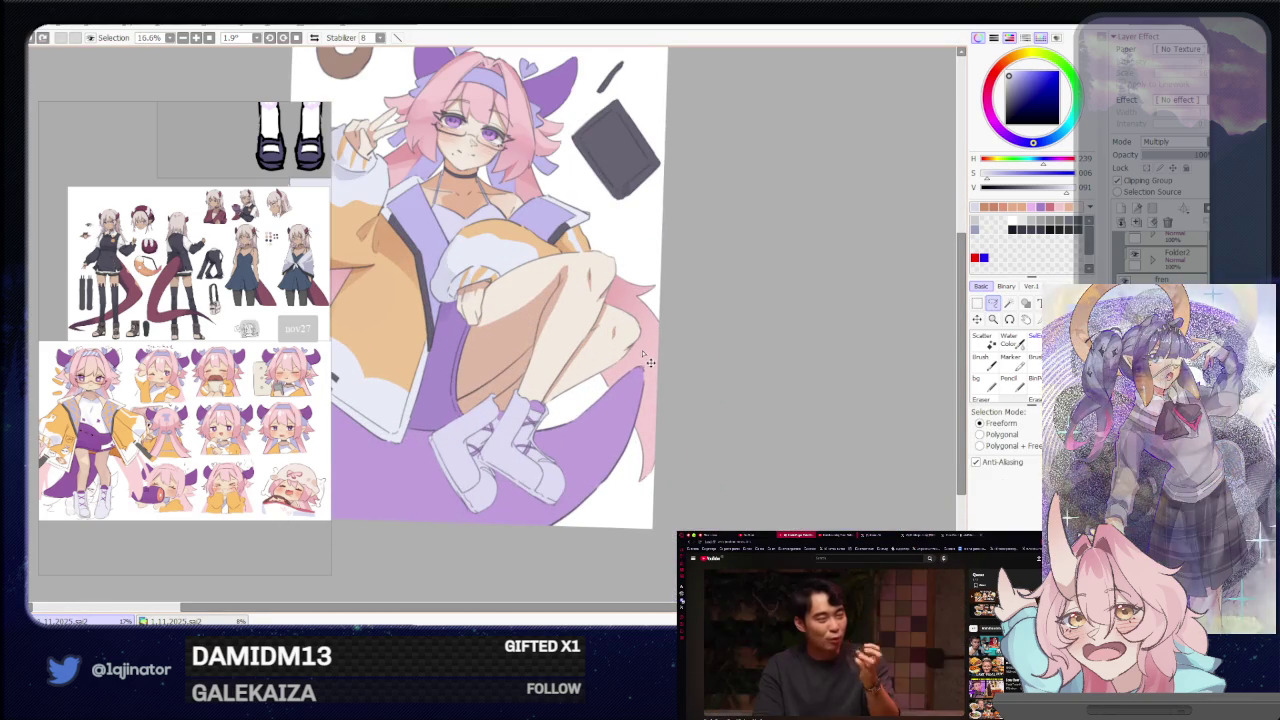
{"action": "left_click_drag", "start_coordinate": [692, 267], "coordinate": [768, 277]}
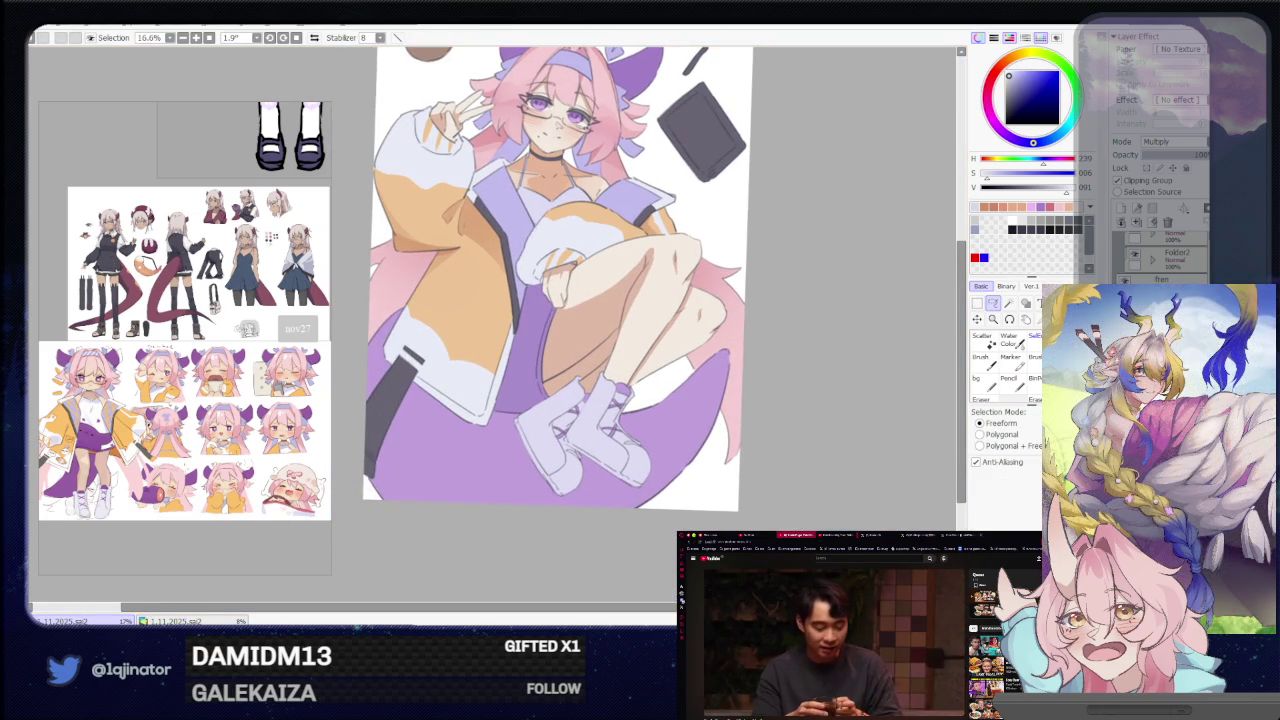
{"action": "scroll", "coordinate": [817, 359], "scroll_direction": "up", "scroll_amount": 1}
{"action": "scroll", "coordinate": [632, 333], "scroll_direction": "up", "scroll_amount": 1}
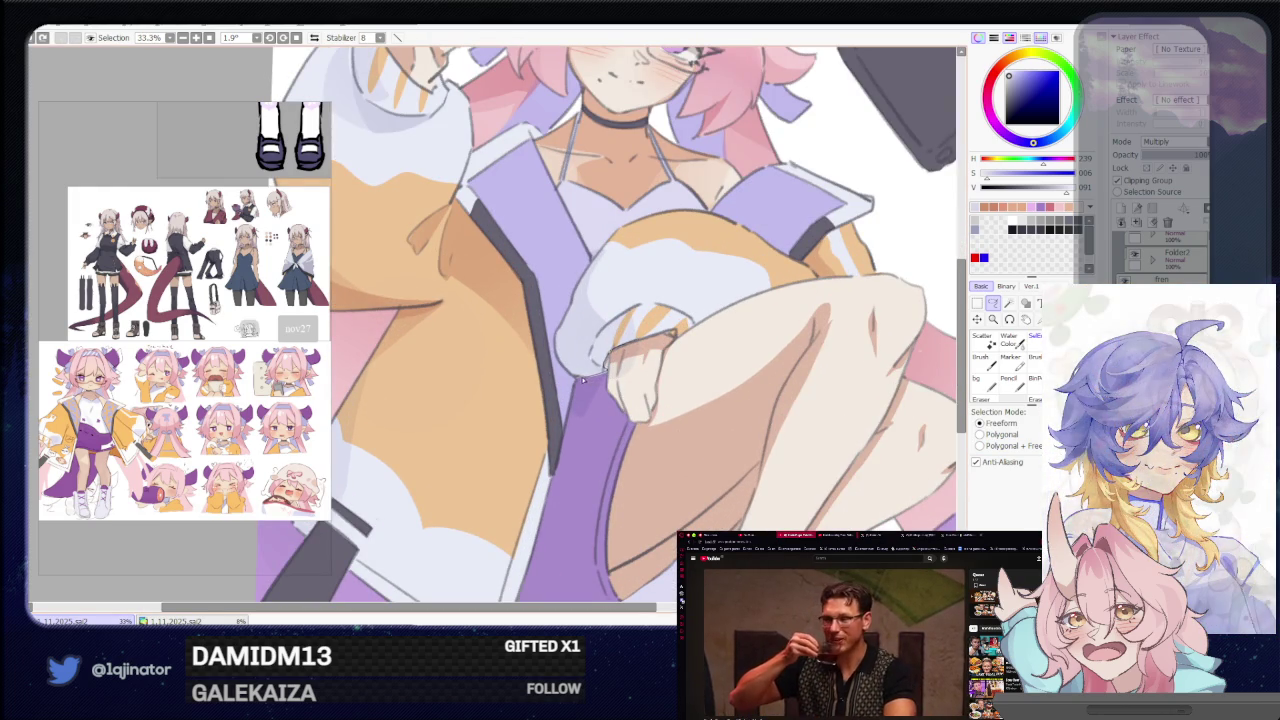
{"action": "left_click_drag", "start_coordinate": [592, 378], "coordinate": [652, 362]}
{"action": "scroll", "coordinate": [652, 362], "scroll_direction": "up", "scroll_amount": 3}
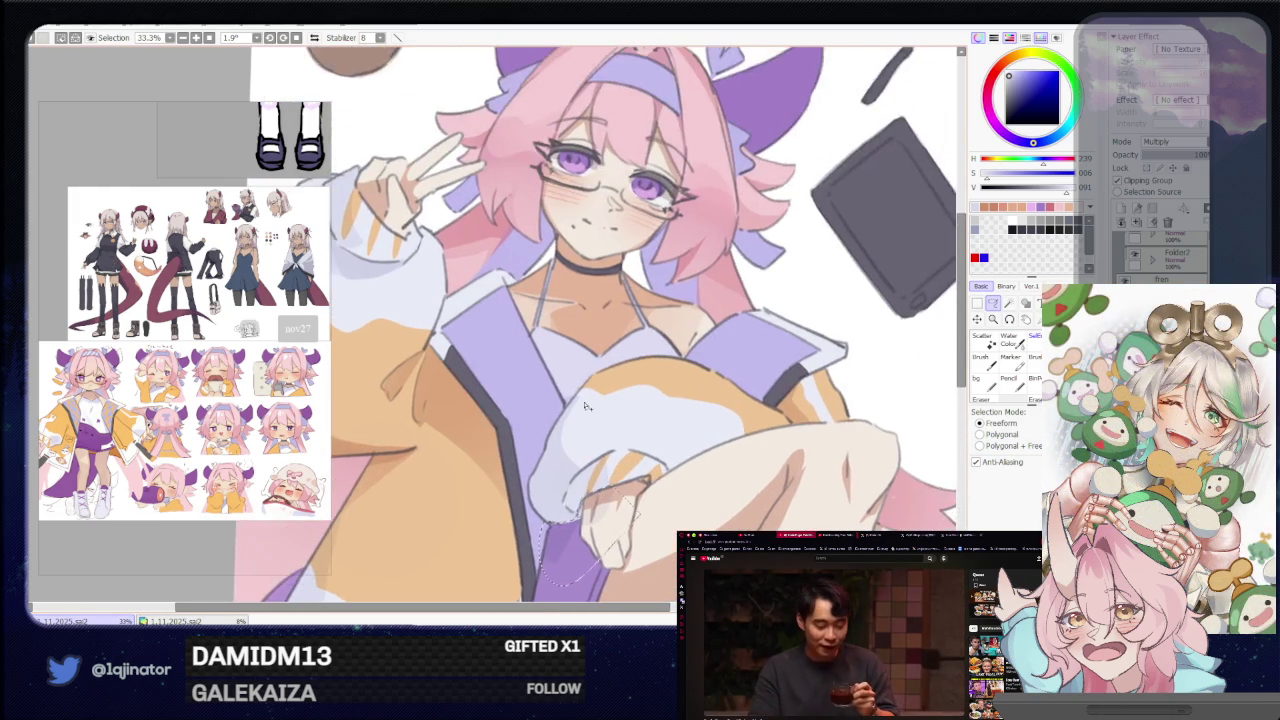
{"action": "scroll", "coordinate": [585, 480], "scroll_direction": "up", "scroll_amount": 1}
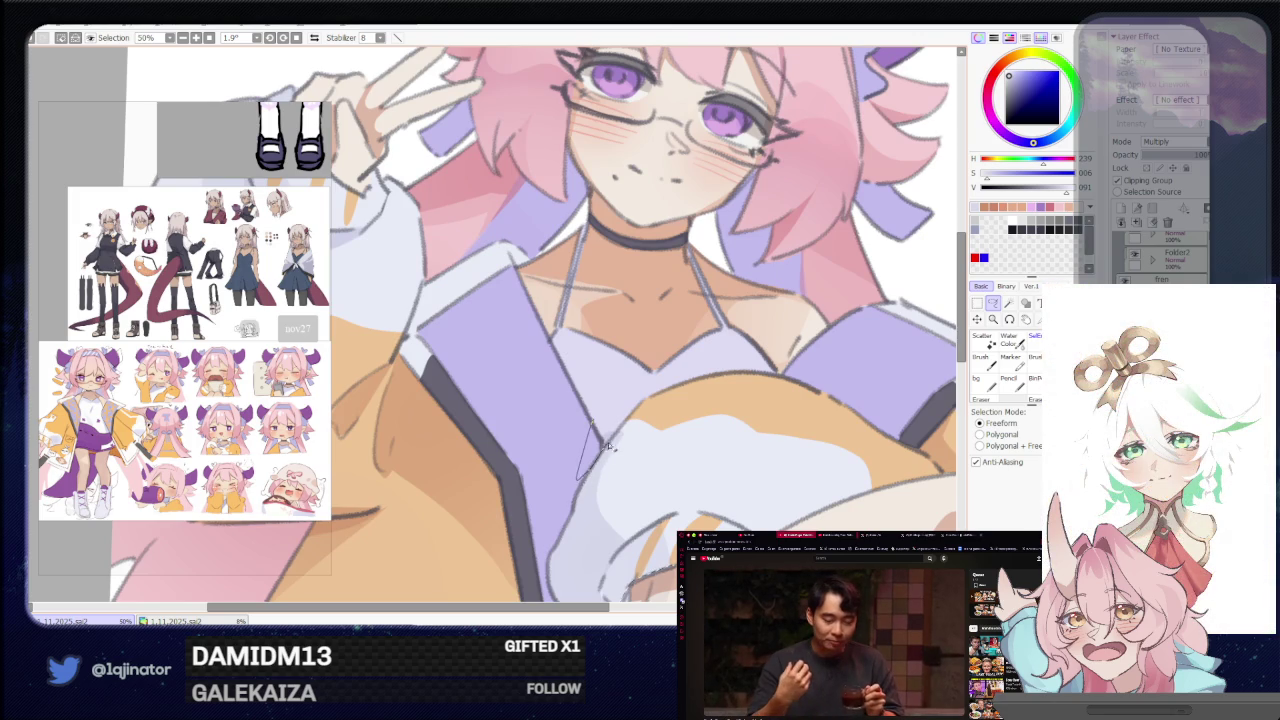
{"action": "scroll", "coordinate": [638, 386], "scroll_direction": "down", "scroll_amount": 2}
{"action": "scroll", "coordinate": [760, 370], "scroll_direction": "down", "scroll_amount": 2}
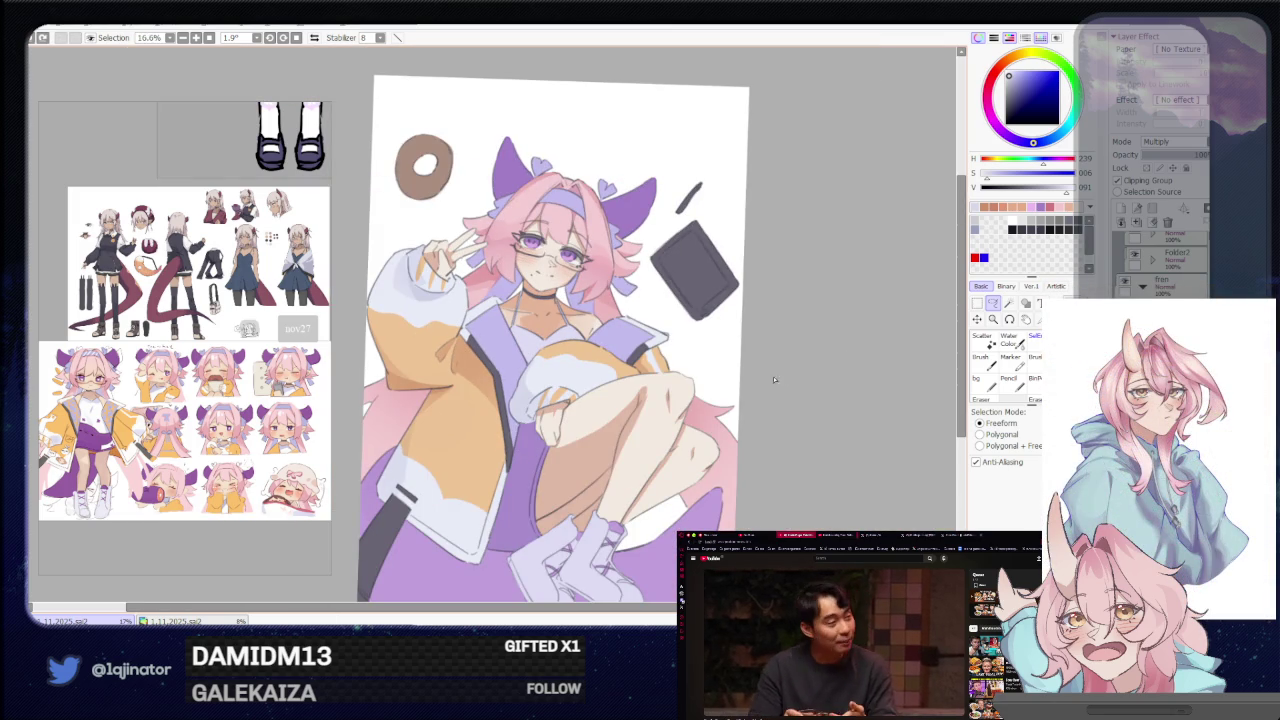
{"action": "left_click_drag", "start_coordinate": [638, 383], "coordinate": [655, 378]}
{"action": "key", "text": "Home"}
{"action": "scroll", "coordinate": [620, 390], "scroll_direction": "up", "scroll_amount": 1}
{"action": "scroll", "coordinate": [572, 452], "scroll_direction": "up", "scroll_amount": 1}
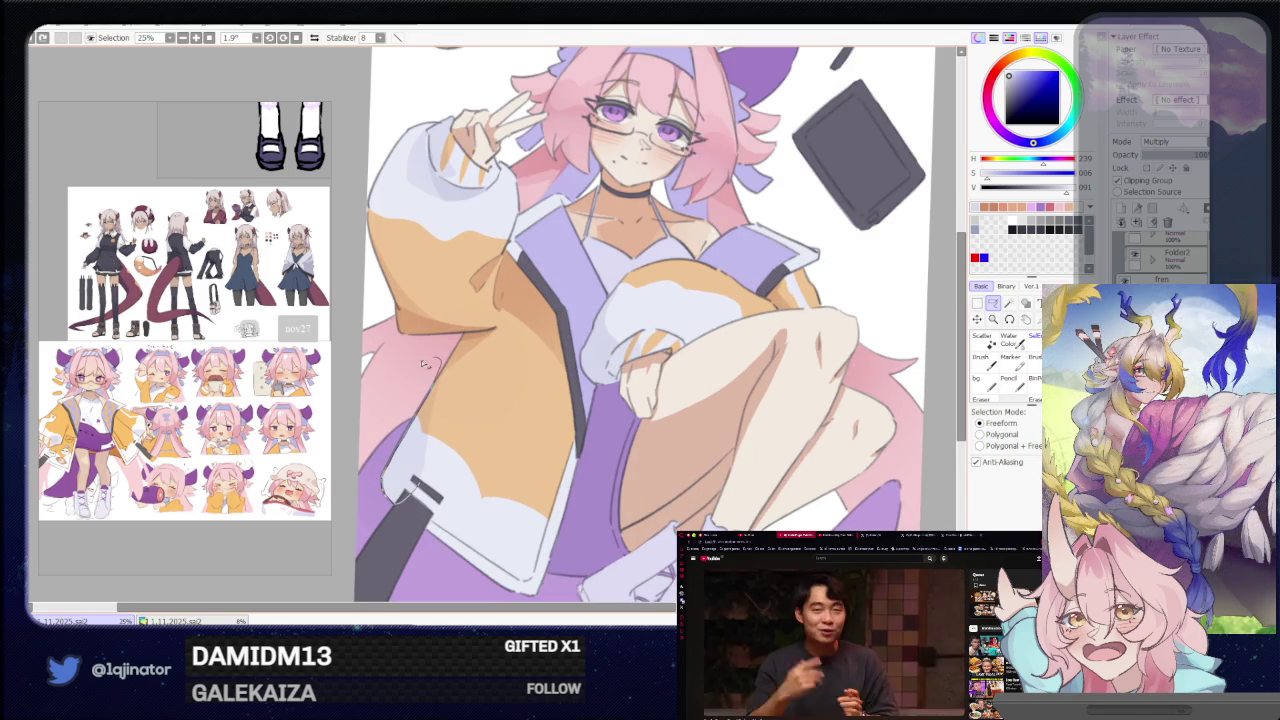
{"action": "scroll", "coordinate": [491, 523], "scroll_direction": "down", "scroll_amount": 1}
{"action": "scroll", "coordinate": [811, 363], "scroll_direction": "down", "scroll_amount": 1}
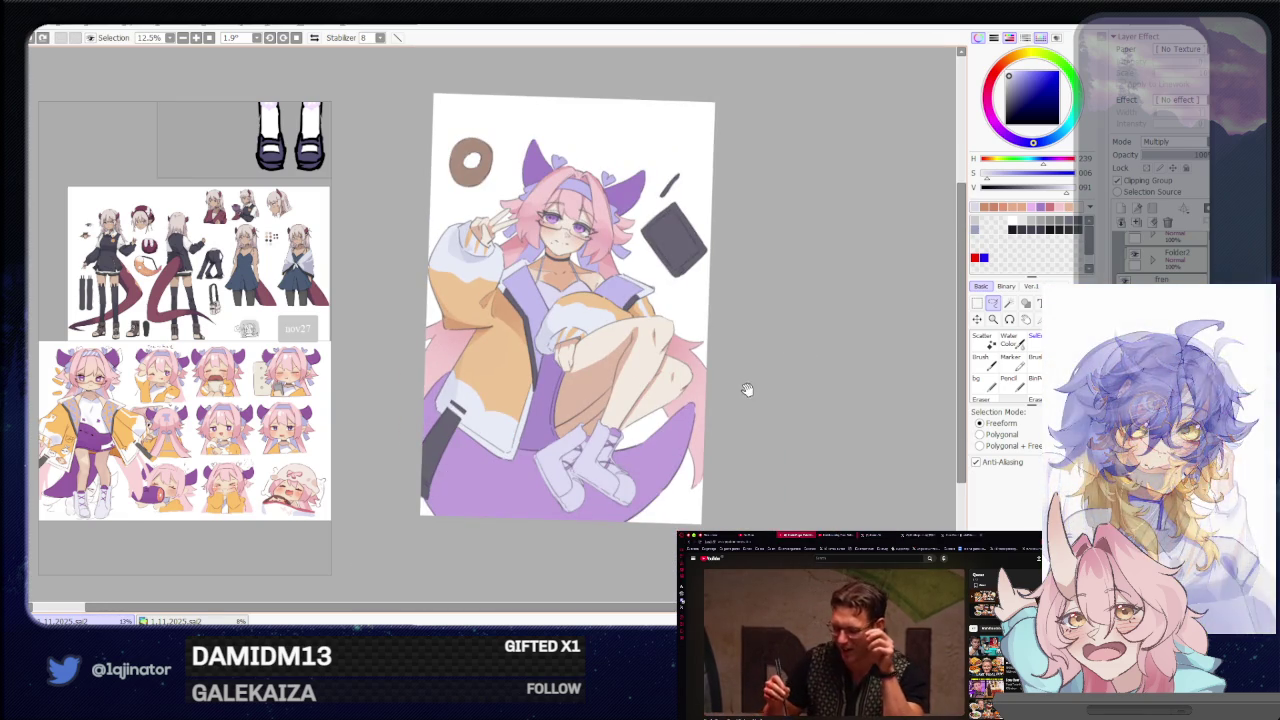
{"action": "left_click_drag", "start_coordinate": [746, 389], "coordinate": [743, 394]}
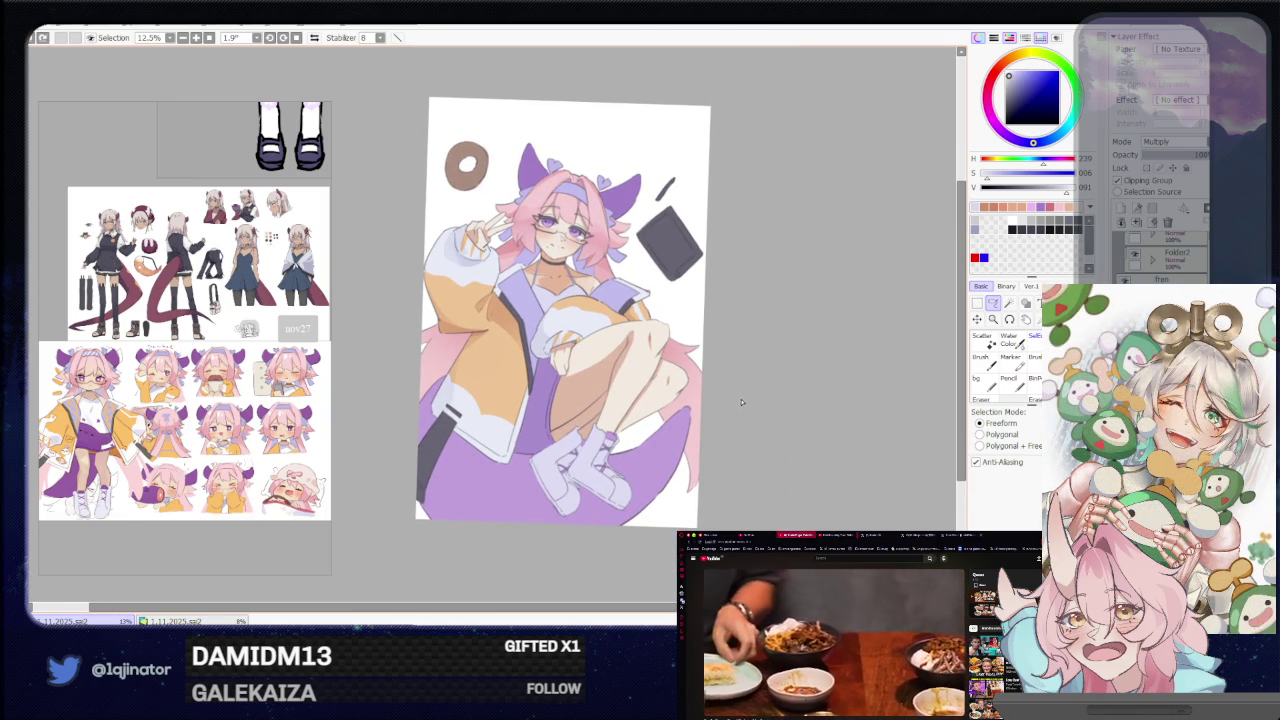
{"action": "left_click_drag", "start_coordinate": [711, 426], "coordinate": [697, 431]}
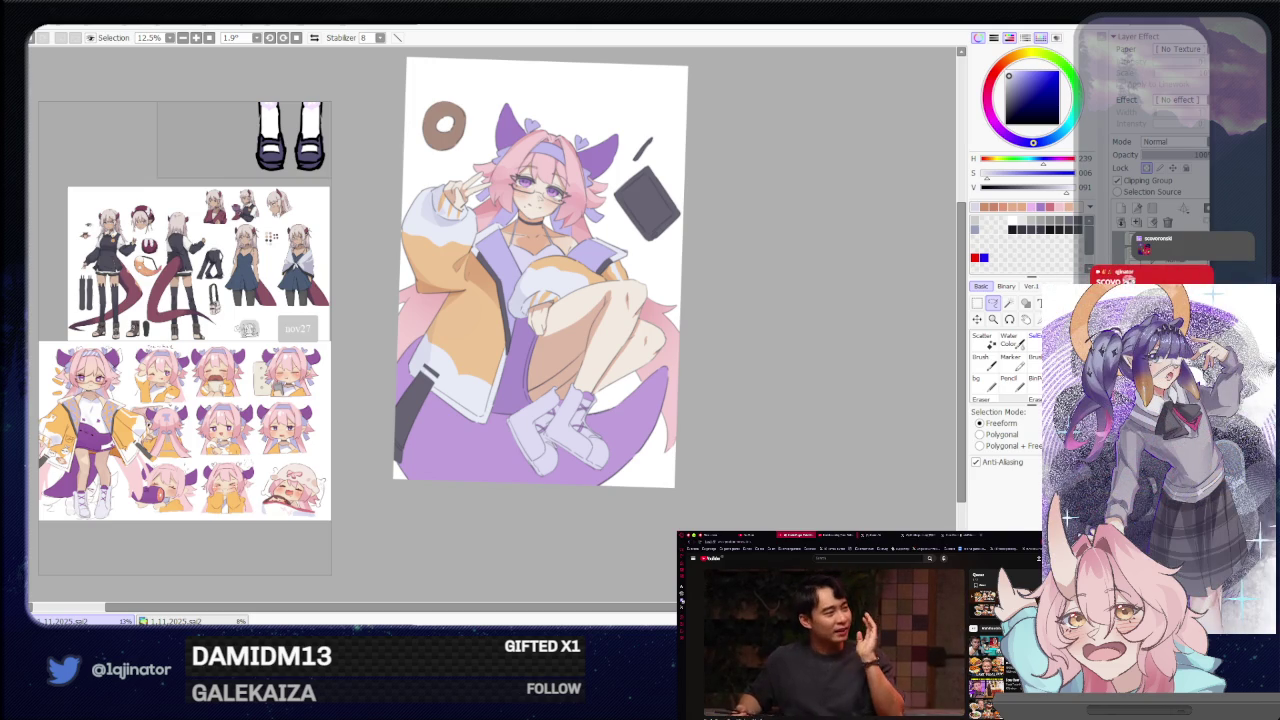
{"action": "left_click_drag", "start_coordinate": [818, 361], "coordinate": [814, 374]}
{"action": "scroll", "coordinate": [814, 374], "scroll_direction": "up", "scroll_amount": 1}
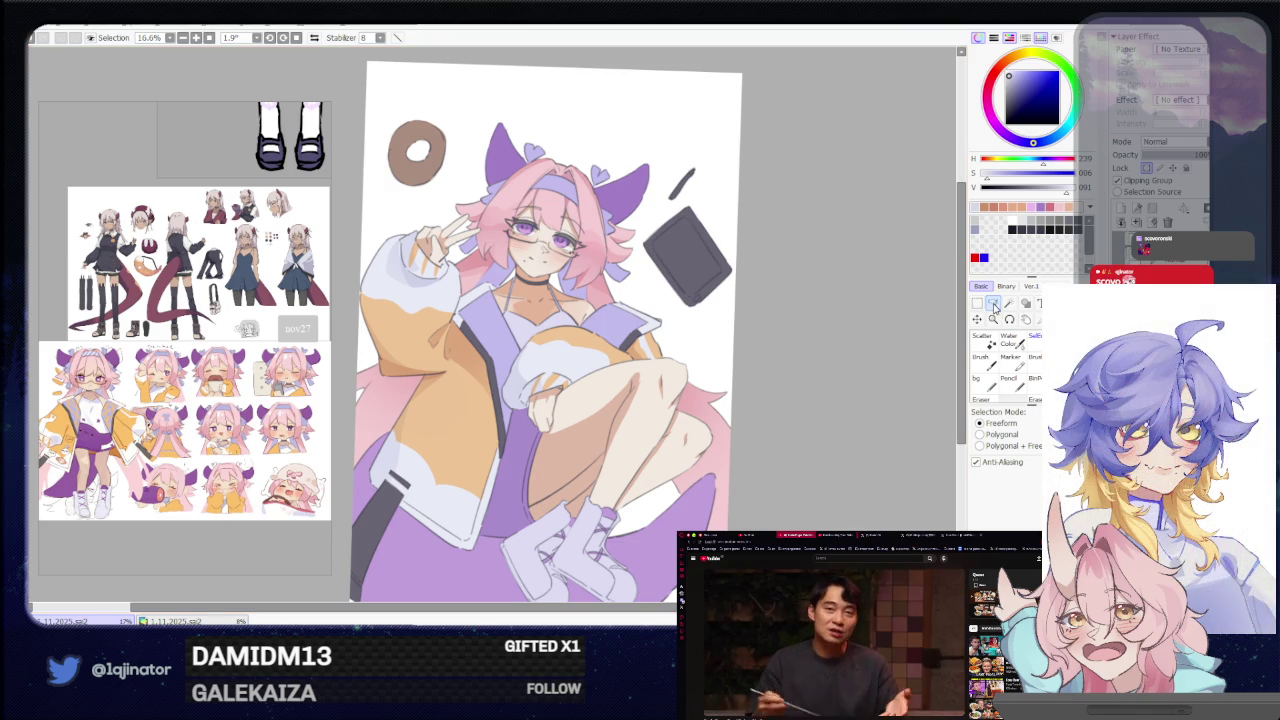
{"action": "scroll", "coordinate": [789, 364], "scroll_direction": "up", "scroll_amount": 2}
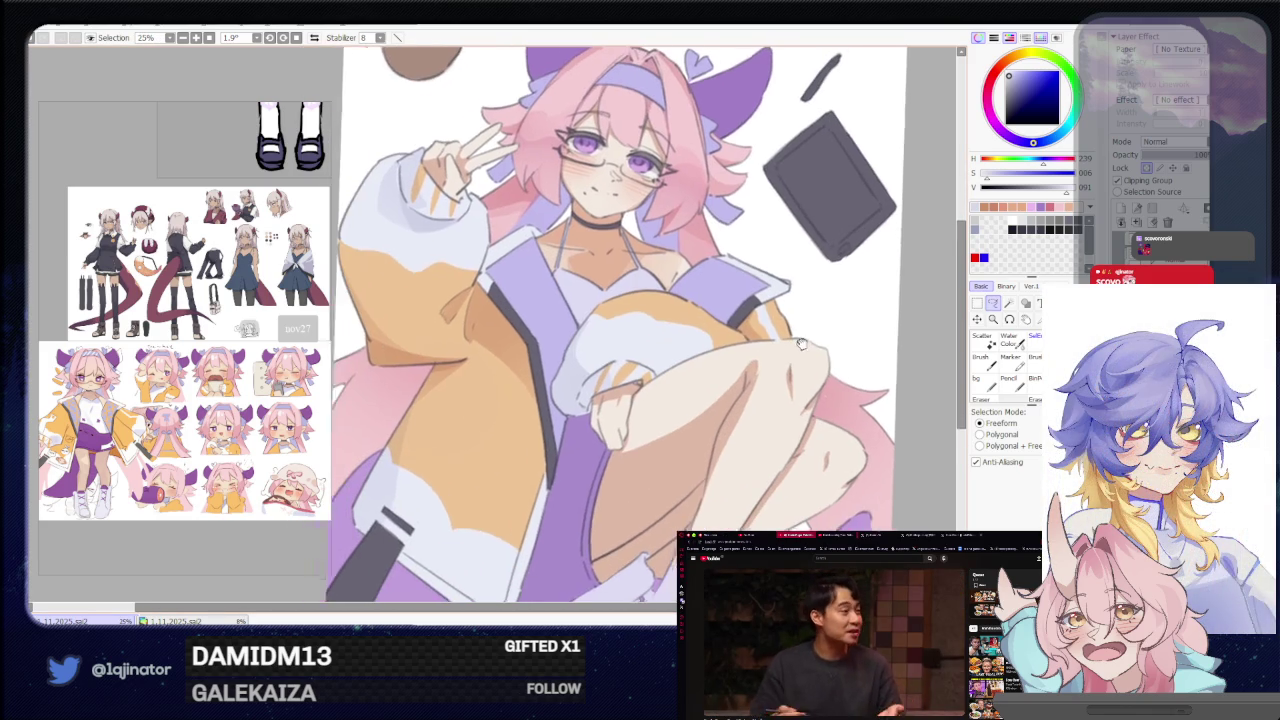
Airbrush pale warm skin-tone shading onto the lassoed chest and collarbone, then deselect.
{"action": "mouse_move", "coordinate": [777, 376]}
{"action": "left_mouse_down"}
{"action": "mouse_move", "coordinate": [767, 394]}
{"action": "mouse_move", "coordinate": [750, 377]}
{"action": "left_mouse_up"}
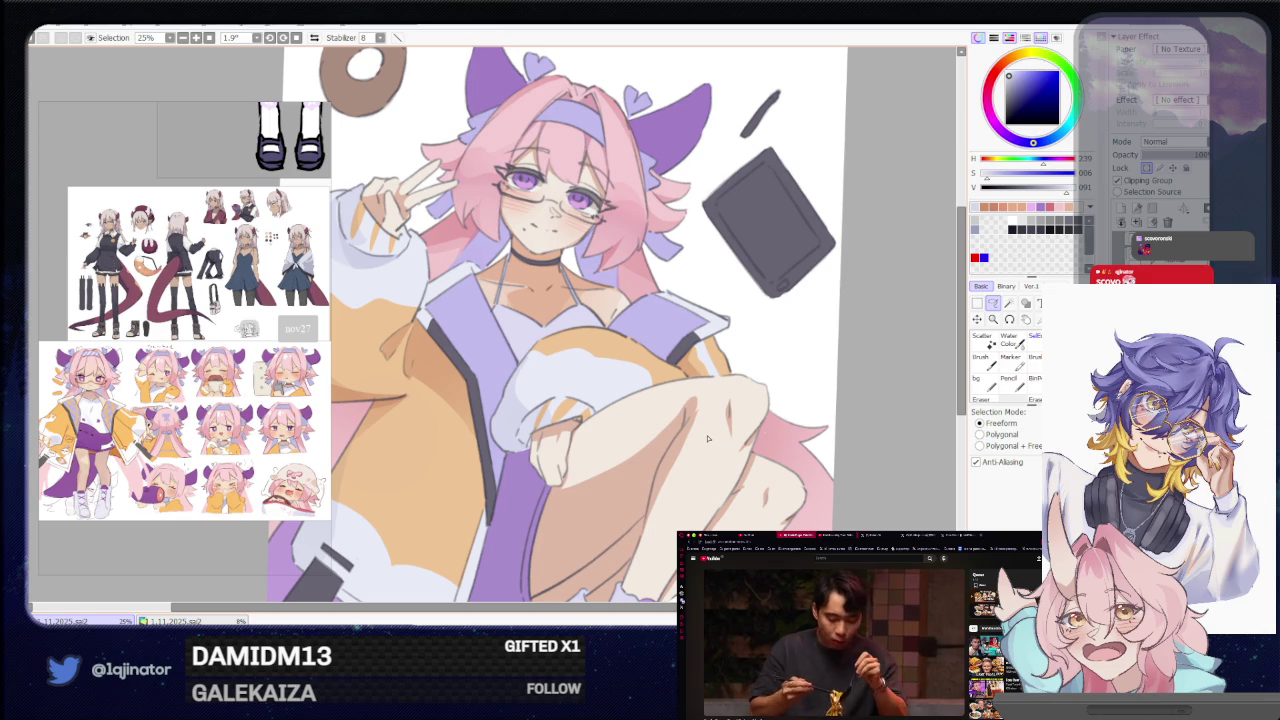
{"action": "mouse_move", "coordinate": [819, 426]}
{"action": "left_mouse_down"}
{"action": "mouse_move", "coordinate": [840, 422]}
{"action": "mouse_move", "coordinate": [788, 449]}
{"action": "left_mouse_up"}
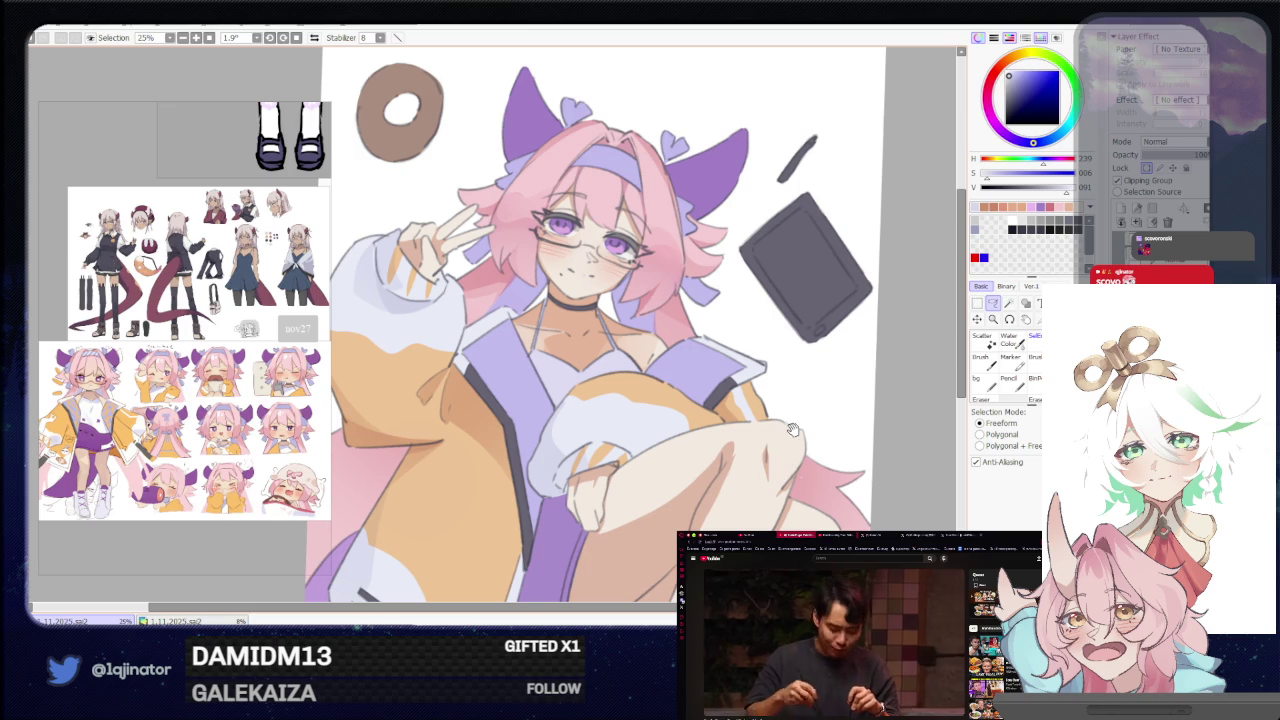
{"action": "mouse_move", "coordinate": [792, 429]}
{"action": "left_mouse_down"}
{"action": "mouse_move", "coordinate": [678, 421]}
{"action": "mouse_move", "coordinate": [619, 475]}
{"action": "left_mouse_up"}
{"action": "key", "text": "b"}
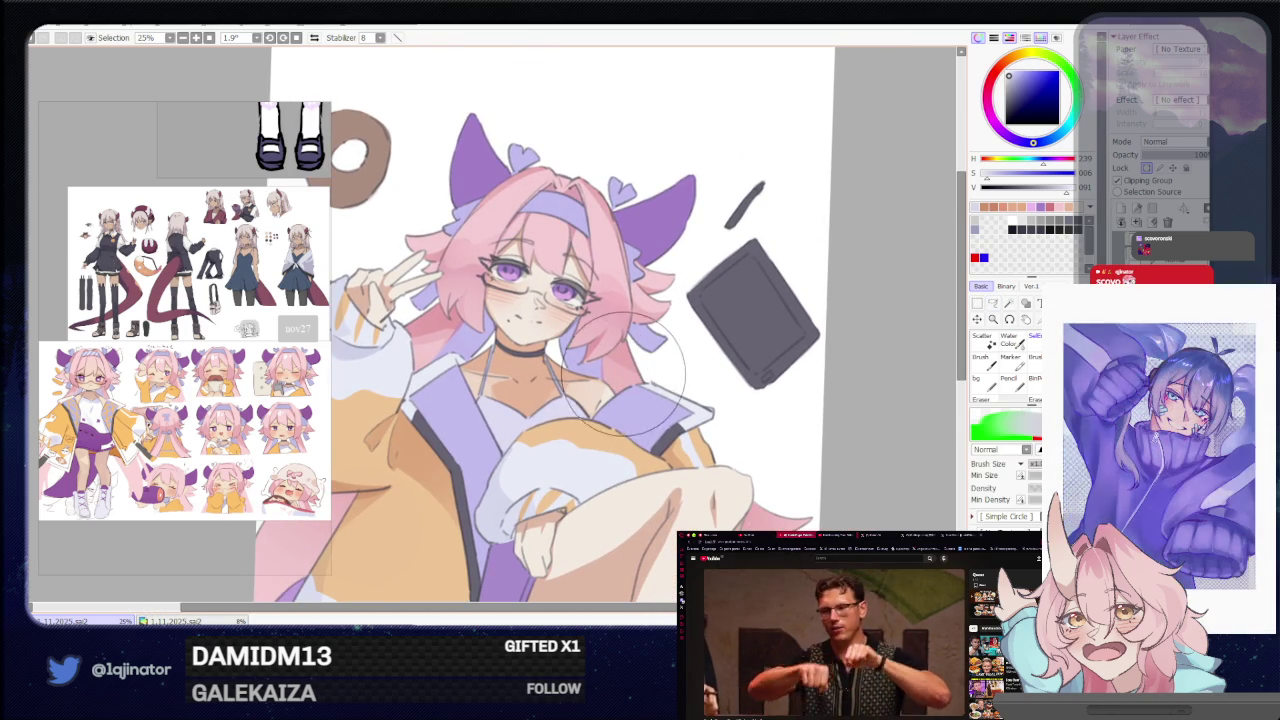
{"action": "left_click", "coordinate": [612, 388], "text": "alt"}
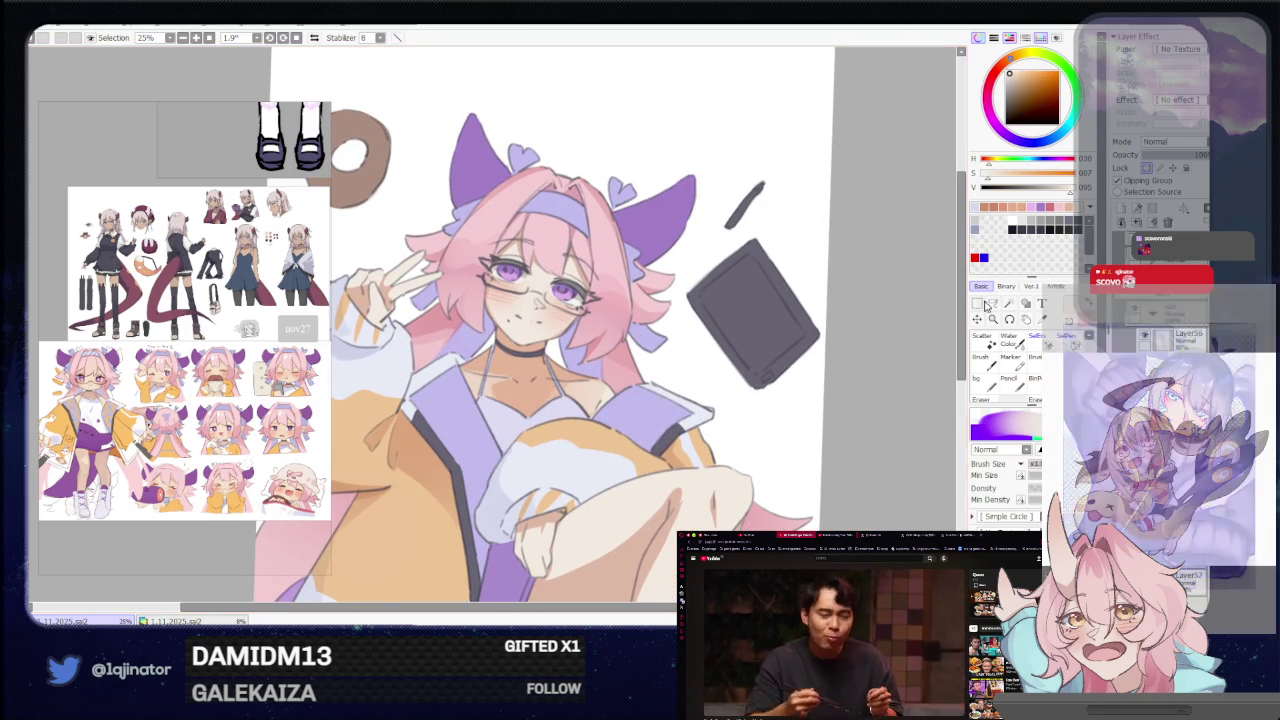
{"action": "key", "text": "a"}
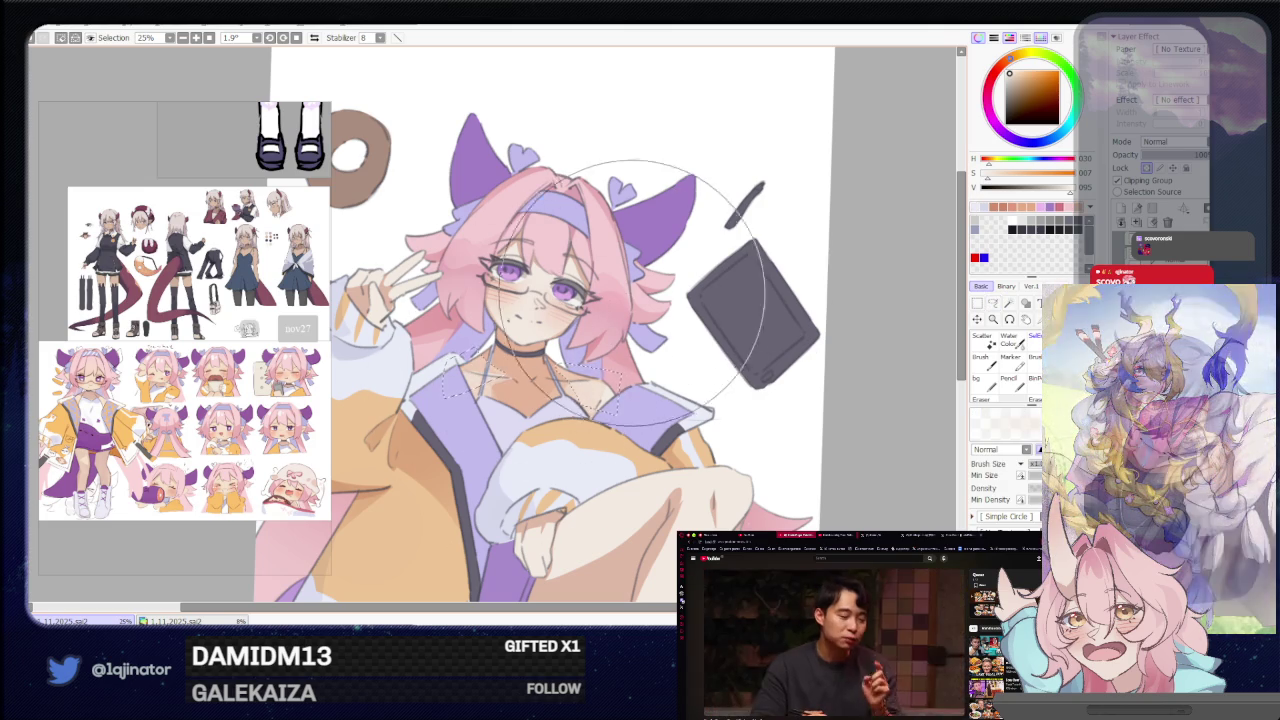
{"action": "key", "text": "ctrl+d"}
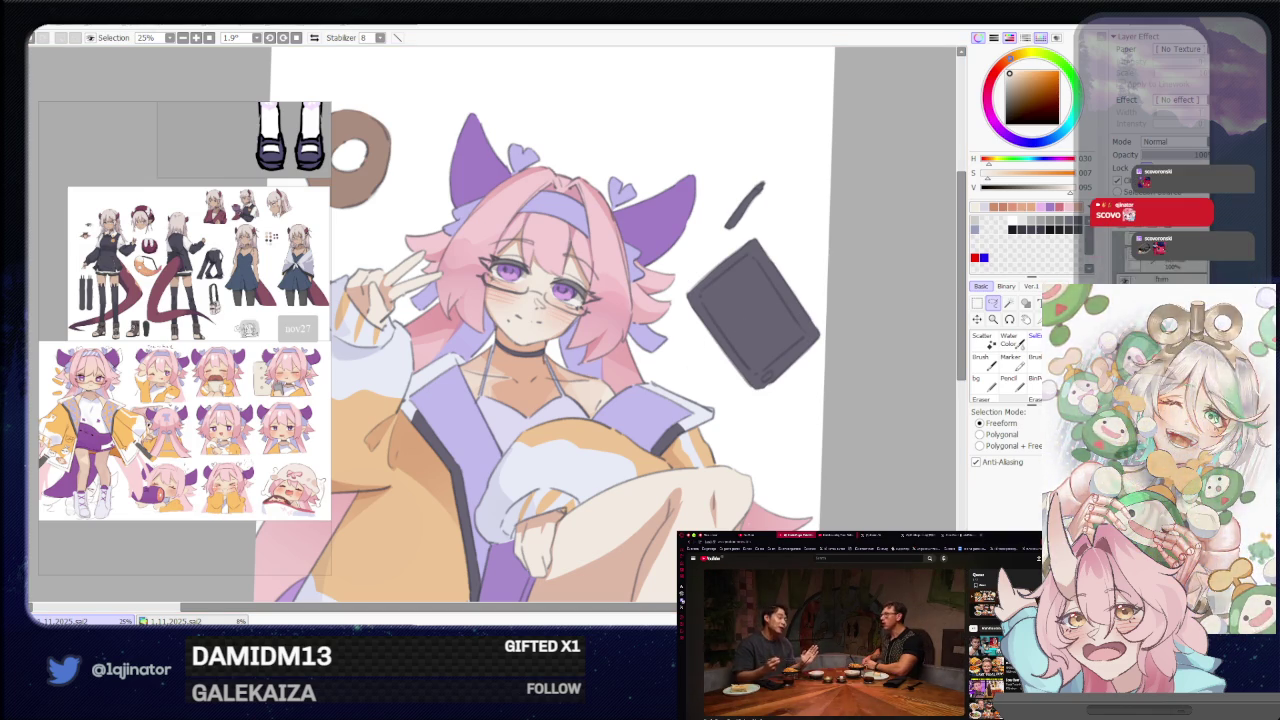
Sample the tail's purple, lasso the lower-left tail and paint it a darker purple.
{"action": "scroll", "coordinate": [950, 345], "scroll_direction": "down", "scroll_amount": 1}
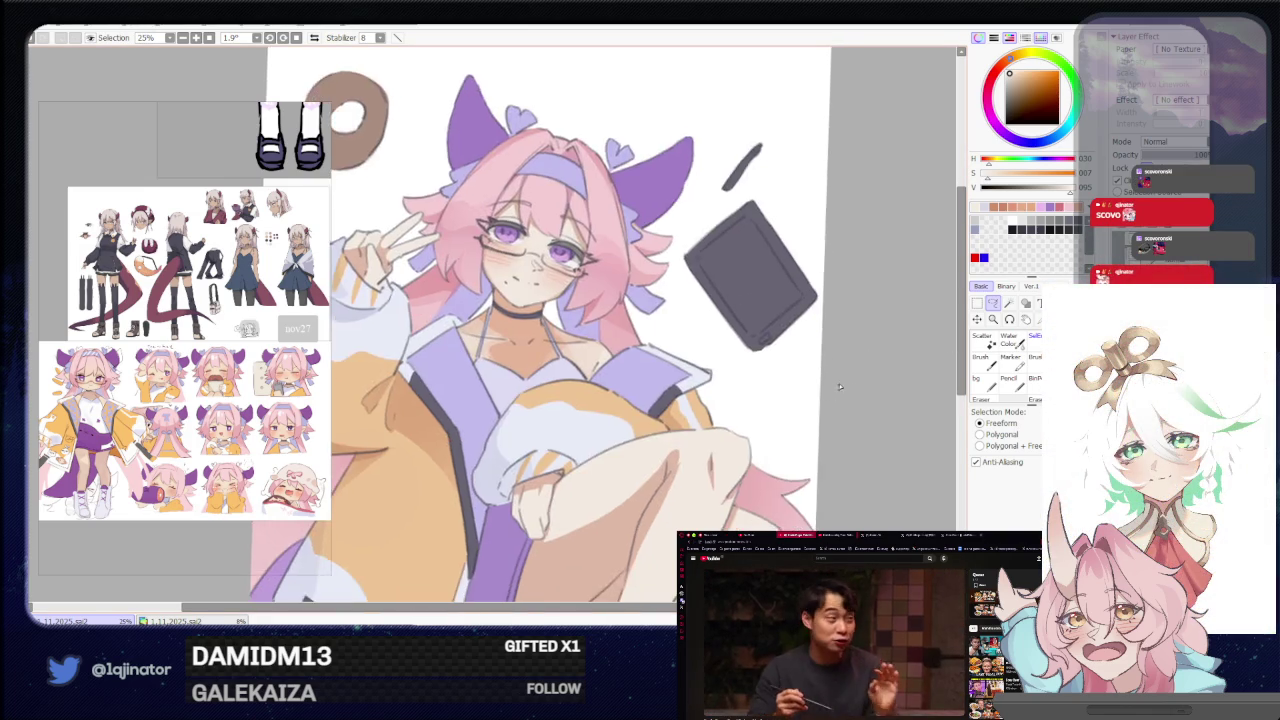
{"action": "scroll", "coordinate": [880, 400], "scroll_direction": "down", "scroll_amount": 1}
{"action": "left_click_drag", "start_coordinate": [810, 463], "coordinate": [843, 338]}
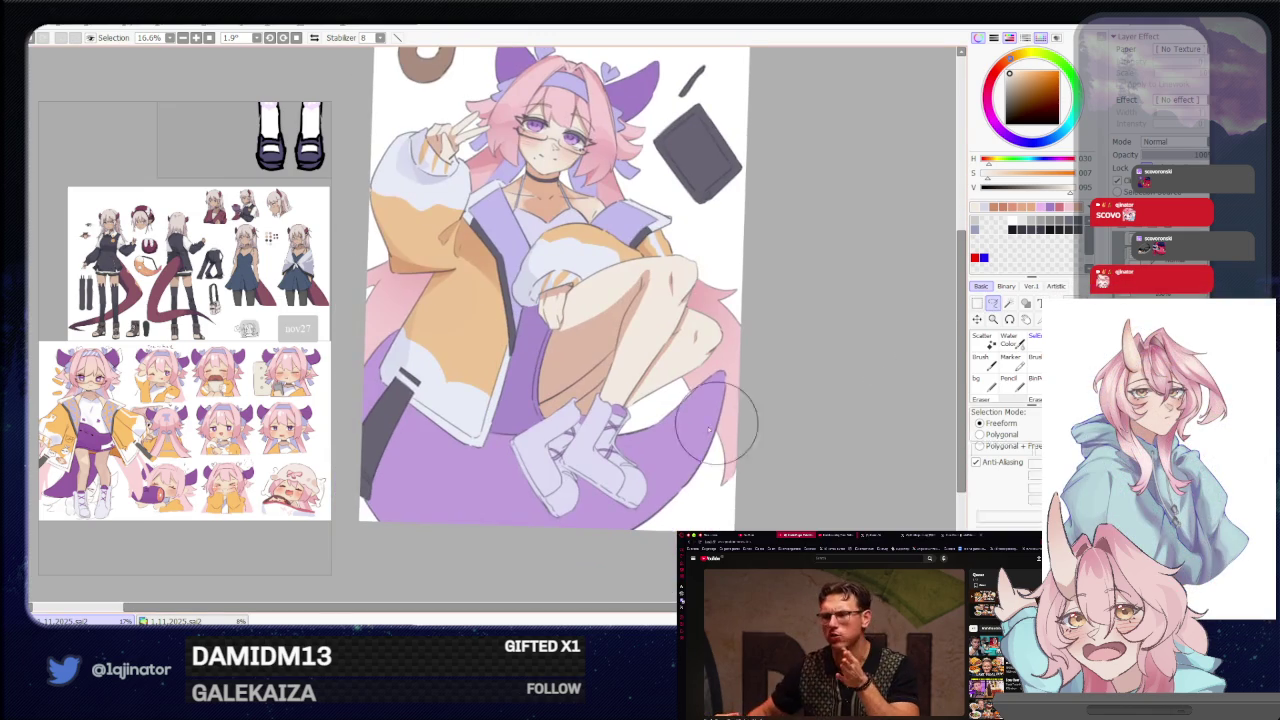
{"action": "key", "text": "b"}
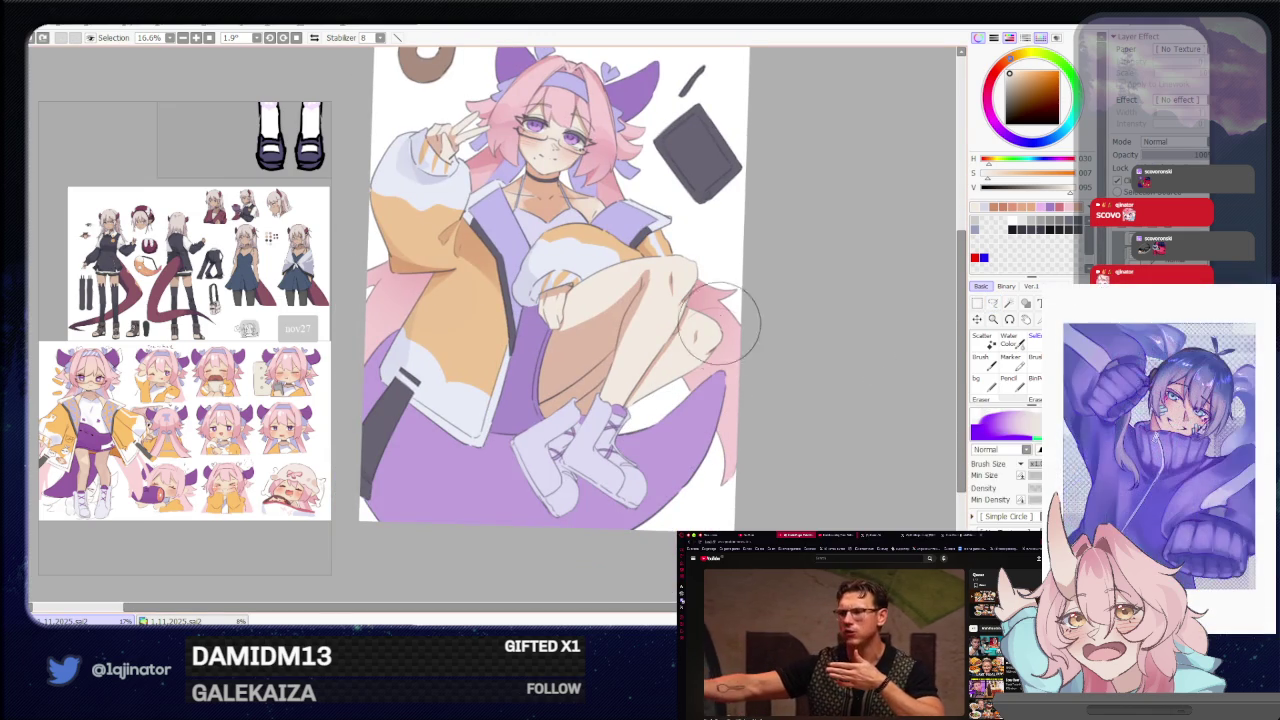
{"action": "left_click_drag", "start_coordinate": [707, 373], "coordinate": [711, 393]}
{"action": "mouse_move", "coordinate": [492, 470]}
{"action": "left_mouse_down"}
{"action": "mouse_move", "coordinate": [470, 427]}
{"action": "mouse_move", "coordinate": [452, 452]}
{"action": "left_mouse_up"}
{"action": "left_click", "coordinate": [428, 470], "text": "alt"}
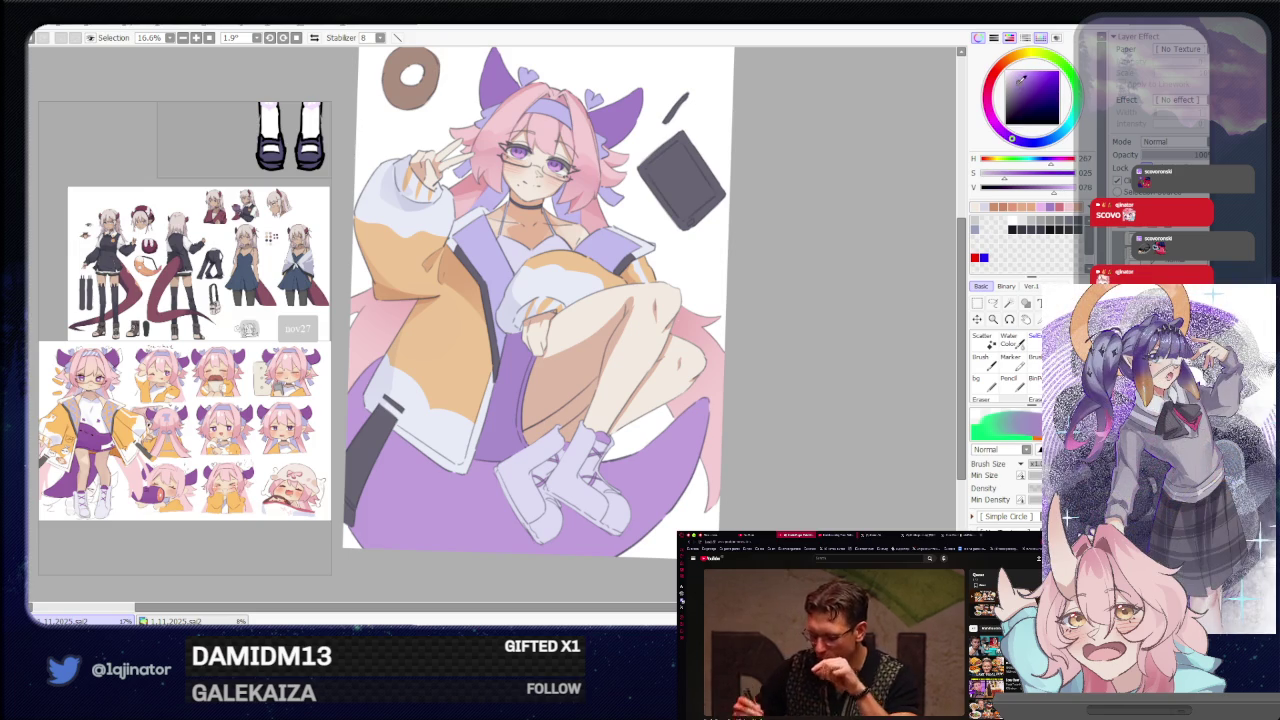
{"action": "key", "text": "l"}
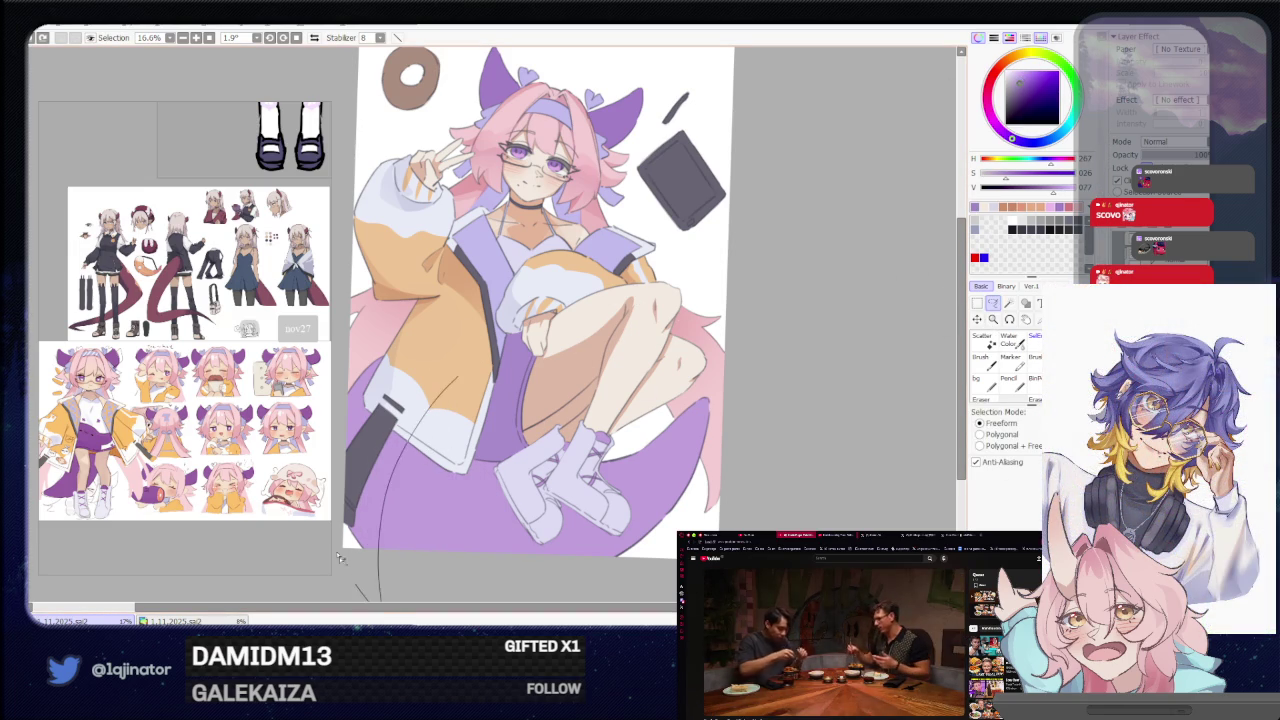
{"action": "key", "text": "b"}
{"action": "scroll", "coordinate": [496, 283], "scroll_direction": "down", "scroll_amount": 1}
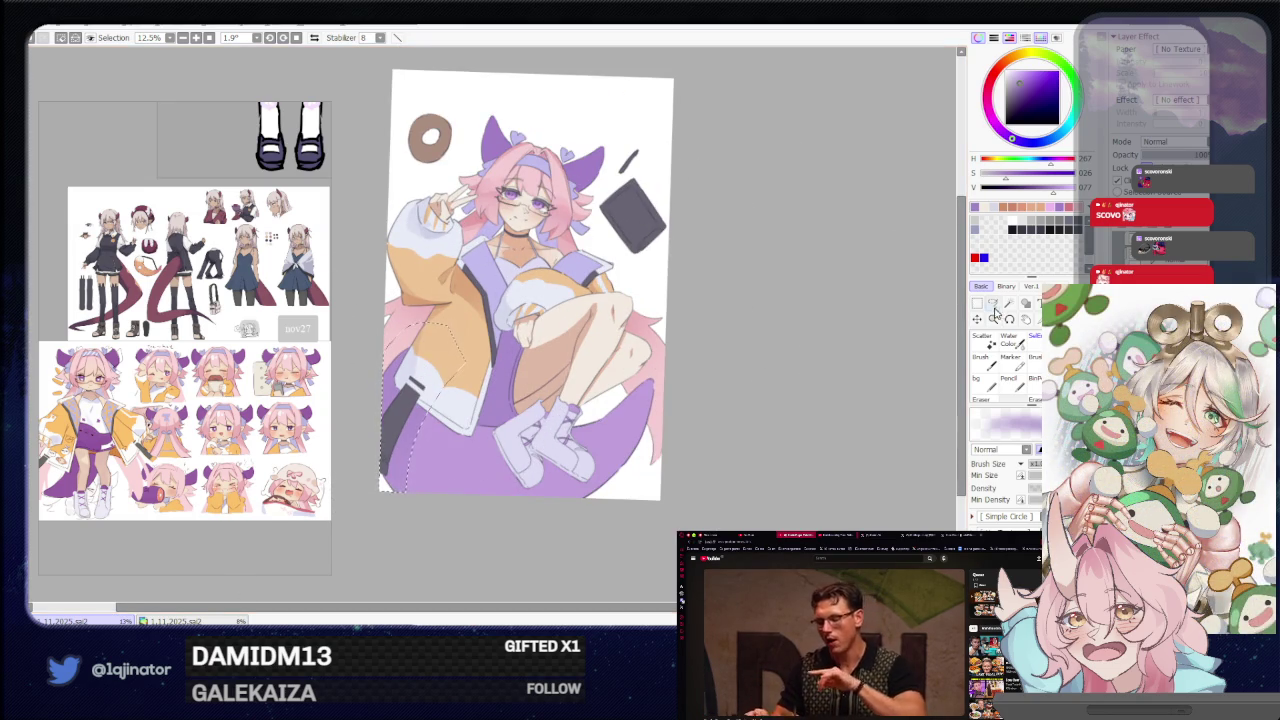
Start a lasso selection left of the jacket and down around the tail.
{"action": "left_click", "coordinate": [993, 303]}
{"action": "scroll", "coordinate": [499, 317], "scroll_direction": "up", "scroll_amount": 1}
{"action": "left_click_drag", "start_coordinate": [465, 440], "coordinate": [410, 535]}
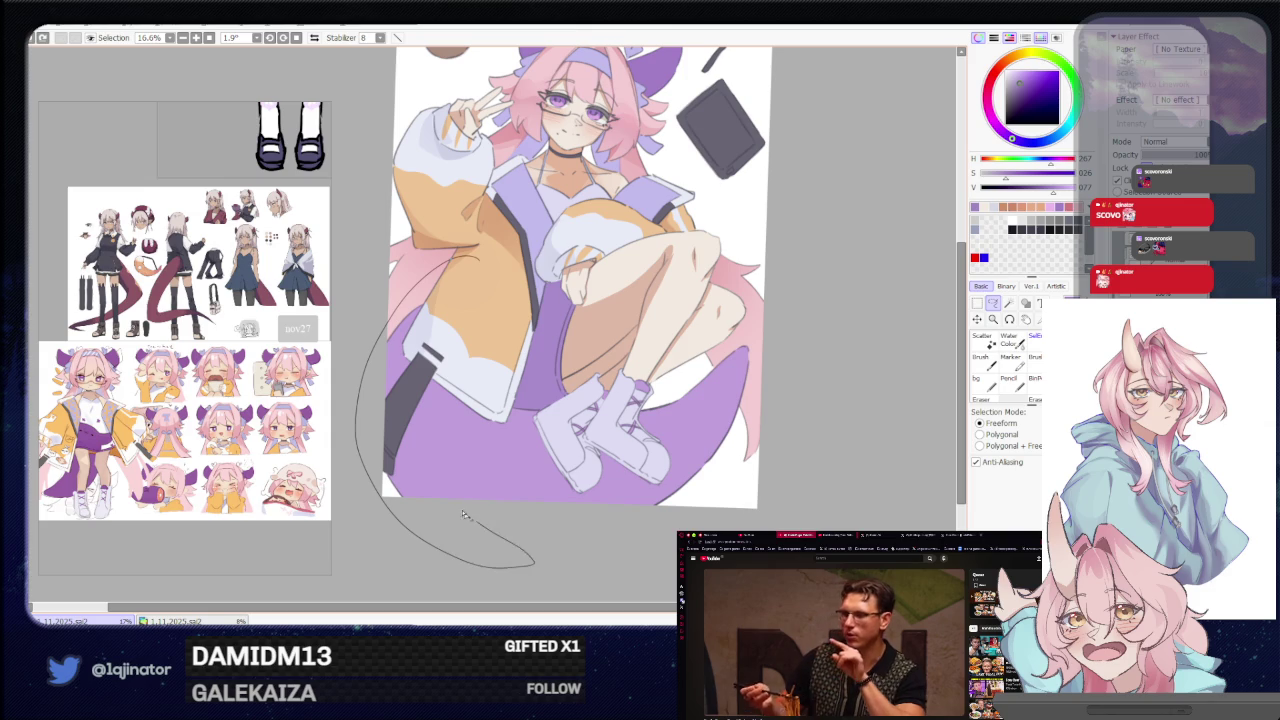
{"action": "mouse_move", "coordinate": [336, 393]}
{"action": "left_mouse_down"}
{"action": "mouse_move", "coordinate": [380, 470]}
{"action": "mouse_move", "coordinate": [506, 488]}
{"action": "left_mouse_up"}
{"action": "key", "text": "b"}
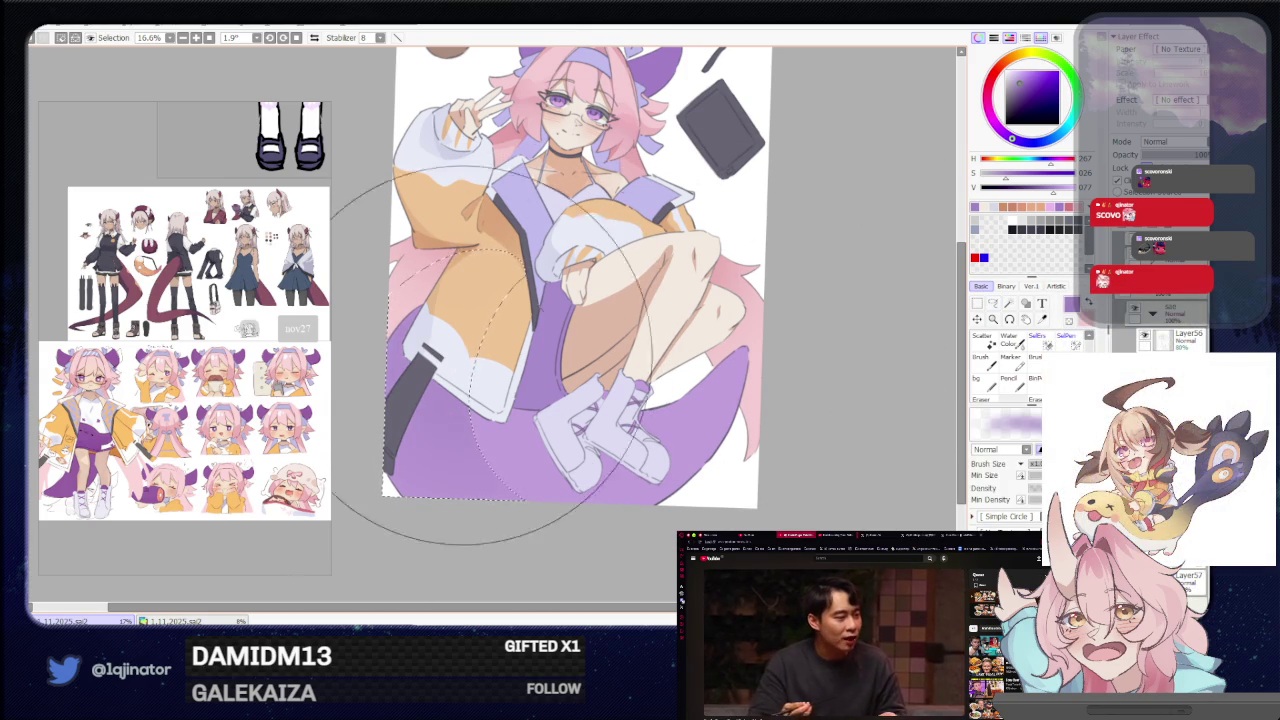
{"action": "key", "text": "l"}
{"action": "scroll", "coordinate": [797, 366], "scroll_direction": "down", "scroll_amount": 3}
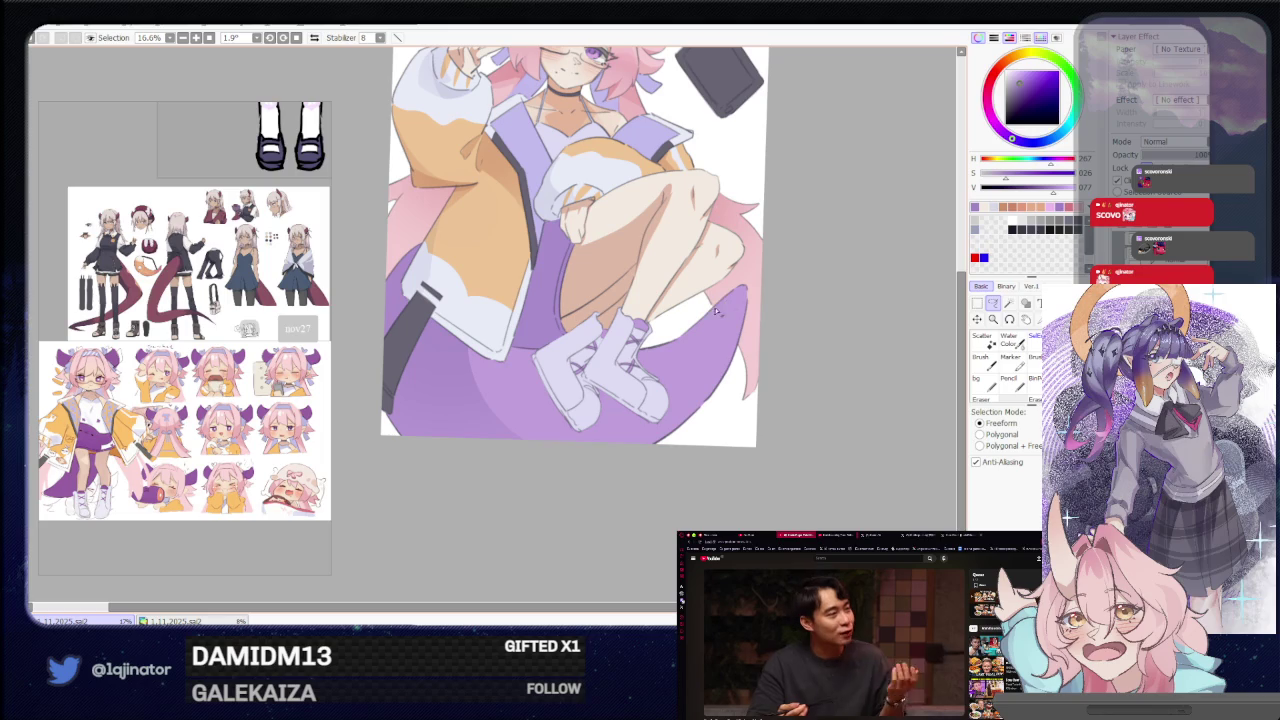
Close the selection around the legs and tail, airbrush a darker gradient, and rotate the view.
{"action": "left_click_drag", "start_coordinate": [545, 493], "coordinate": [736, 316]}
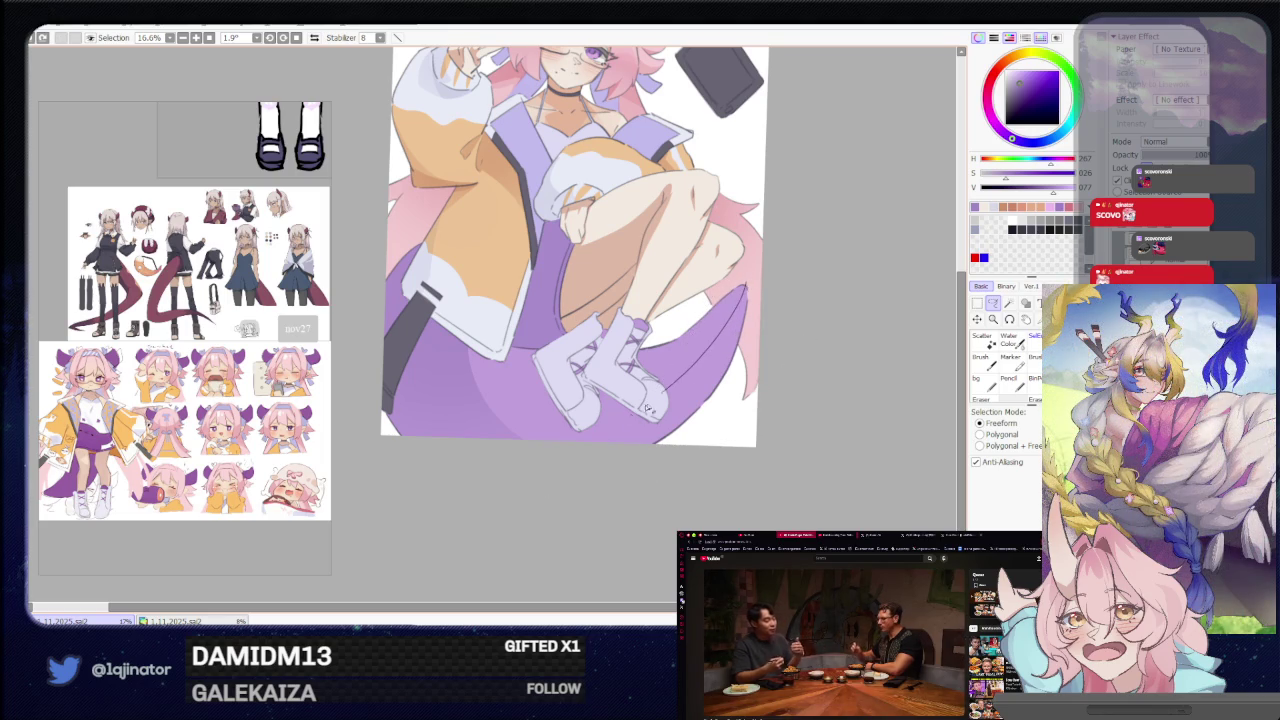
{"action": "left_click_drag", "start_coordinate": [660, 398], "coordinate": [560, 440]}
{"action": "key", "text": "b"}
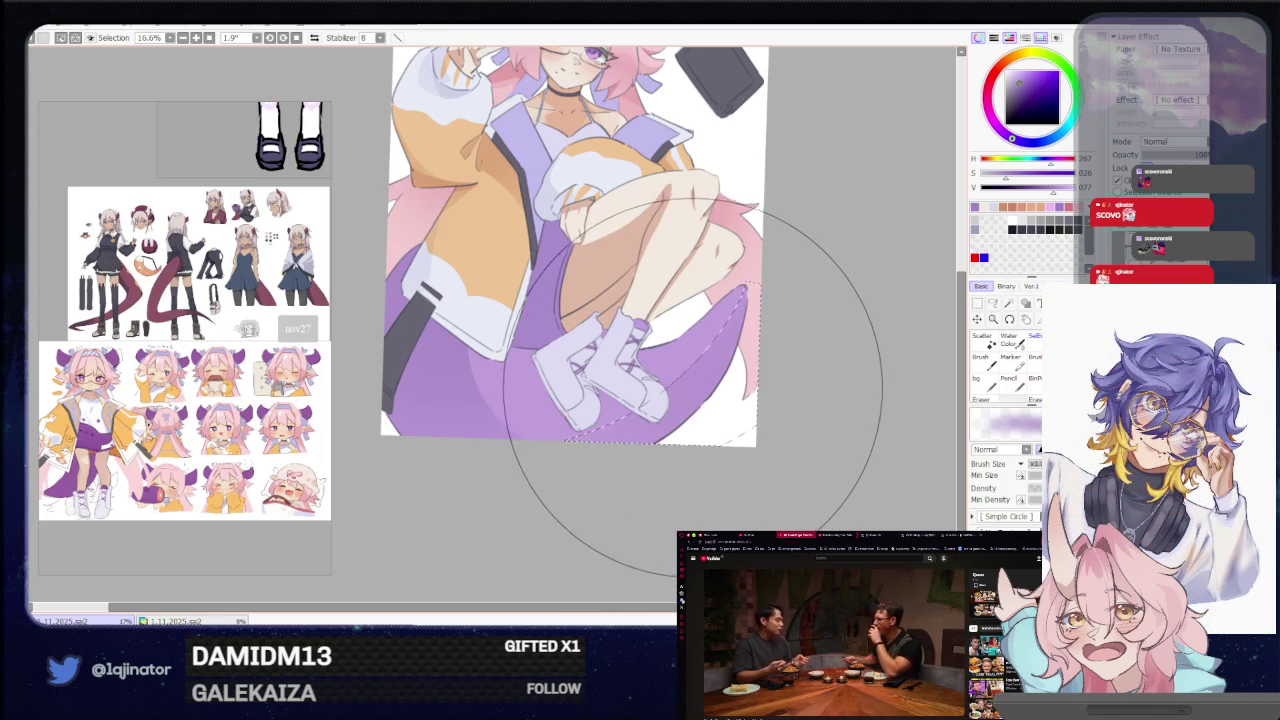
{"action": "scroll", "coordinate": [790, 350], "scroll_direction": "up", "scroll_amount": 2}
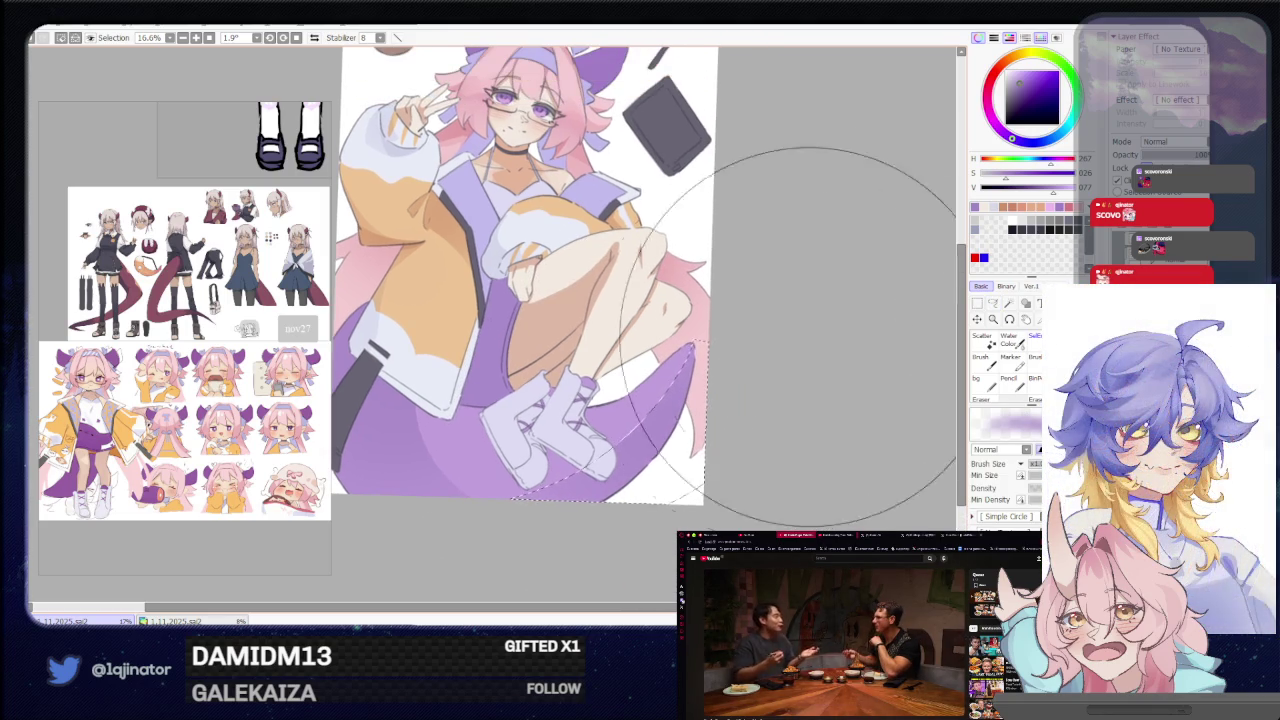
{"action": "left_click", "coordinate": [992, 303]}
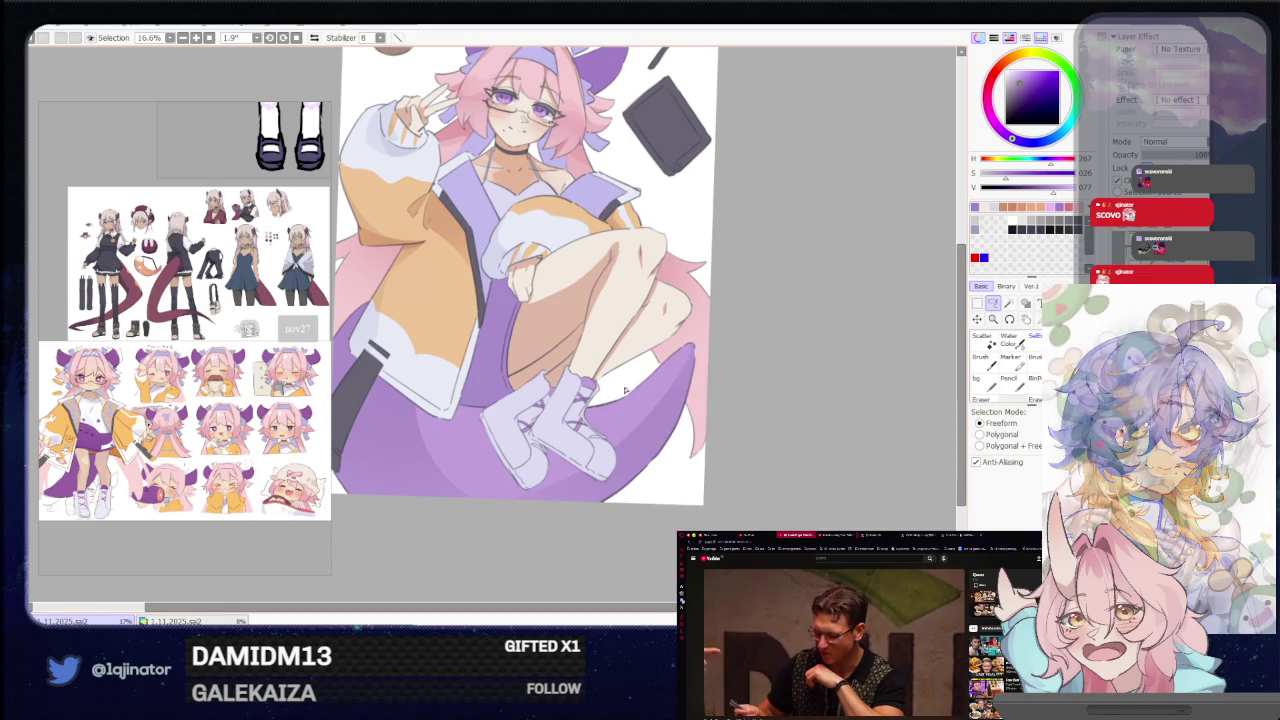
{"action": "mouse_move", "coordinate": [619, 392]}
{"action": "left_mouse_down"}
{"action": "mouse_move", "coordinate": [625, 377]}
{"action": "mouse_move", "coordinate": [475, 388]}
{"action": "left_mouse_up"}
{"action": "key", "text": "b"}
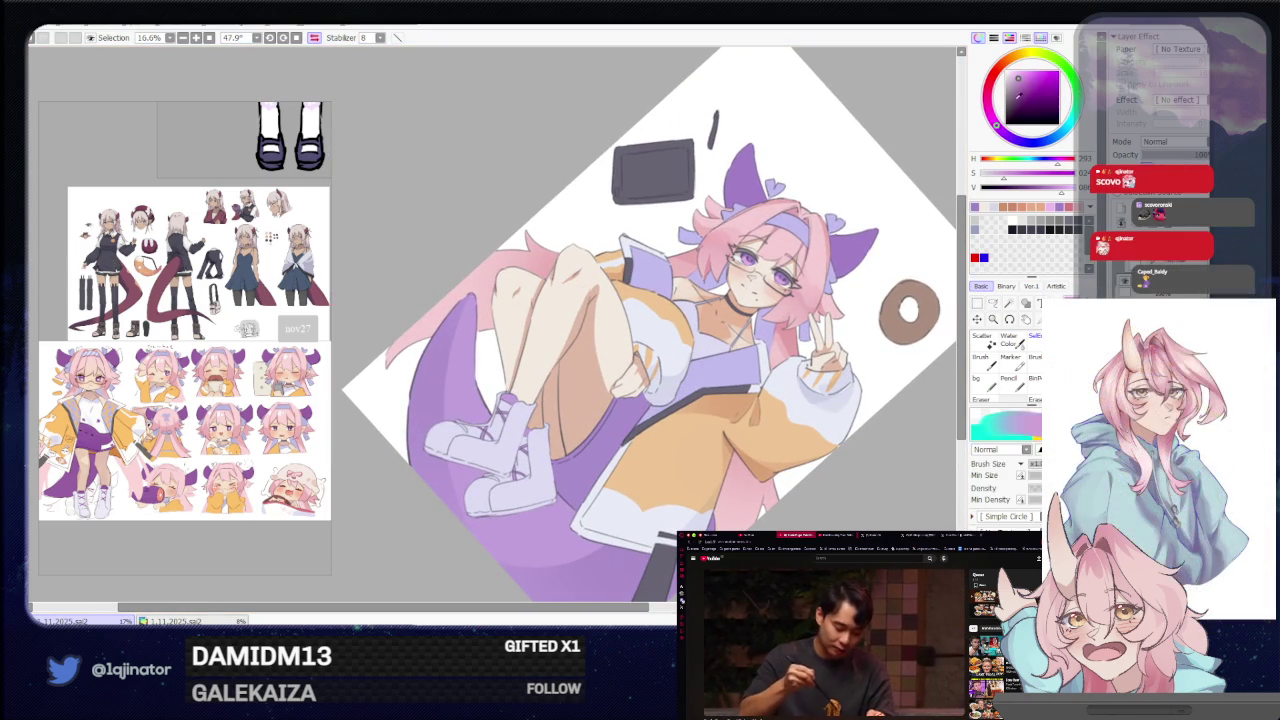
Shift the hue to pinkish purple and airbrush the tail beside the legs while rotating the view.
{"action": "left_click", "coordinate": [1025, 68]}
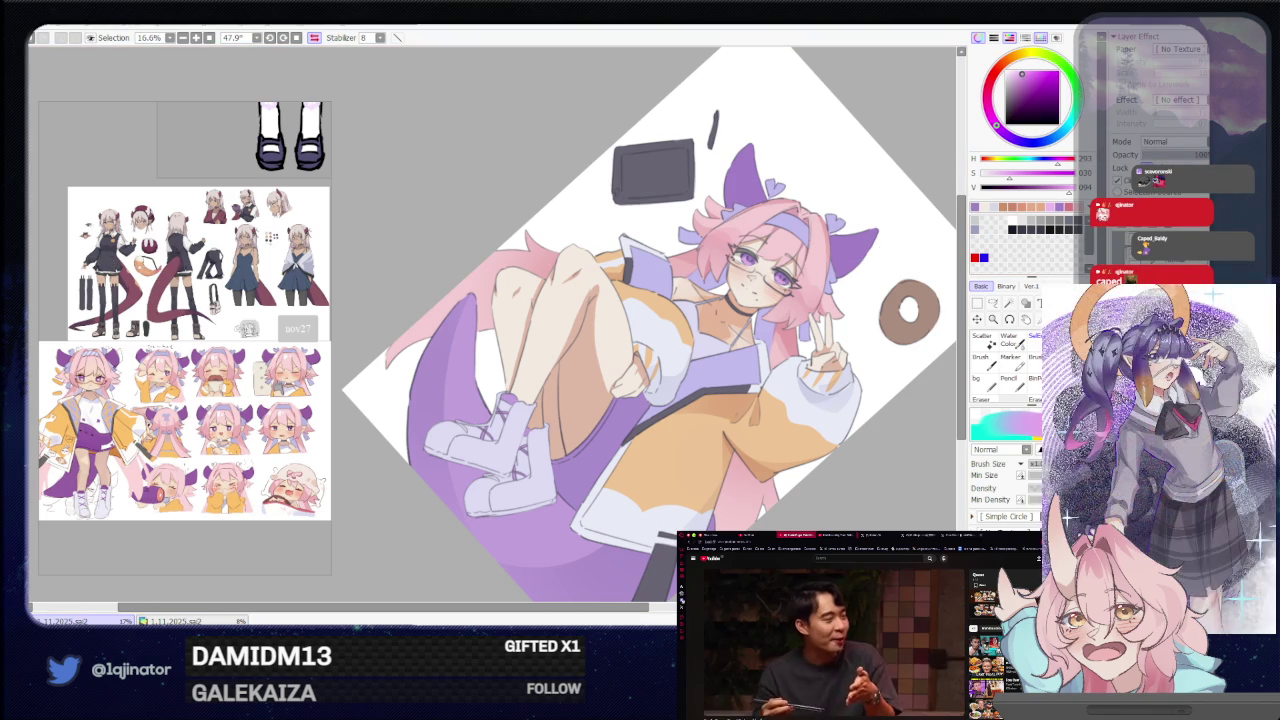
{"action": "left_click", "coordinate": [995, 305]}
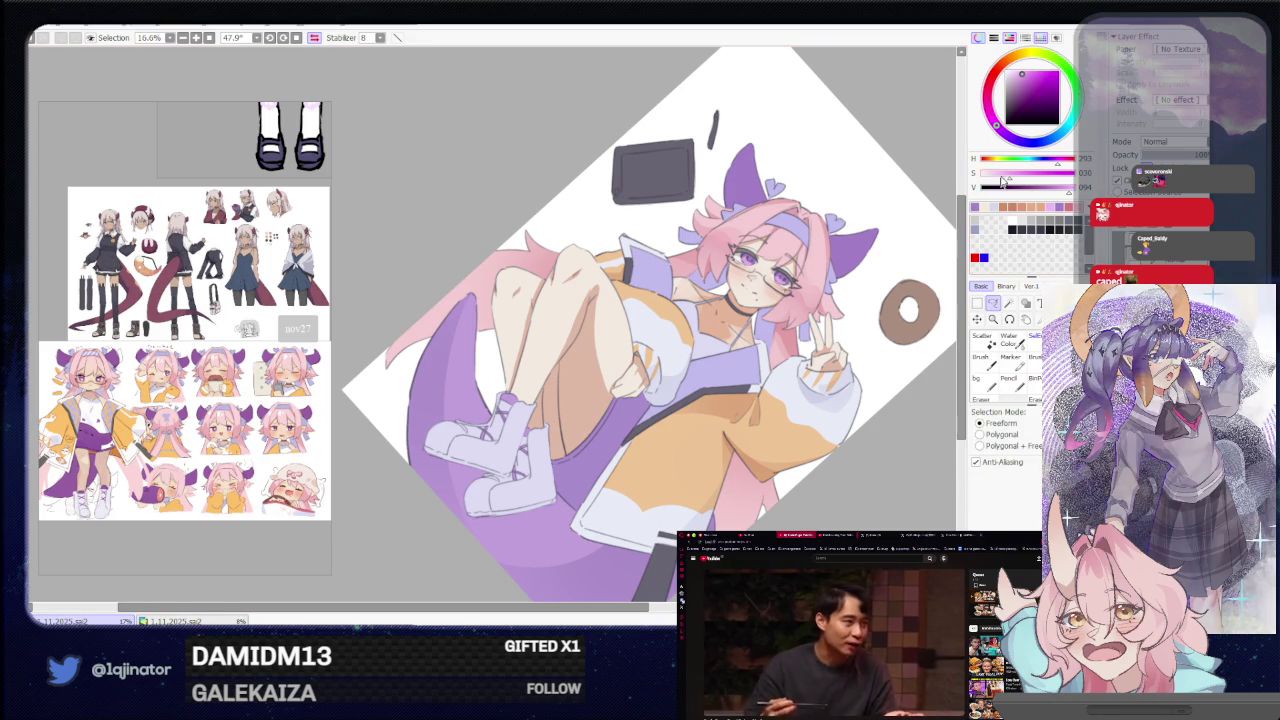
{"action": "left_click_drag", "start_coordinate": [842, 297], "coordinate": [815, 255]}
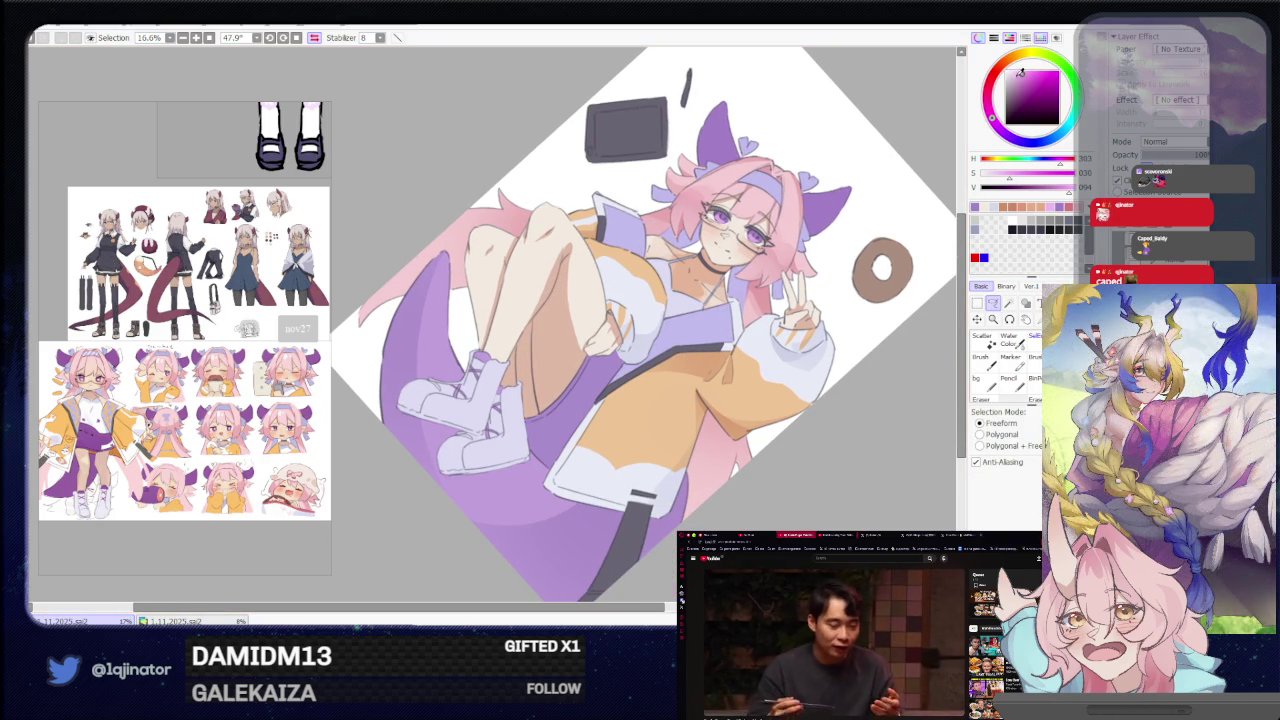
{"action": "left_click_drag", "start_coordinate": [520, 360], "coordinate": [550, 395]}
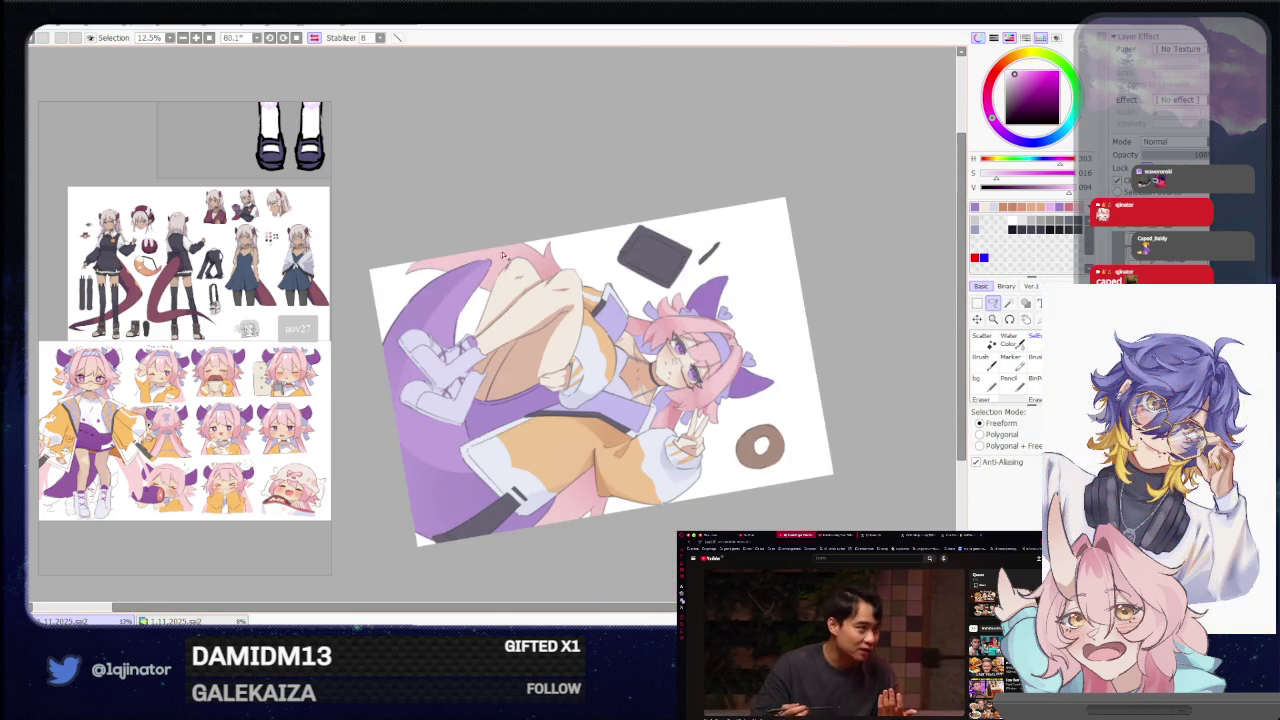
{"action": "key", "text": "b"}
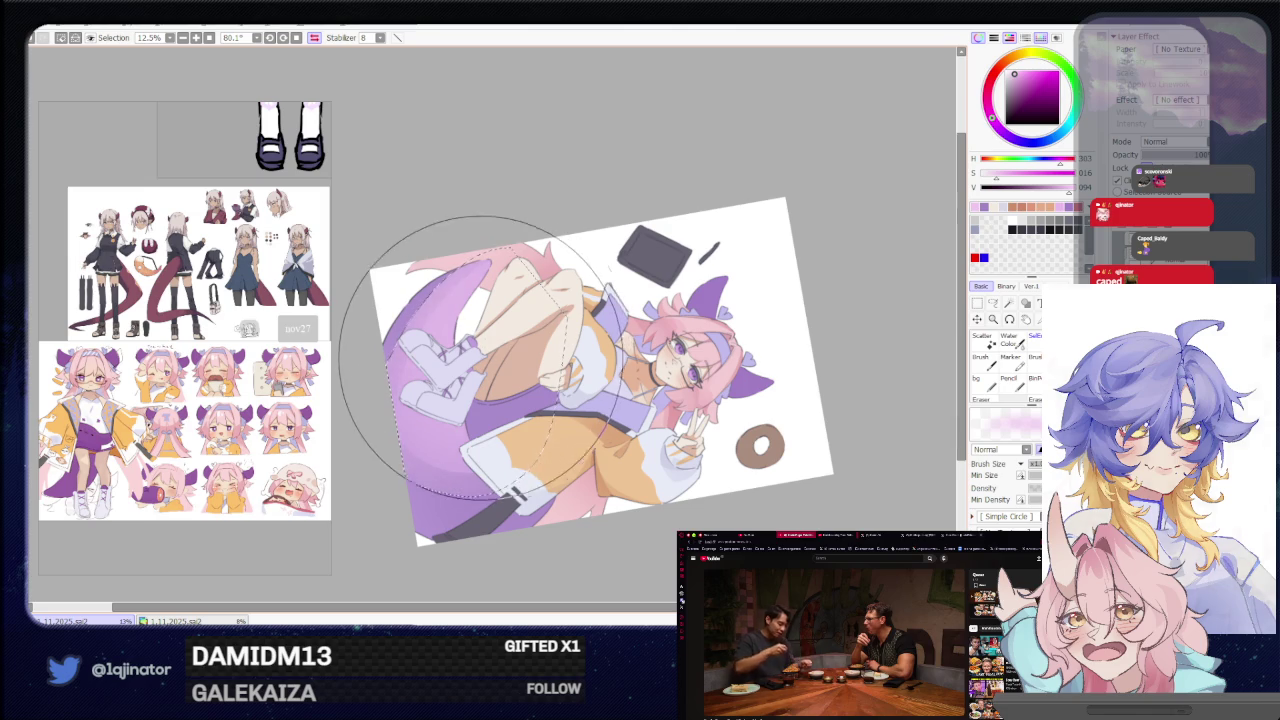
{"action": "mouse_move", "coordinate": [479, 351]}
{"action": "left_mouse_down"}
{"action": "mouse_move", "coordinate": [622, 305]}
{"action": "mouse_move", "coordinate": [771, 314]}
{"action": "left_mouse_up"}
{"action": "key", "text": "a"}
{"action": "scroll", "coordinate": [557, 505], "scroll_direction": "up", "scroll_amount": 2}
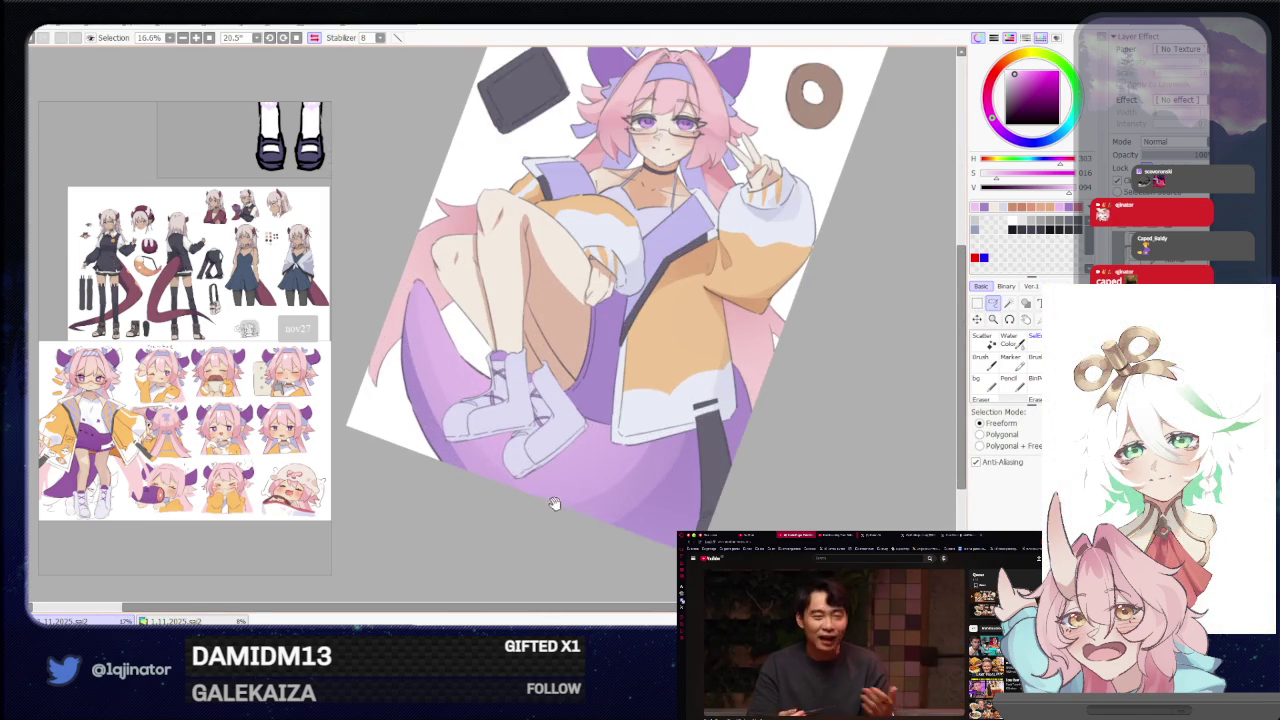
Sample the shoe's light lavender and lasso the purple tail for shading.
{"action": "left_click_drag", "start_coordinate": [557, 505], "coordinate": [415, 345]}
{"action": "key", "text": "b"}
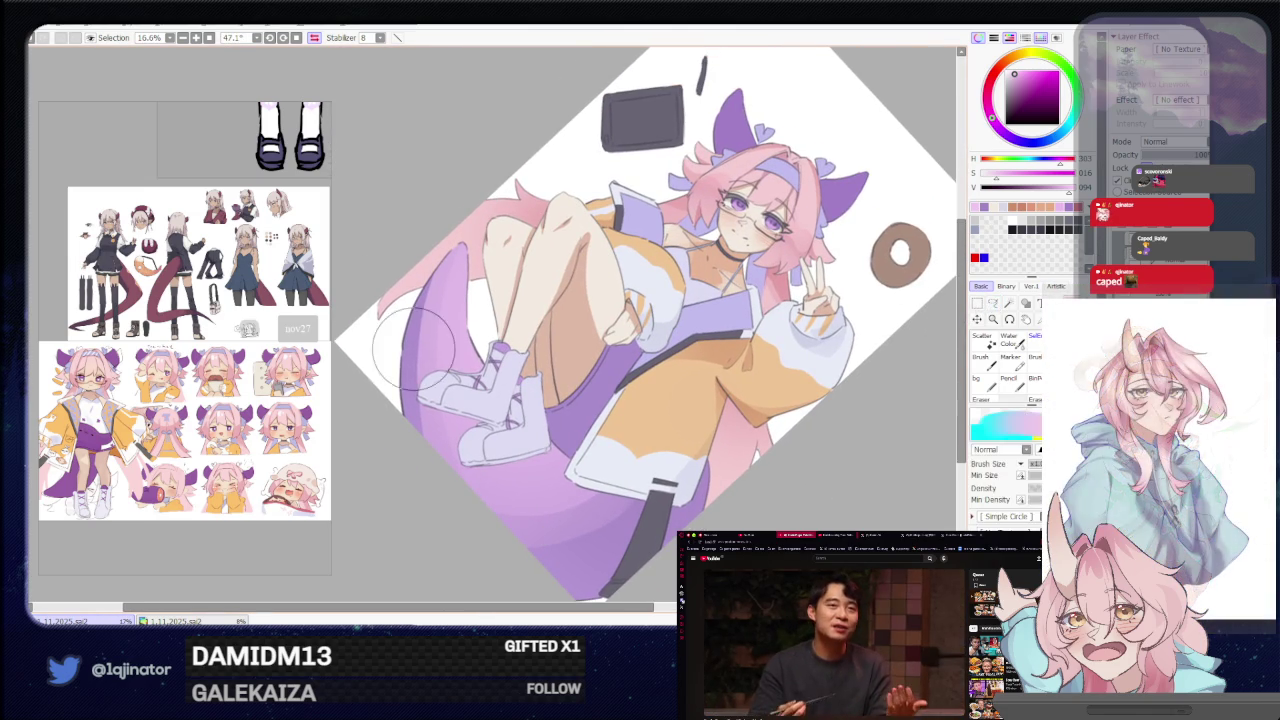
{"action": "left_click", "coordinate": [433, 403], "text": "alt"}
{"action": "left_click", "coordinate": [992, 302]}
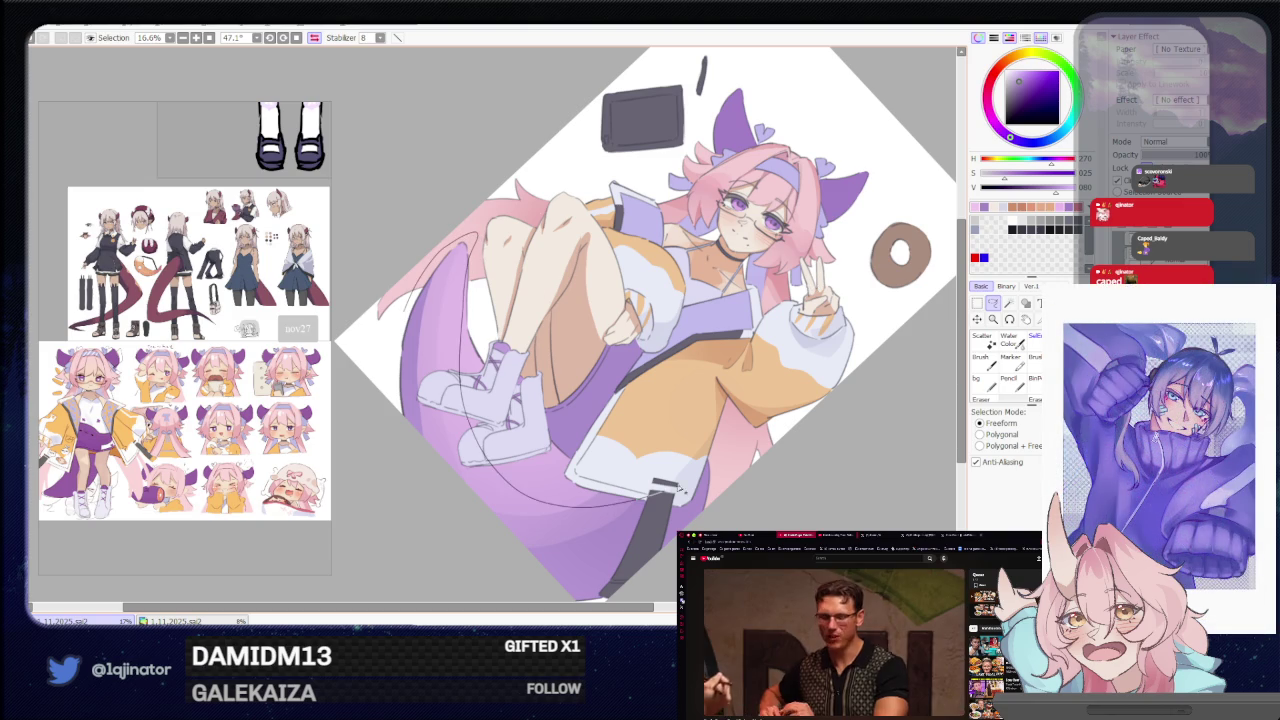
{"action": "left_click_drag", "start_coordinate": [606, 557], "coordinate": [600, 575]}
{"action": "key", "text": "b"}
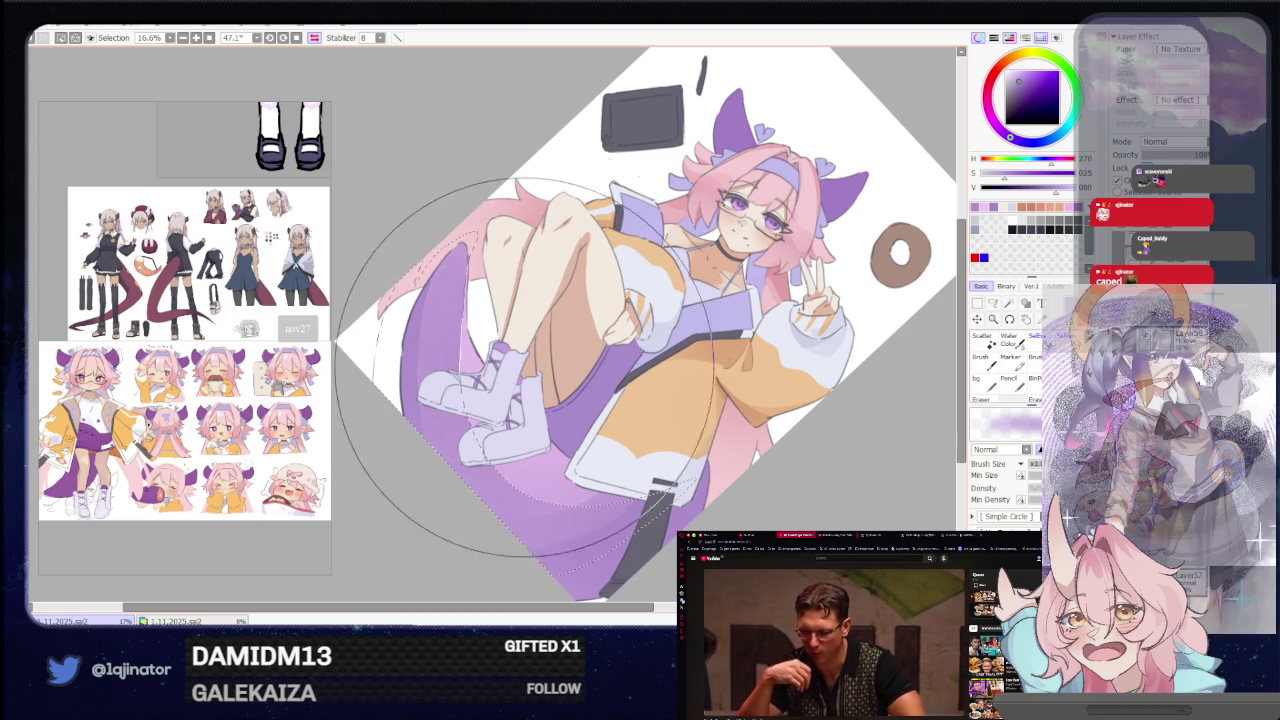
Shift the colour to a bluer violet and lasso the tail's left edge.
{"action": "left_click", "coordinate": [1017, 140]}
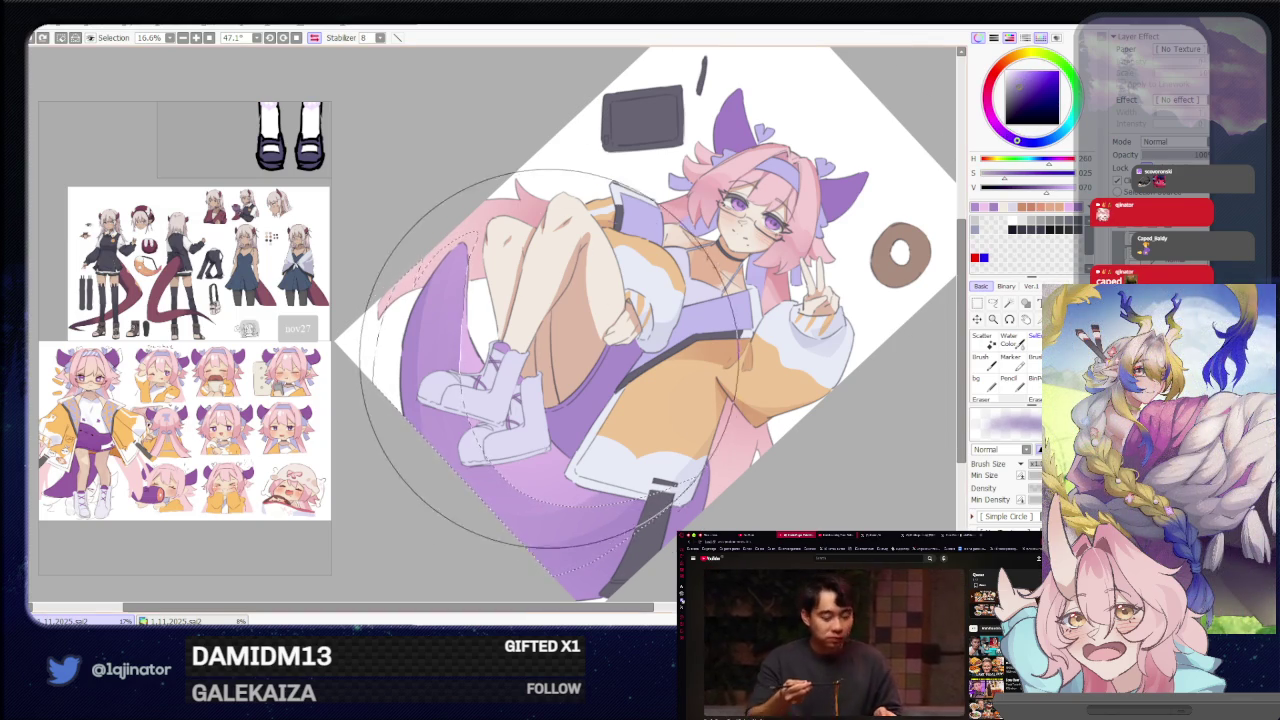
{"action": "left_click", "coordinate": [993, 303]}
{"action": "key", "text": "b"}
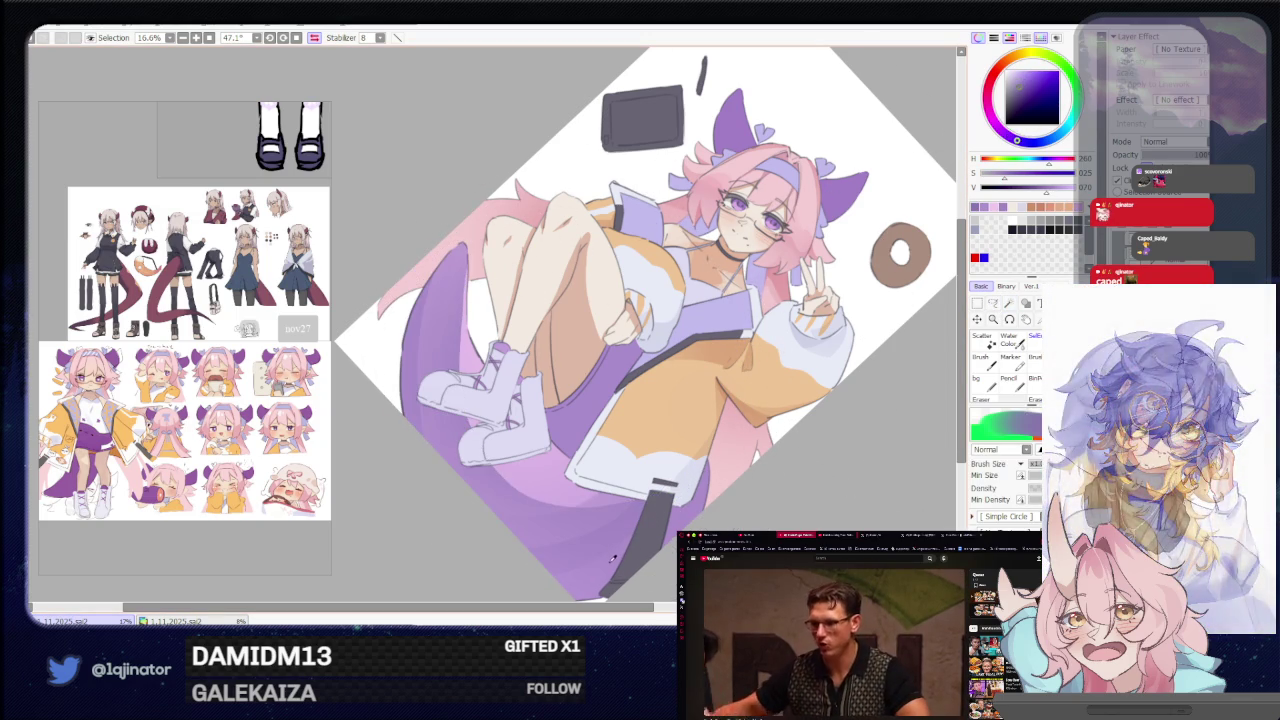
{"action": "left_click", "coordinate": [994, 306]}
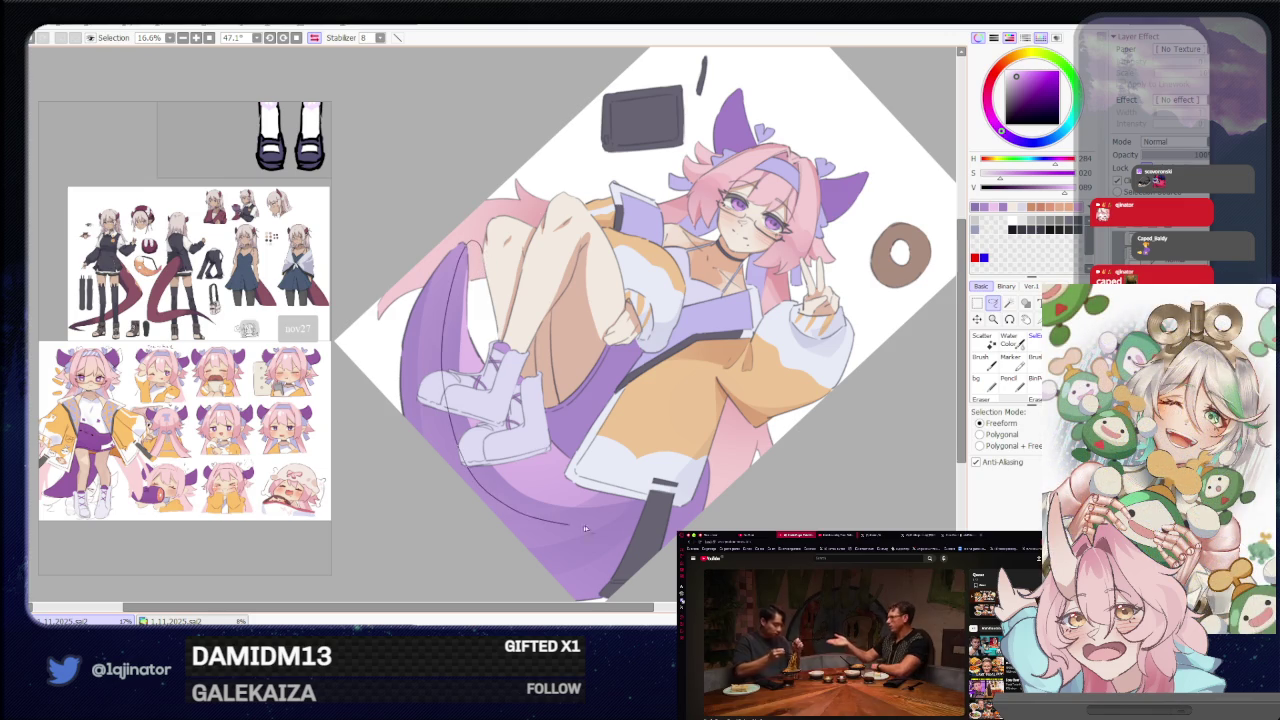
{"action": "key", "text": "b"}
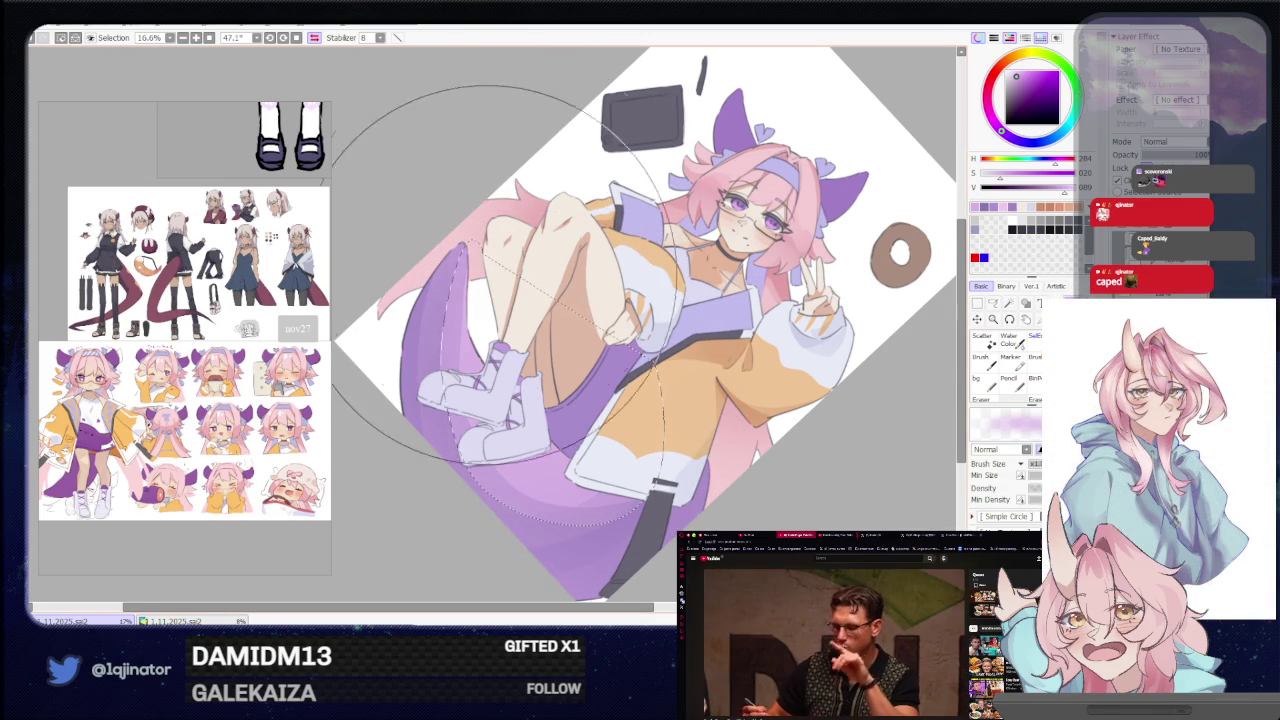
{"action": "key", "text": "l"}
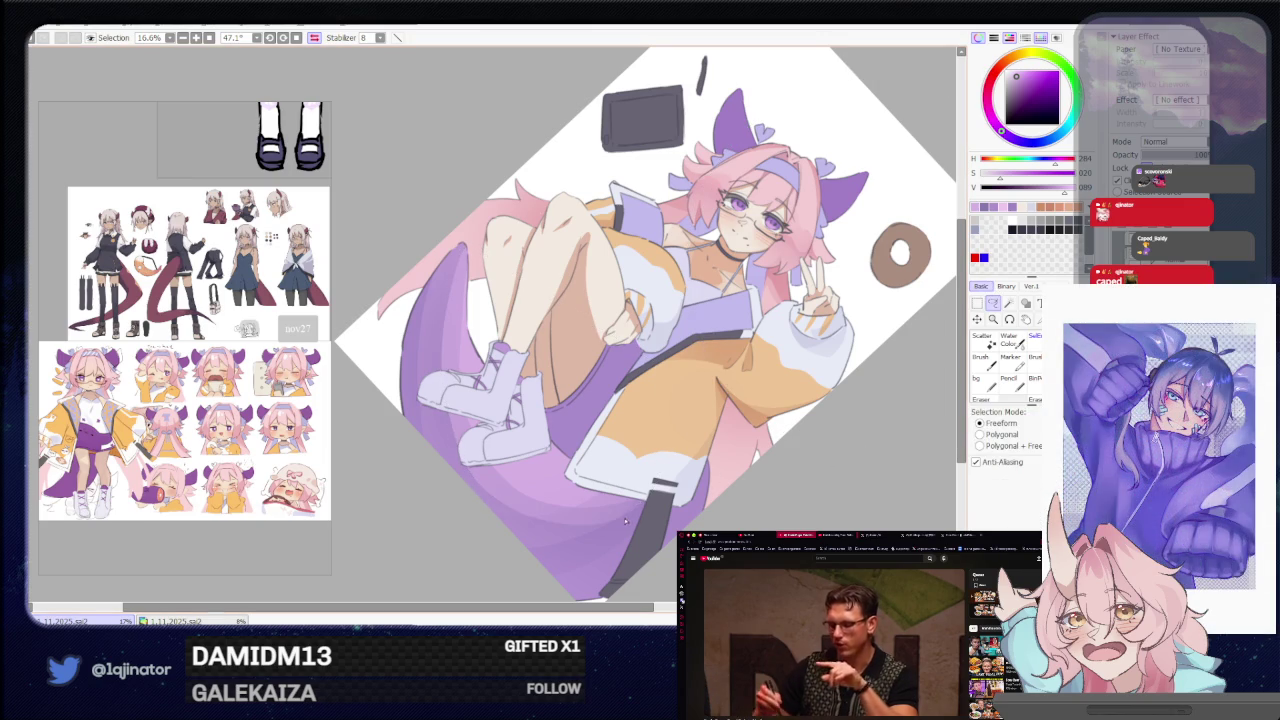
{"action": "key", "text": "b"}
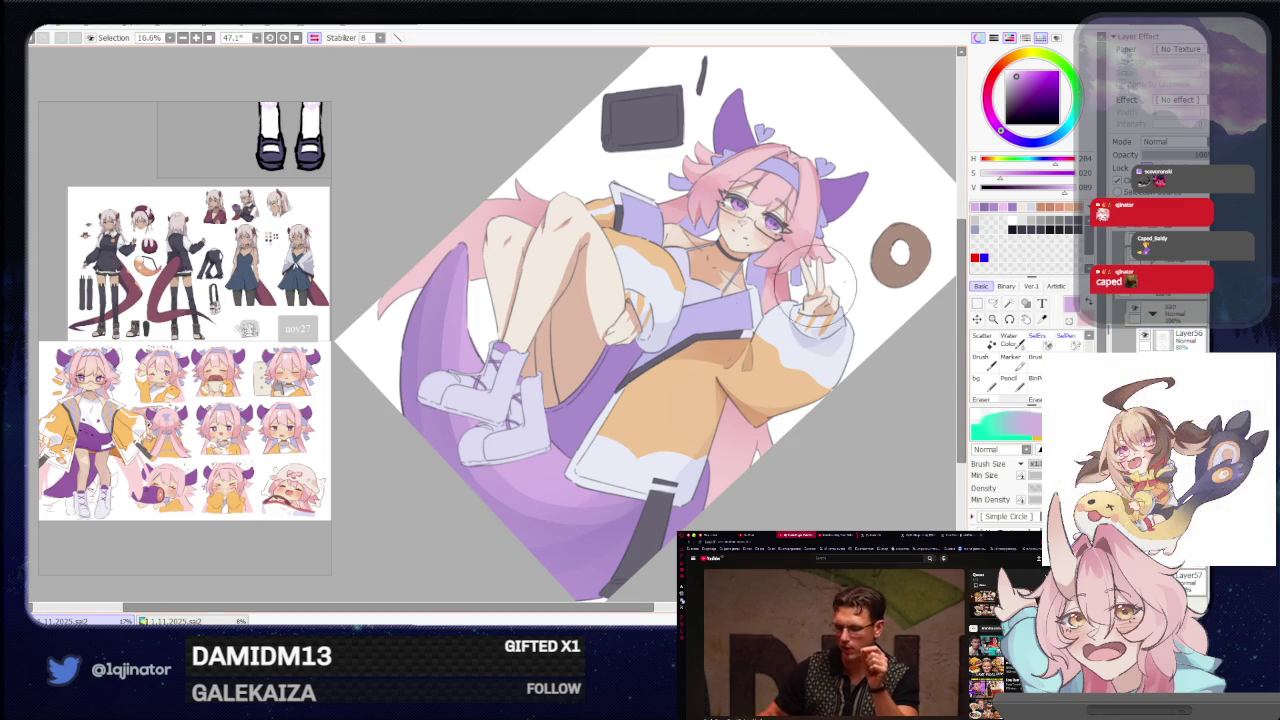
{"action": "left_click", "coordinate": [995, 304]}
{"action": "left_click_drag", "start_coordinate": [462, 242], "coordinate": [480, 519]}
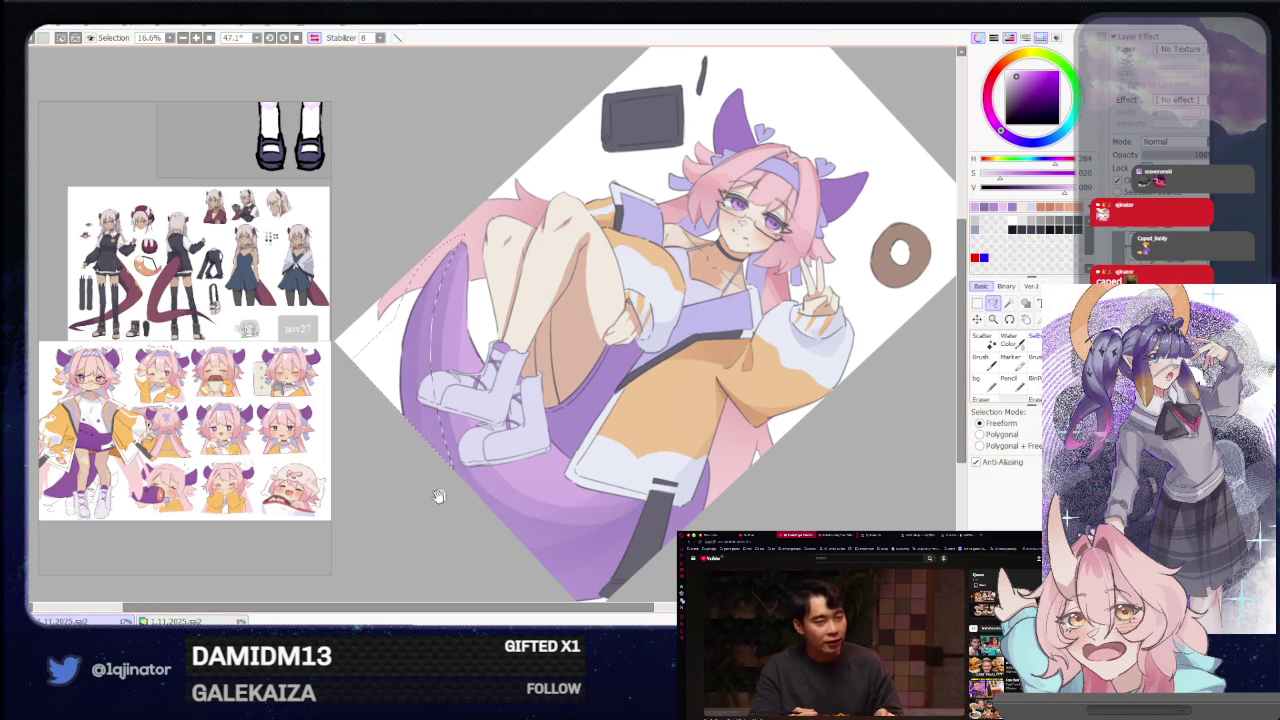
{"action": "left_click_drag", "start_coordinate": [455, 483], "coordinate": [558, 509]}
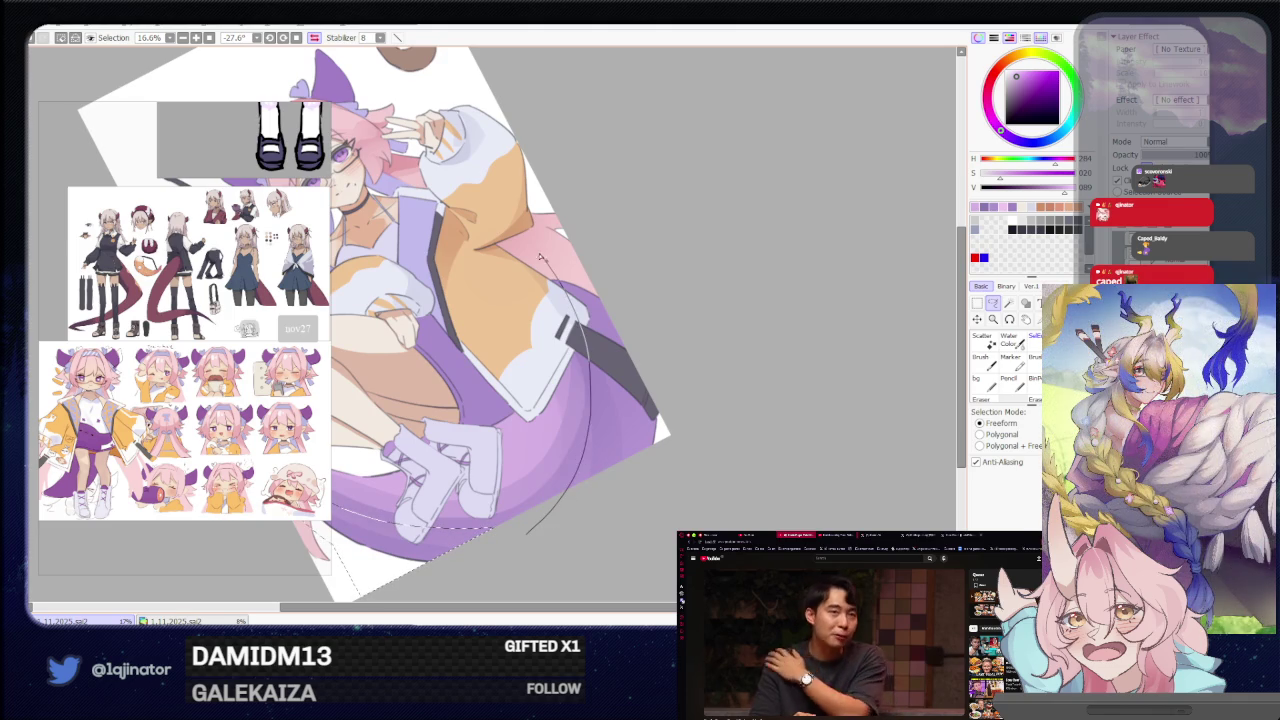
Brush lighter lavender into the selected lower tail with the view turned nearly upright.
{"action": "left_click_drag", "start_coordinate": [661, 323], "coordinate": [691, 253]}
{"action": "key", "text": "b"}
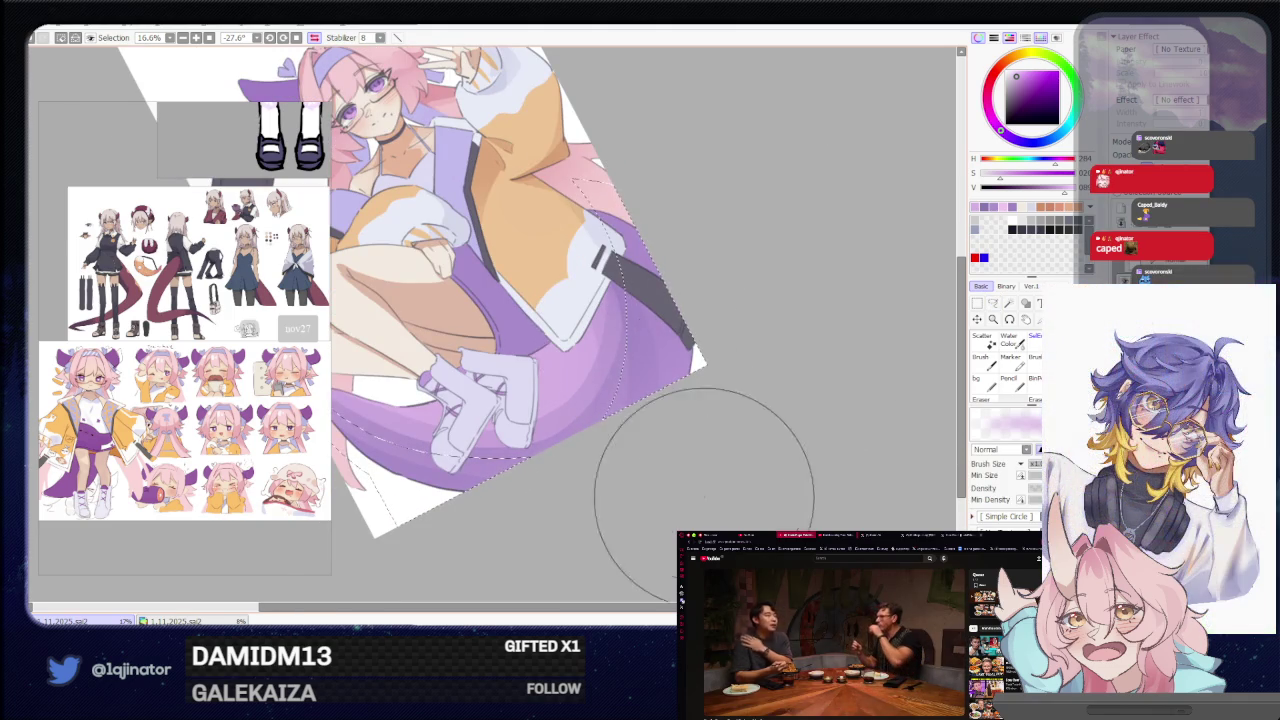
{"action": "mouse_move", "coordinate": [729, 323]}
{"action": "left_mouse_down"}
{"action": "mouse_move", "coordinate": [734, 383]}
{"action": "mouse_move", "coordinate": [600, 495]}
{"action": "mouse_move", "coordinate": [415, 320]}
{"action": "left_mouse_up"}
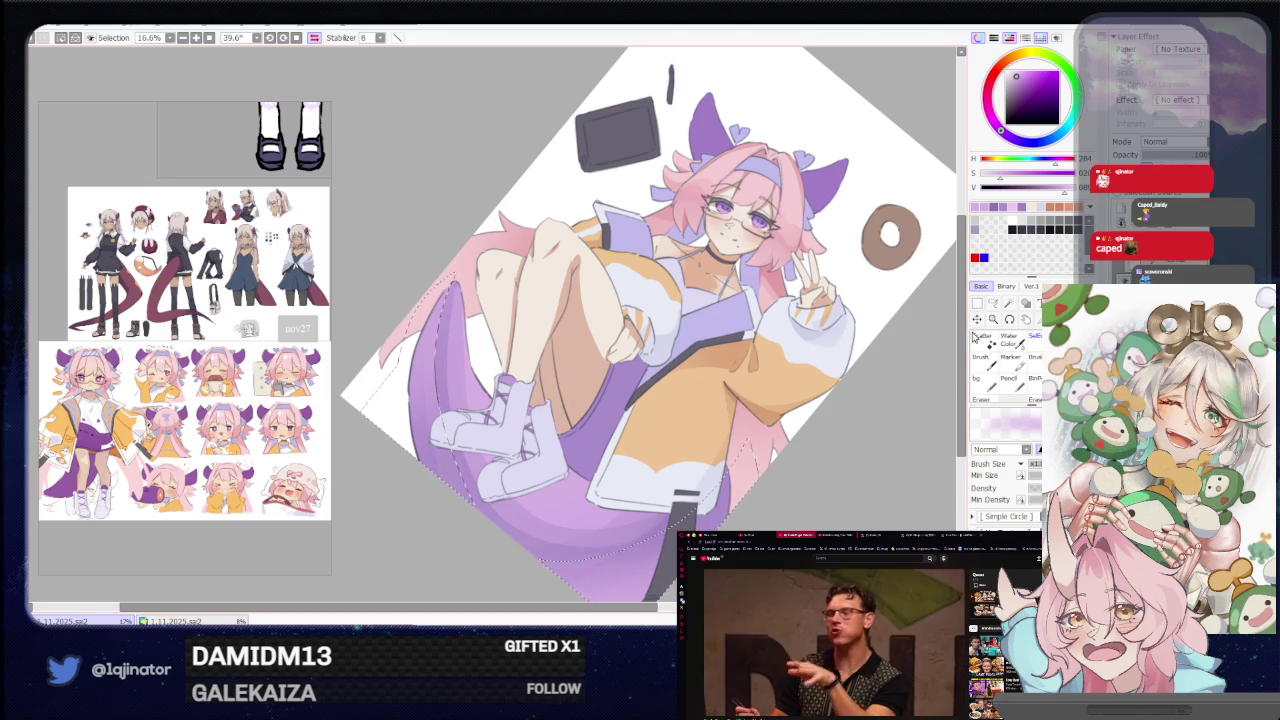
{"action": "left_click", "coordinate": [994, 304]}
{"action": "key", "text": "b"}
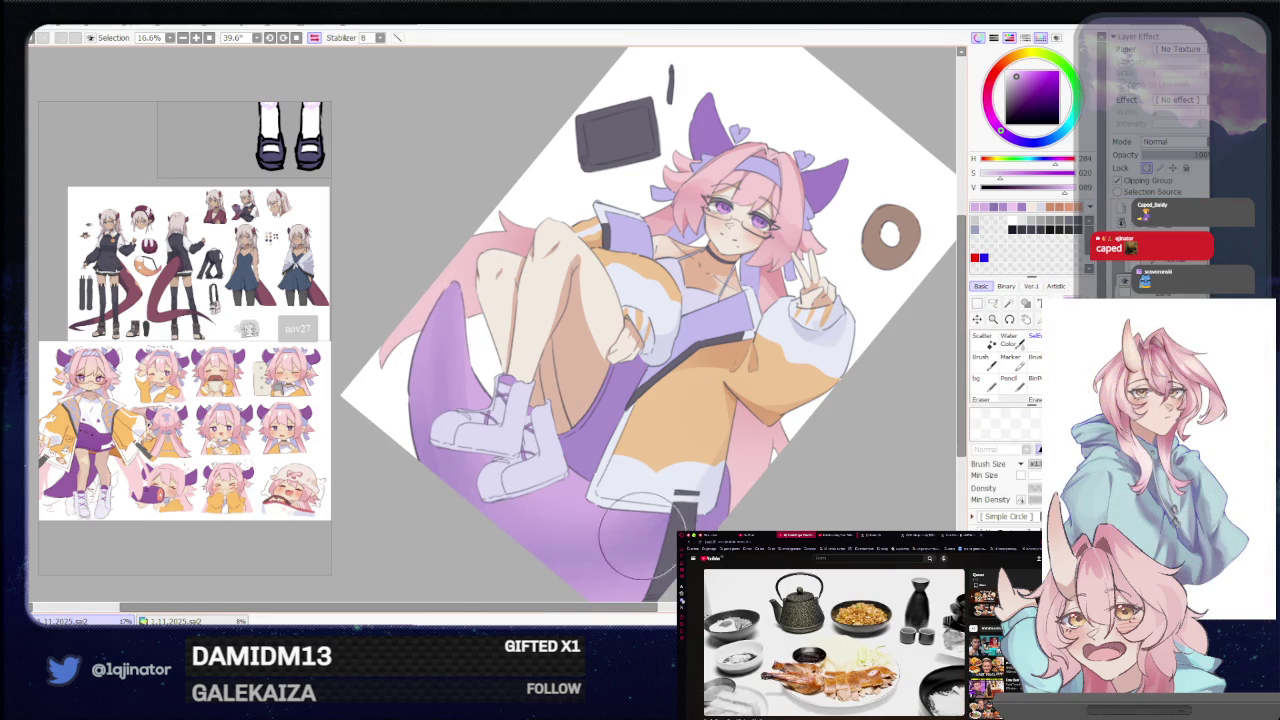
Reset the canvas rotation and mirroring, zooming out to fit the whole illustration.
{"action": "left_click_drag", "start_coordinate": [710, 450], "coordinate": [655, 380]}
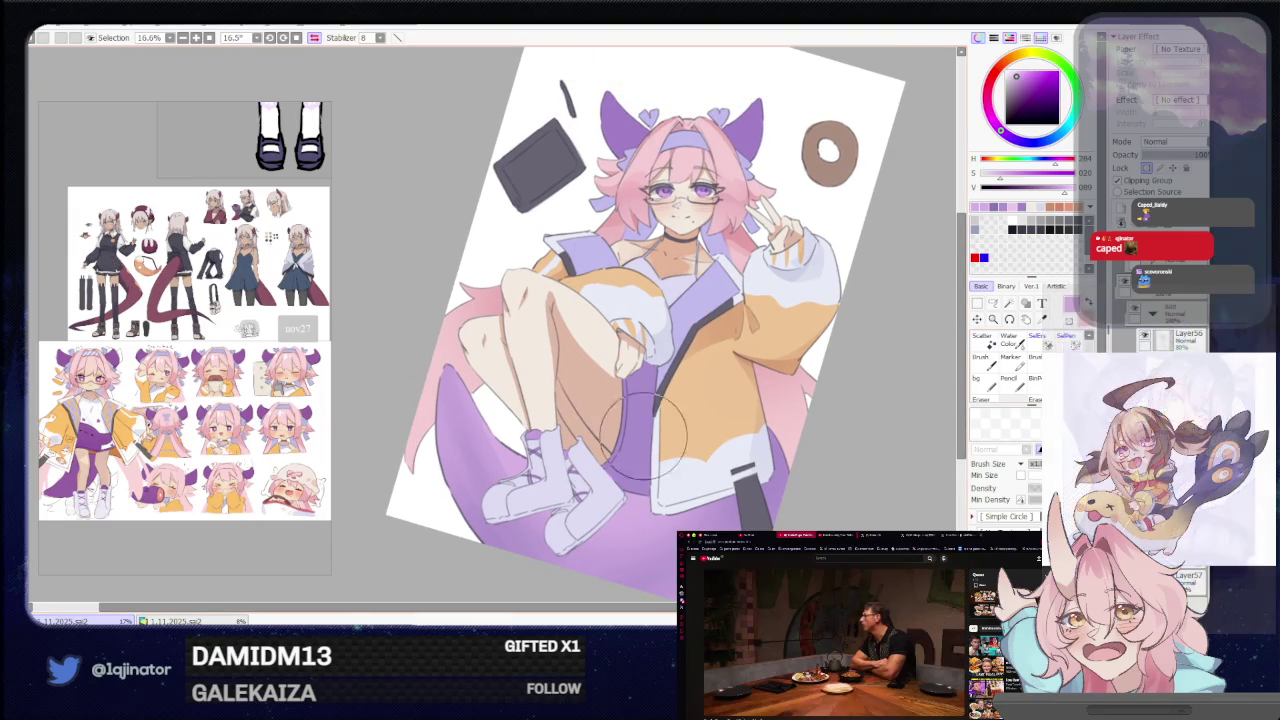
{"action": "key", "text": "a"}
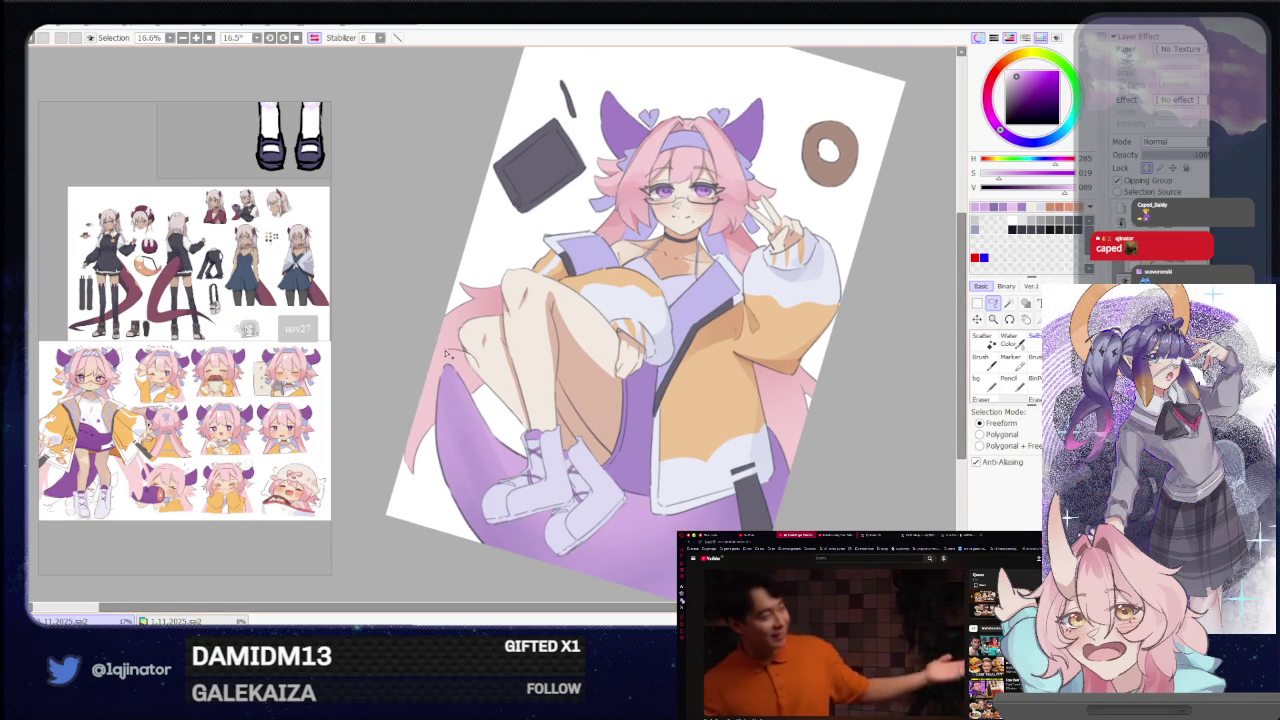
{"action": "key", "text": "e"}
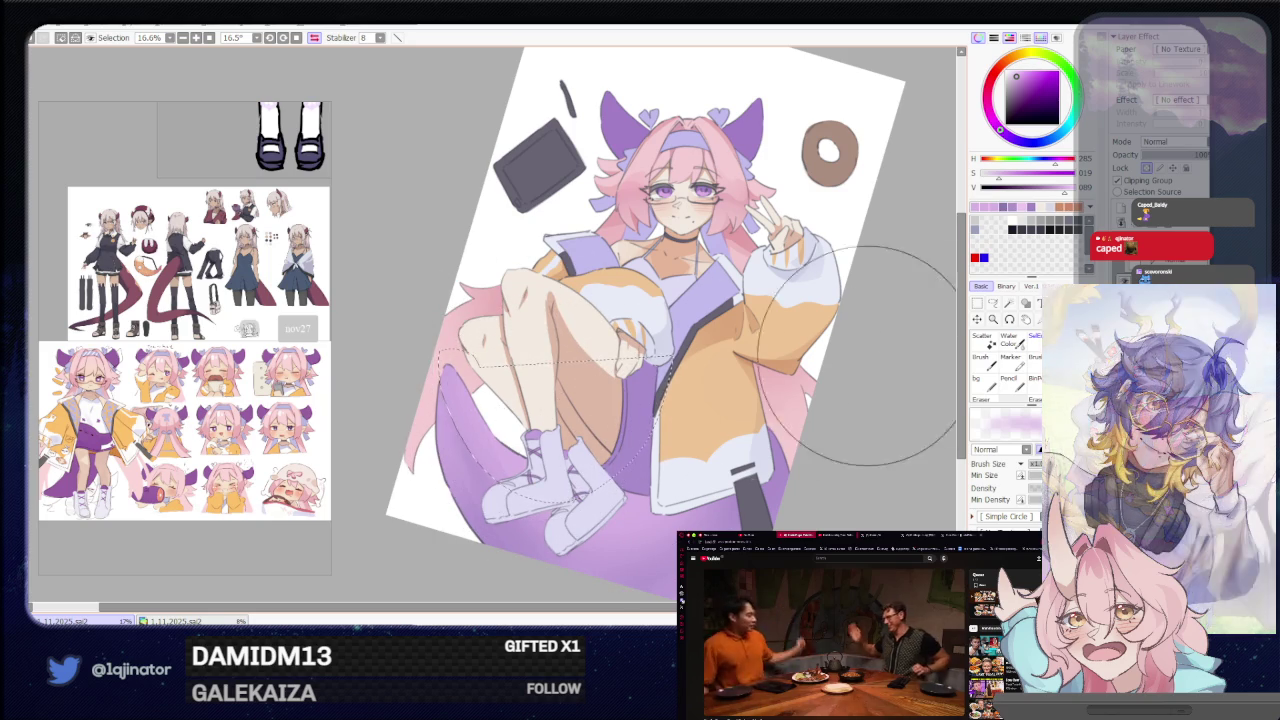
{"action": "key", "text": "a"}
{"action": "key", "text": "minus"}
{"action": "mouse_move", "coordinate": [778, 352]}
{"action": "left_mouse_down"}
{"action": "mouse_move", "coordinate": [763, 420]}
{"action": "mouse_move", "coordinate": [778, 381]}
{"action": "left_mouse_up"}
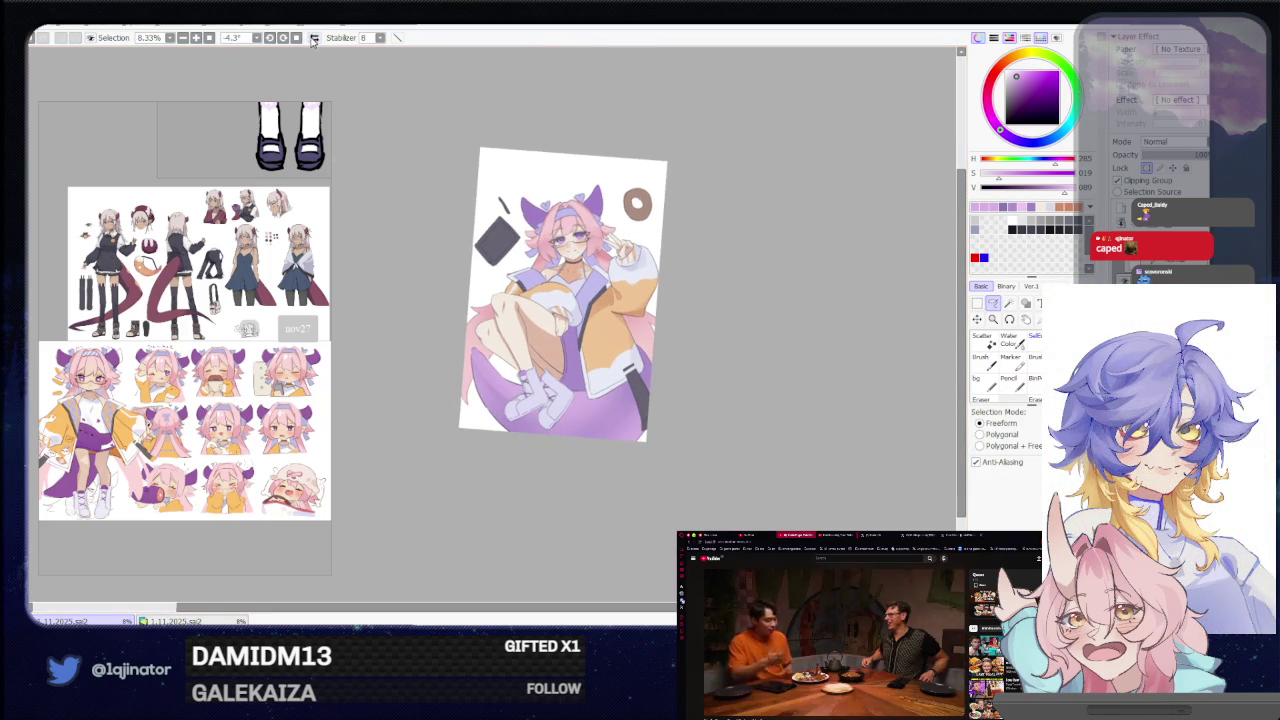
{"action": "left_click", "coordinate": [313, 38]}
{"action": "key", "text": "plus"}
{"action": "key", "text": "plus"}
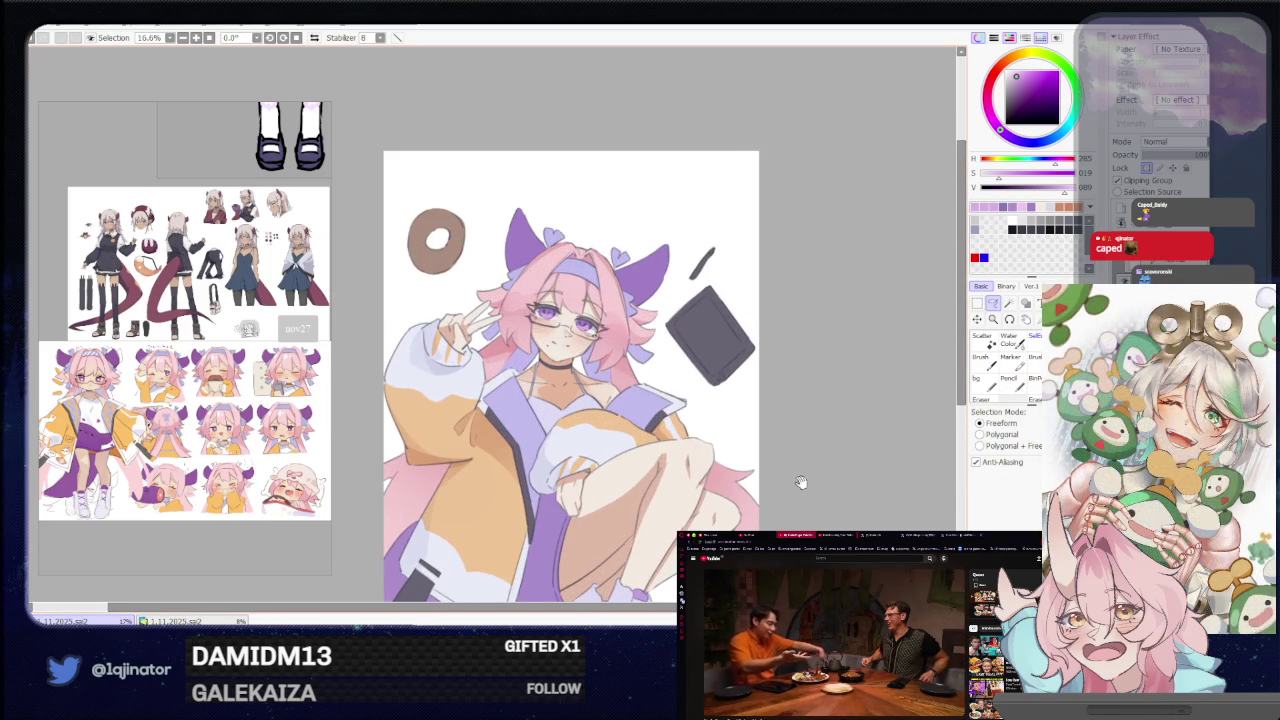
{"action": "left_click_drag", "start_coordinate": [799, 481], "coordinate": [751, 465]}
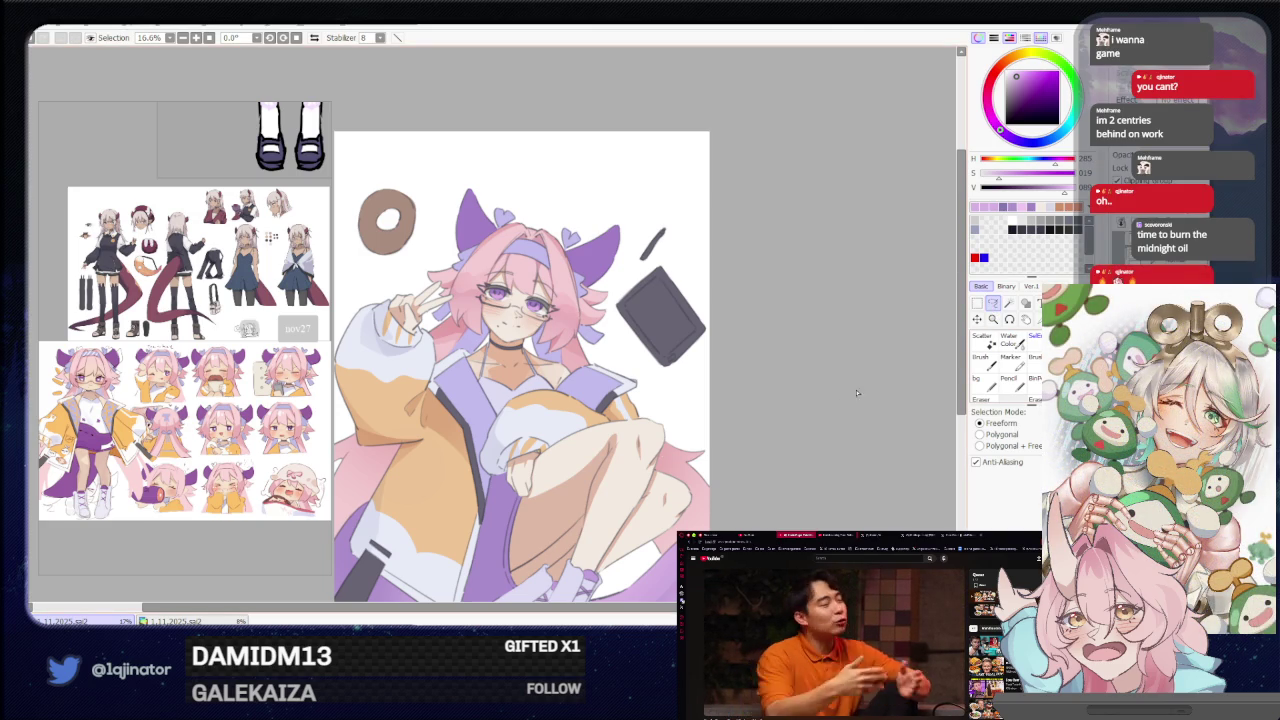
{"action": "left_click_drag", "start_coordinate": [727, 435], "coordinate": [722, 350]}
{"action": "scroll", "coordinate": [722, 350], "scroll_direction": "up", "scroll_amount": 1}
{"action": "scroll", "coordinate": [722, 350], "scroll_direction": "up", "scroll_amount": 1}
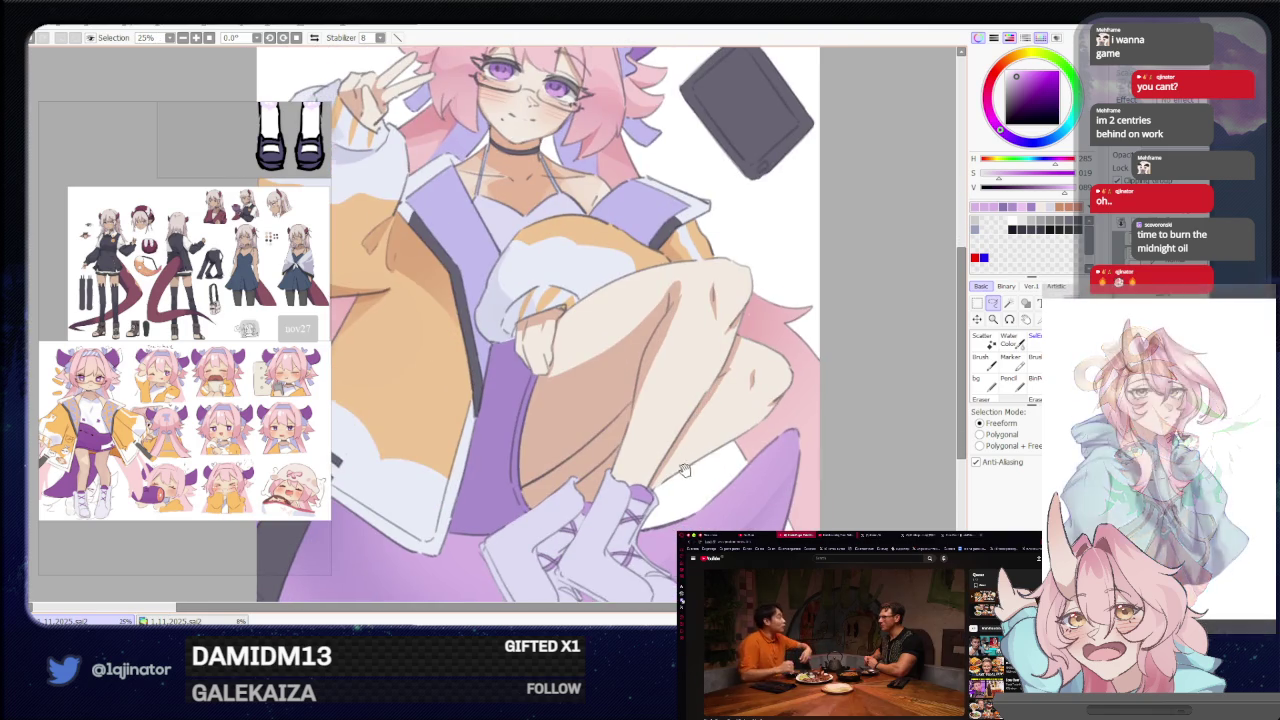
{"action": "scroll", "coordinate": [714, 383], "scroll_direction": "down", "scroll_amount": 2}
{"action": "left_click_drag", "start_coordinate": [759, 361], "coordinate": [706, 523]}
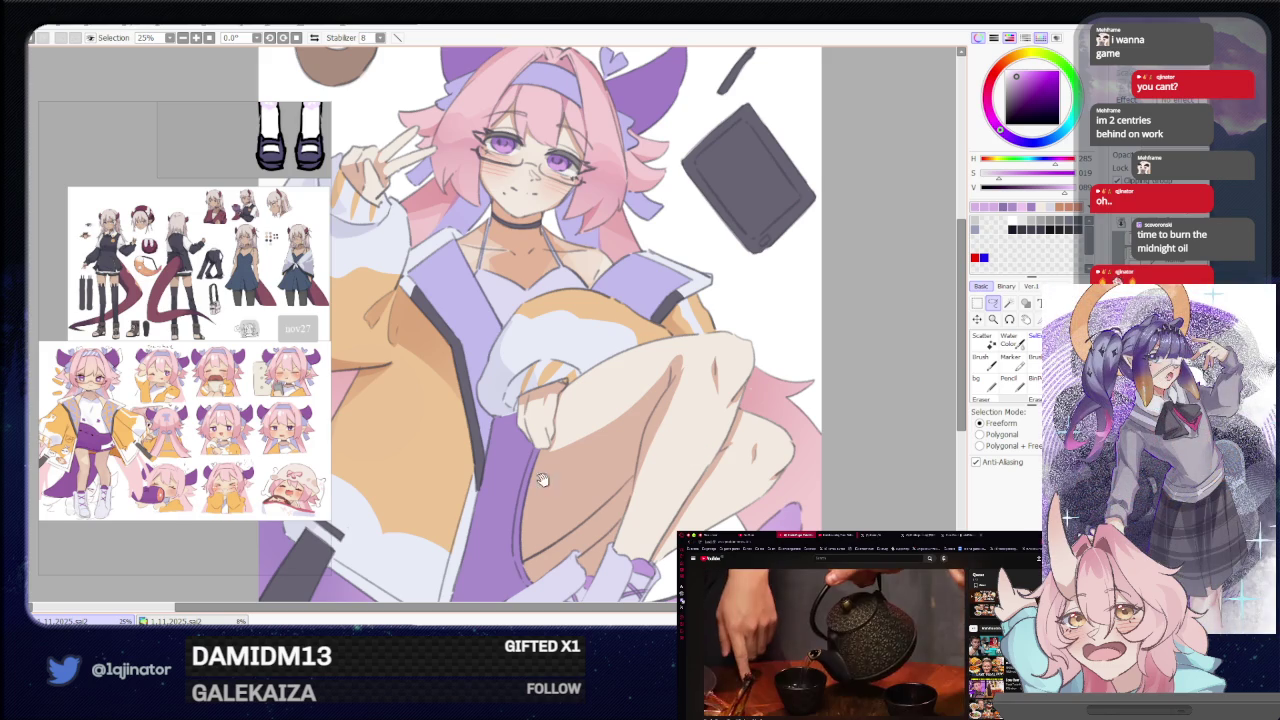
{"action": "left_click_drag", "start_coordinate": [660, 460], "coordinate": [675, 455]}
{"action": "left_click_drag", "start_coordinate": [567, 475], "coordinate": [558, 492]}
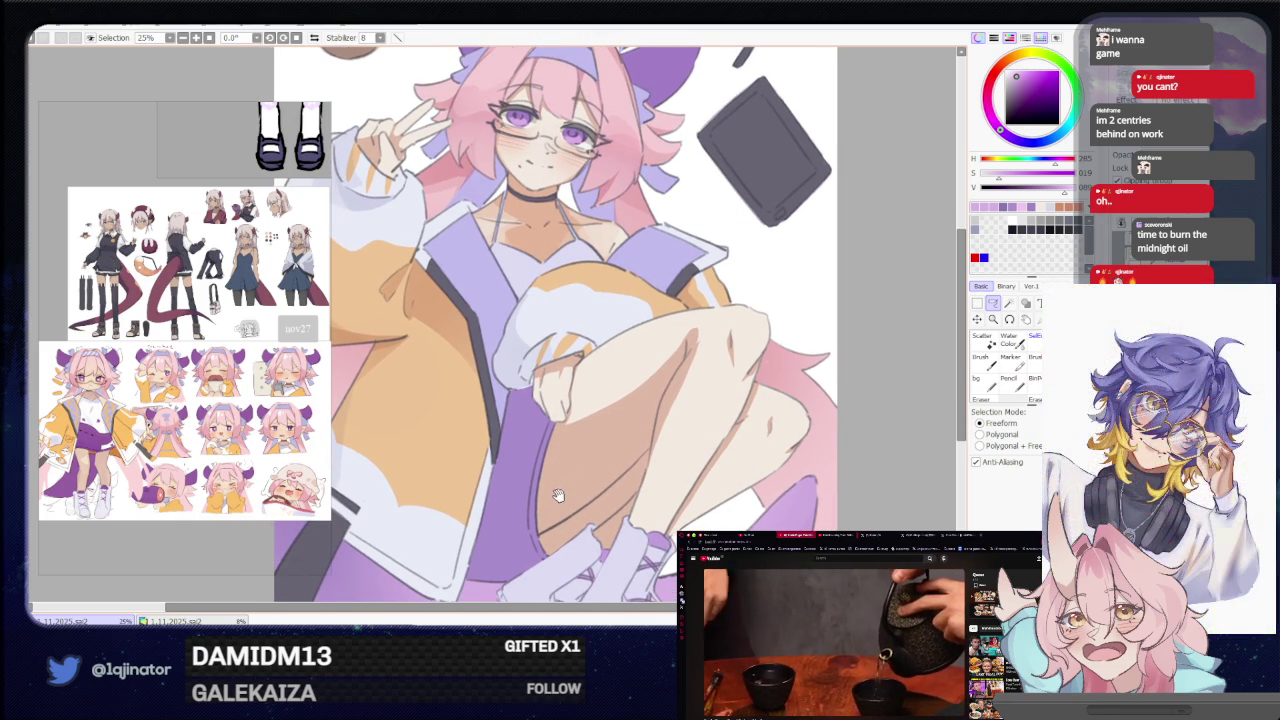
{"action": "mouse_move", "coordinate": [558, 492]}
{"action": "left_mouse_down"}
{"action": "mouse_move", "coordinate": [561, 477]}
{"action": "mouse_move", "coordinate": [580, 597]}
{"action": "left_mouse_up"}
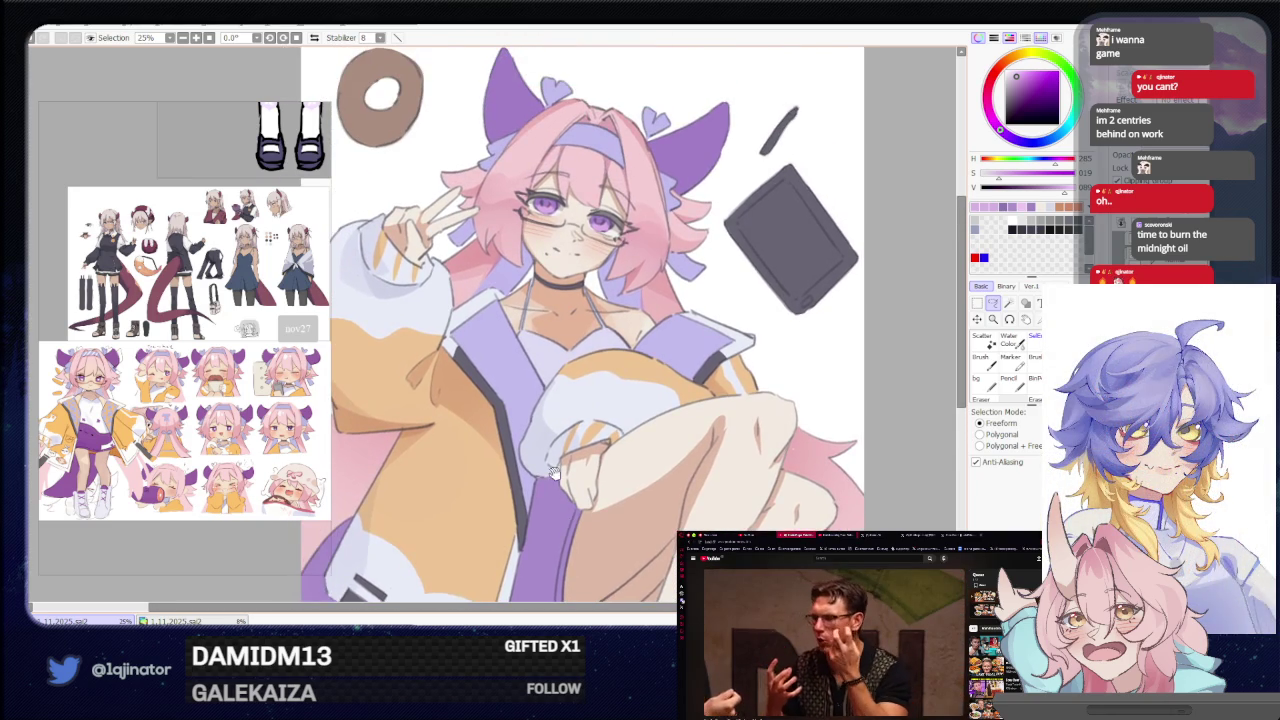
{"action": "key", "text": "b"}
{"action": "left_click_drag", "start_coordinate": [545, 388], "coordinate": [535, 353]}
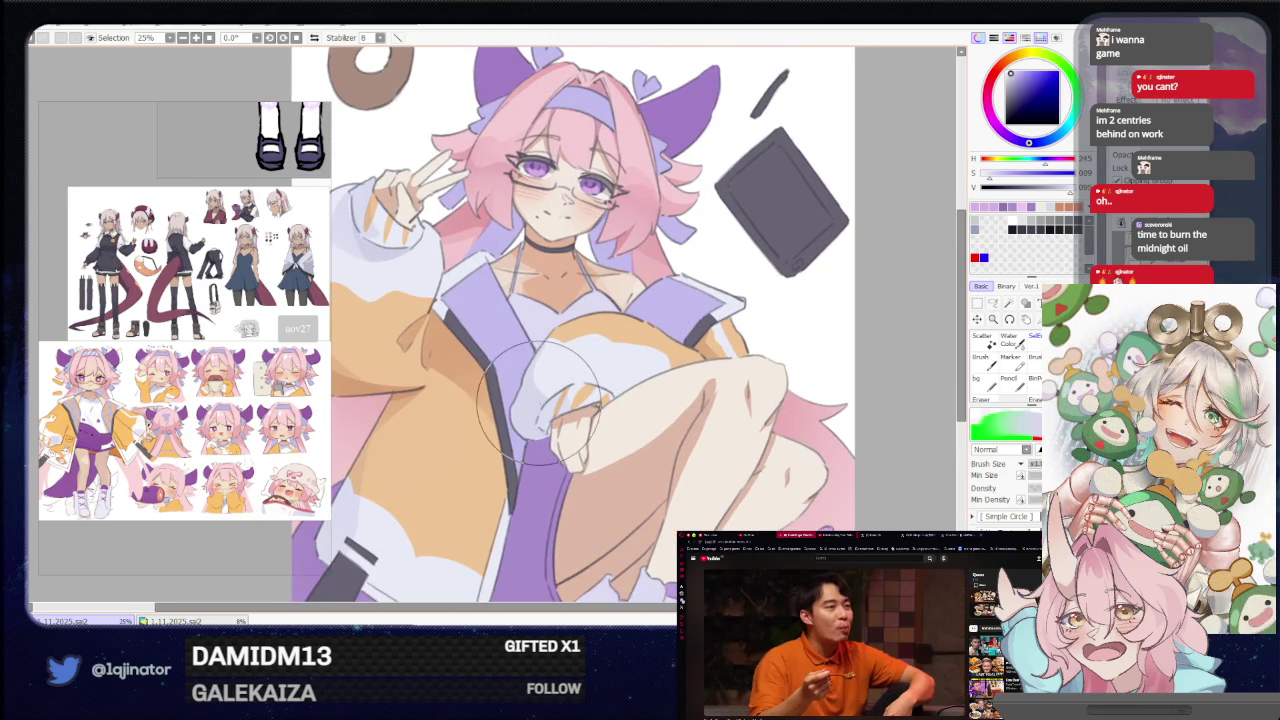
{"action": "key", "text": "l"}
{"action": "left_click_drag", "start_coordinate": [618, 491], "coordinate": [614, 352]}
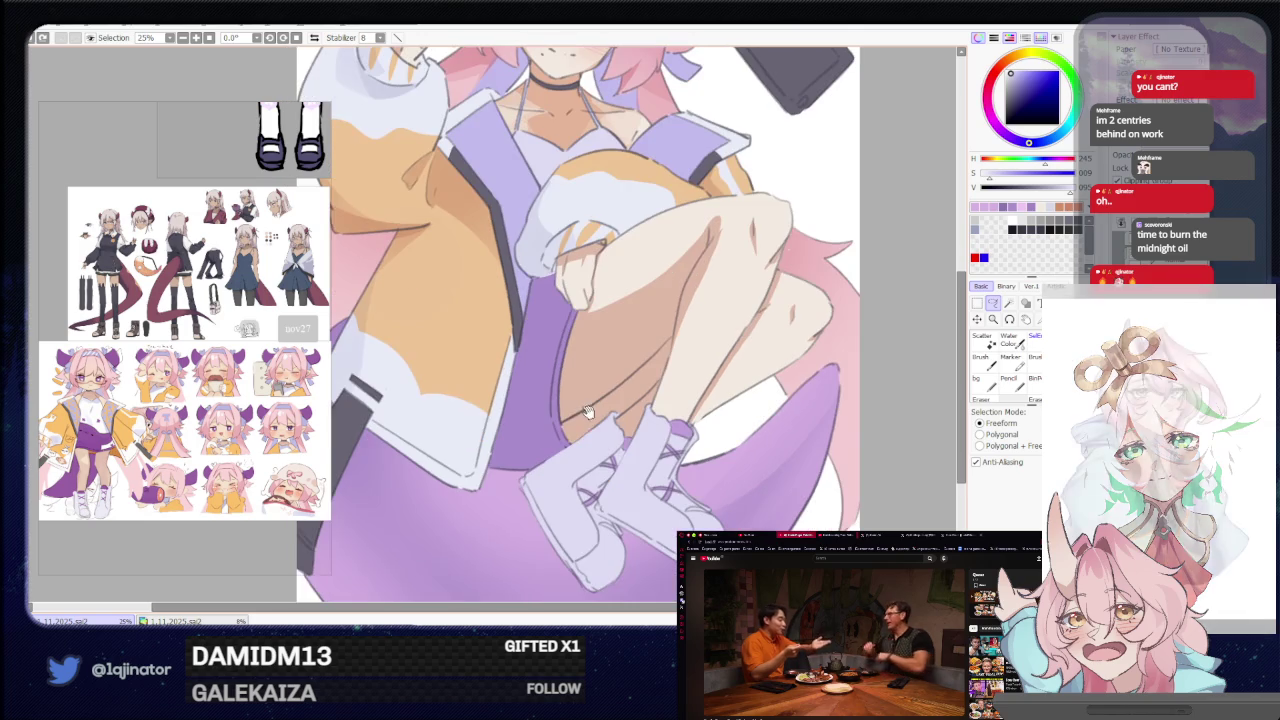
Mirror the view, lasso the purple shadow under the legs, paint it lighter, then unmirror.
{"action": "scroll", "coordinate": [543, 441], "scroll_direction": "up", "scroll_amount": 1}
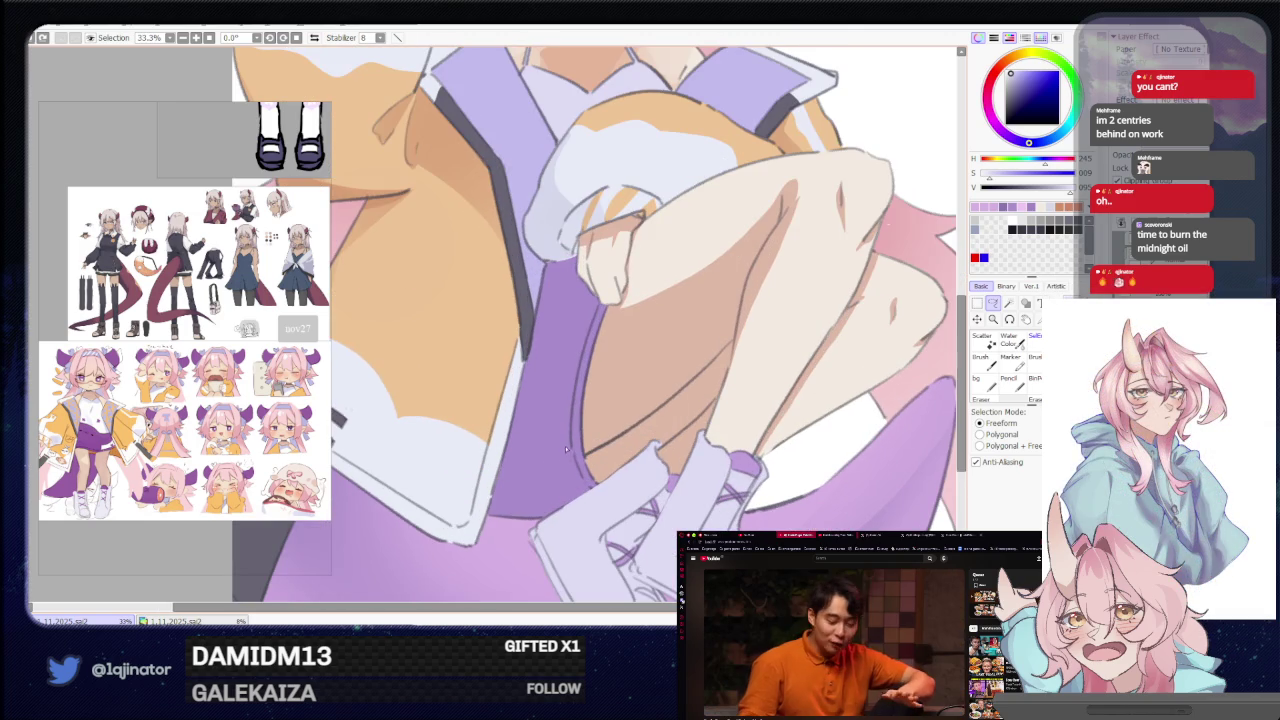
{"action": "key", "text": "h"}
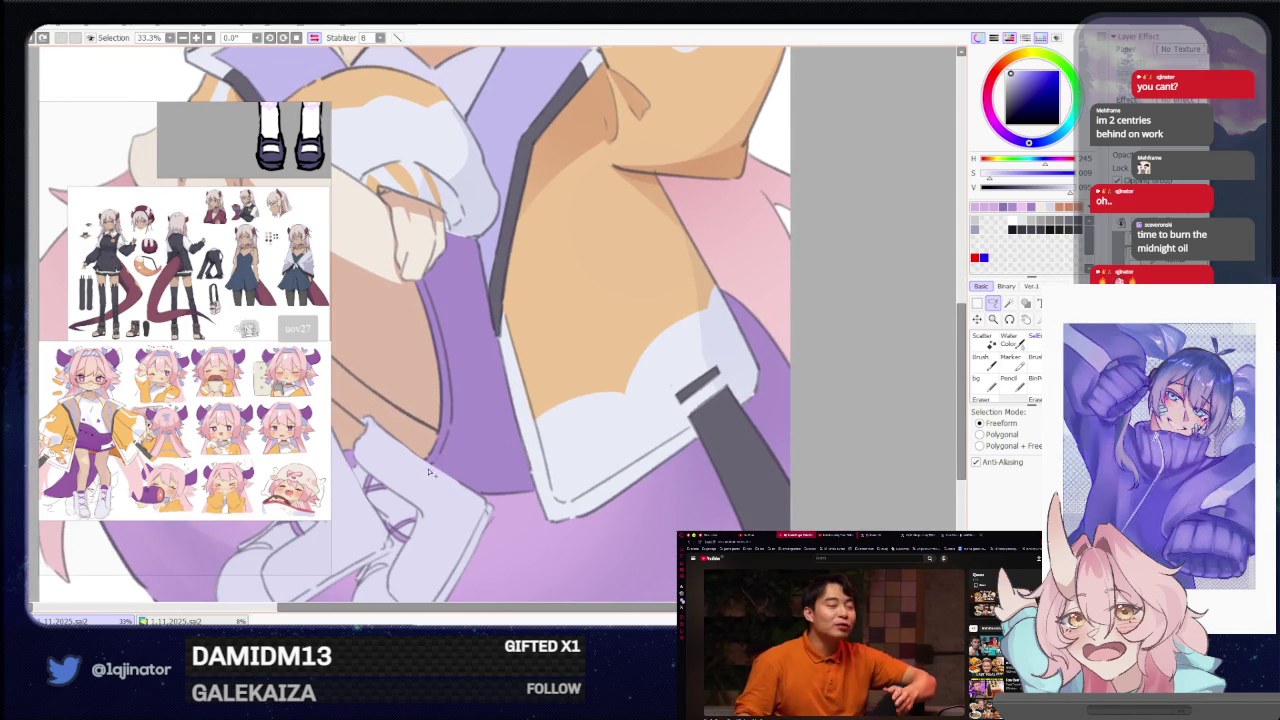
{"action": "left_click_drag", "start_coordinate": [440, 455], "coordinate": [471, 408]}
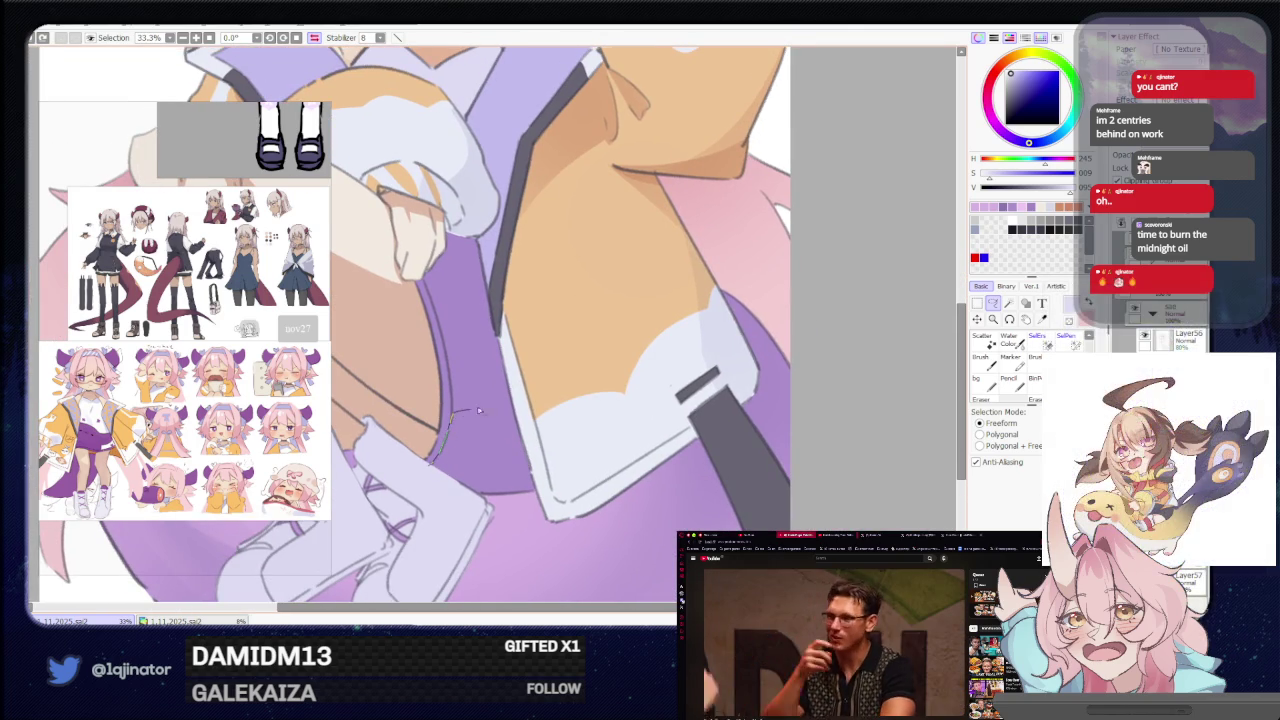
{"action": "left_click_drag", "start_coordinate": [529, 366], "coordinate": [435, 470]}
{"action": "key", "text": "b"}
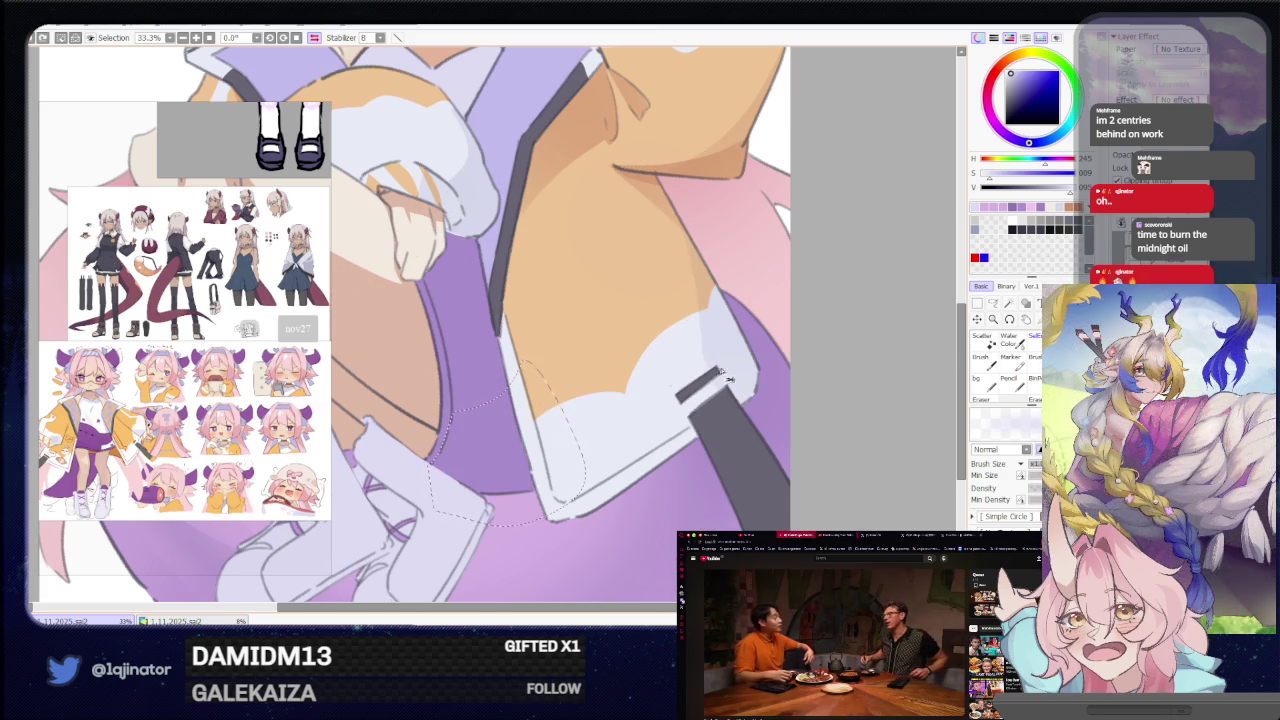
{"action": "left_click_drag", "start_coordinate": [600, 360], "coordinate": [552, 355]}
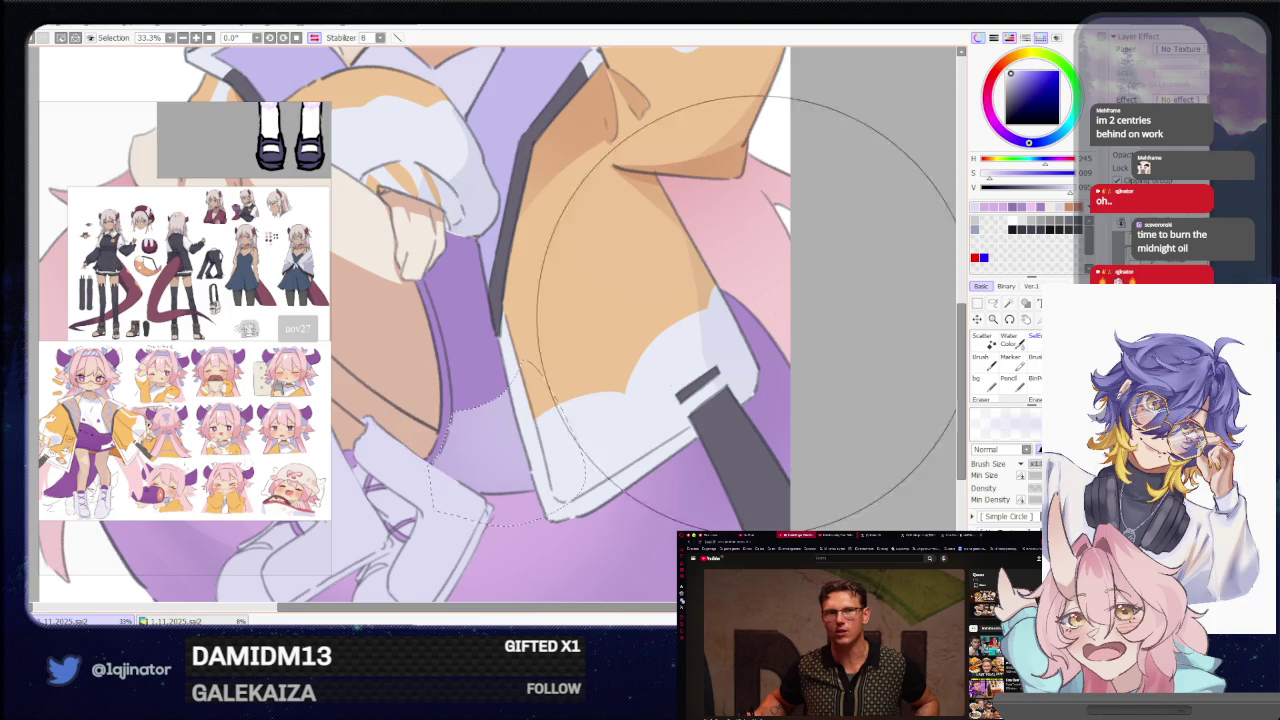
{"action": "scroll", "coordinate": [903, 321], "scroll_direction": "down", "scroll_amount": 1}
{"action": "scroll", "coordinate": [903, 321], "scroll_direction": "down", "scroll_amount": 1}
{"action": "key", "text": "l"}
{"action": "key", "text": "h"}
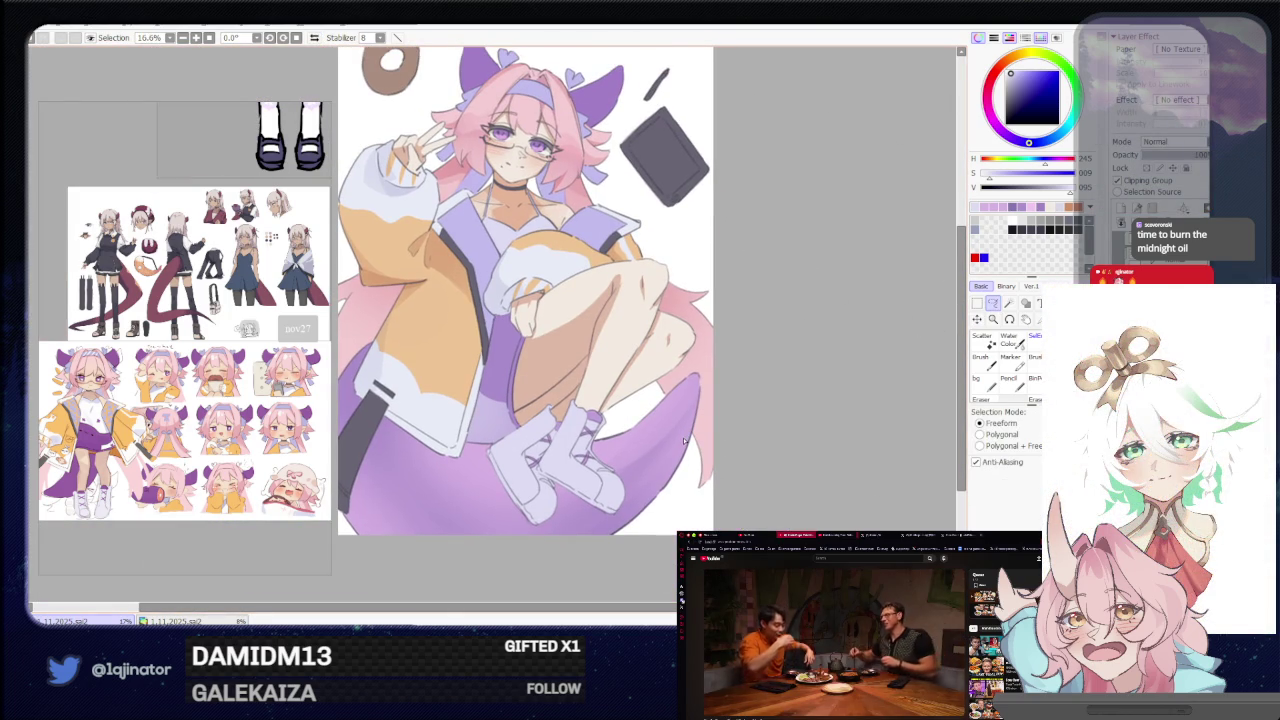
{"action": "scroll", "coordinate": [685, 440], "scroll_direction": "up", "scroll_amount": 1}
{"action": "scroll", "coordinate": [680, 443], "scroll_direction": "up", "scroll_amount": 1}
{"action": "scroll", "coordinate": [672, 447], "scroll_direction": "up", "scroll_amount": 1}
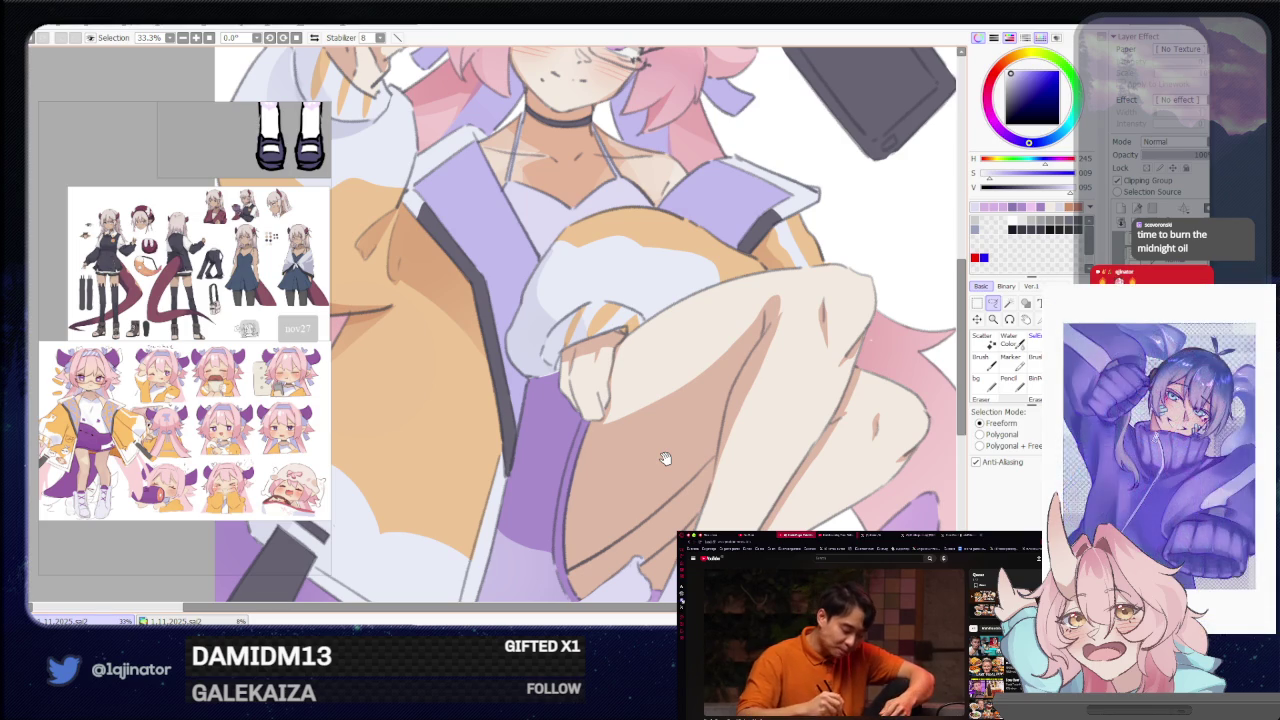
{"action": "scroll", "coordinate": [685, 428], "scroll_direction": "down", "scroll_amount": 2}
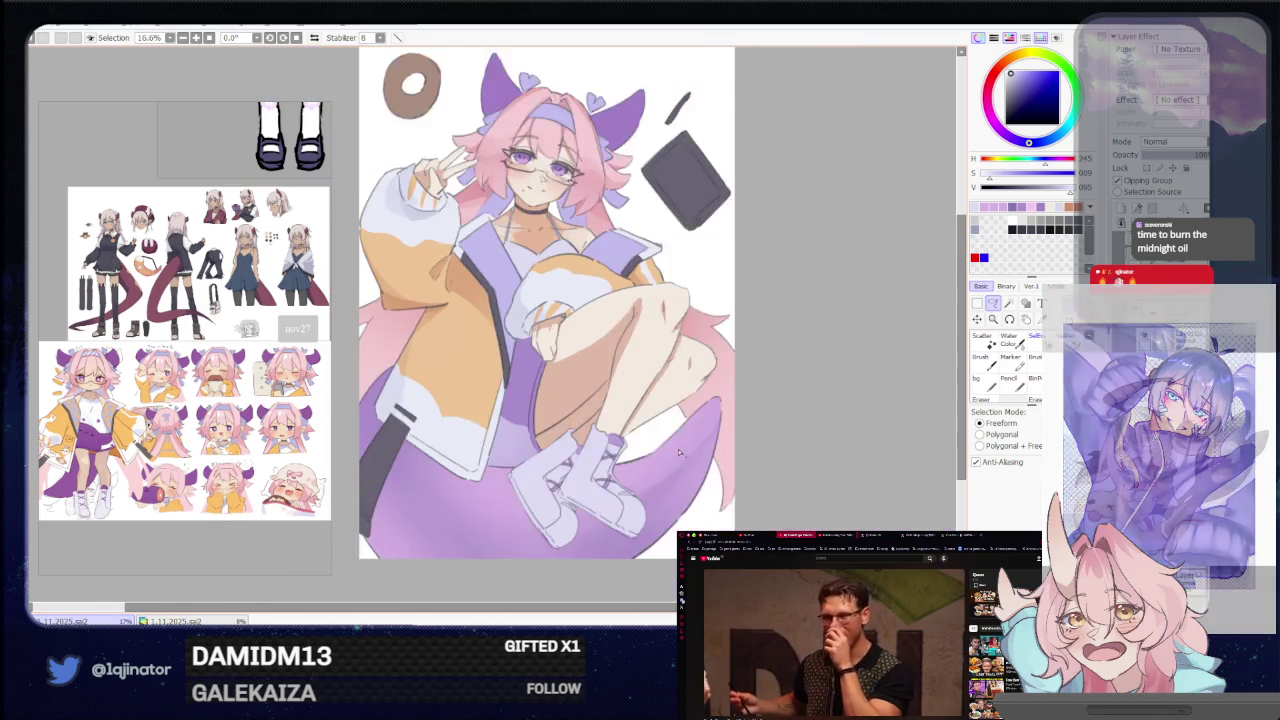
{"action": "left_click_drag", "start_coordinate": [678, 455], "coordinate": [679, 418]}
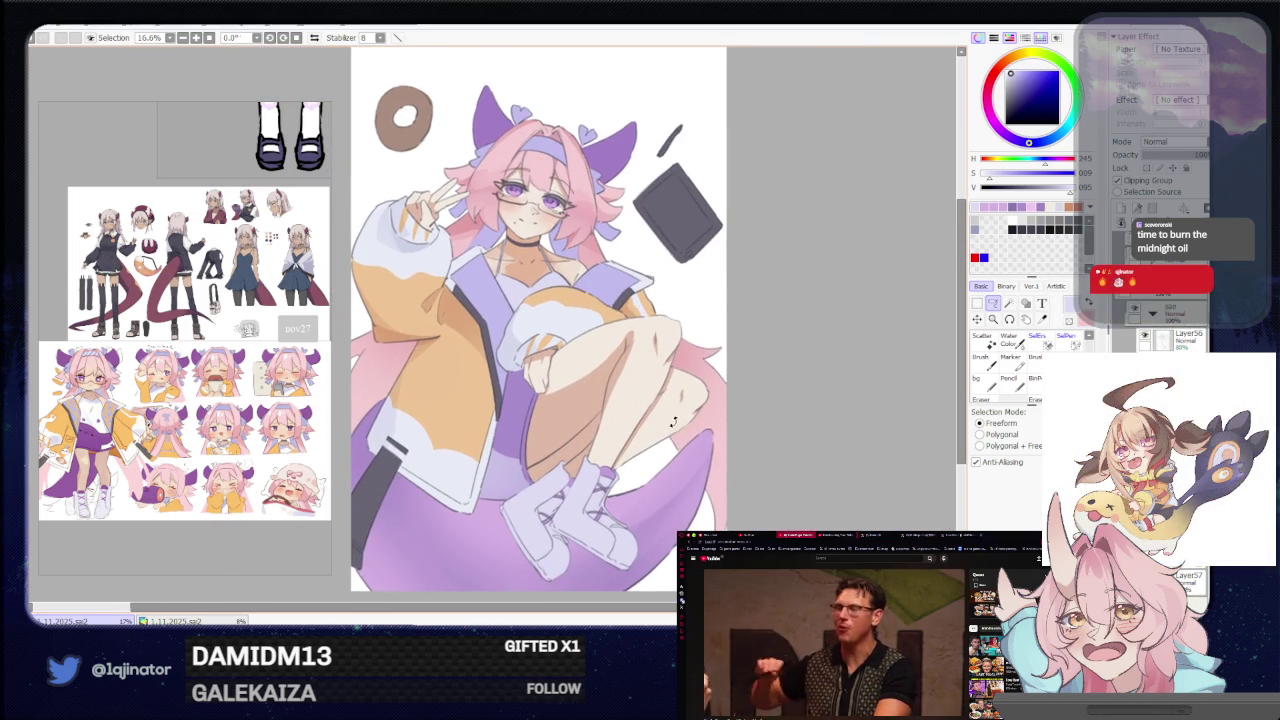
{"action": "scroll", "coordinate": [557, 432], "scroll_direction": "up", "scroll_amount": 2}
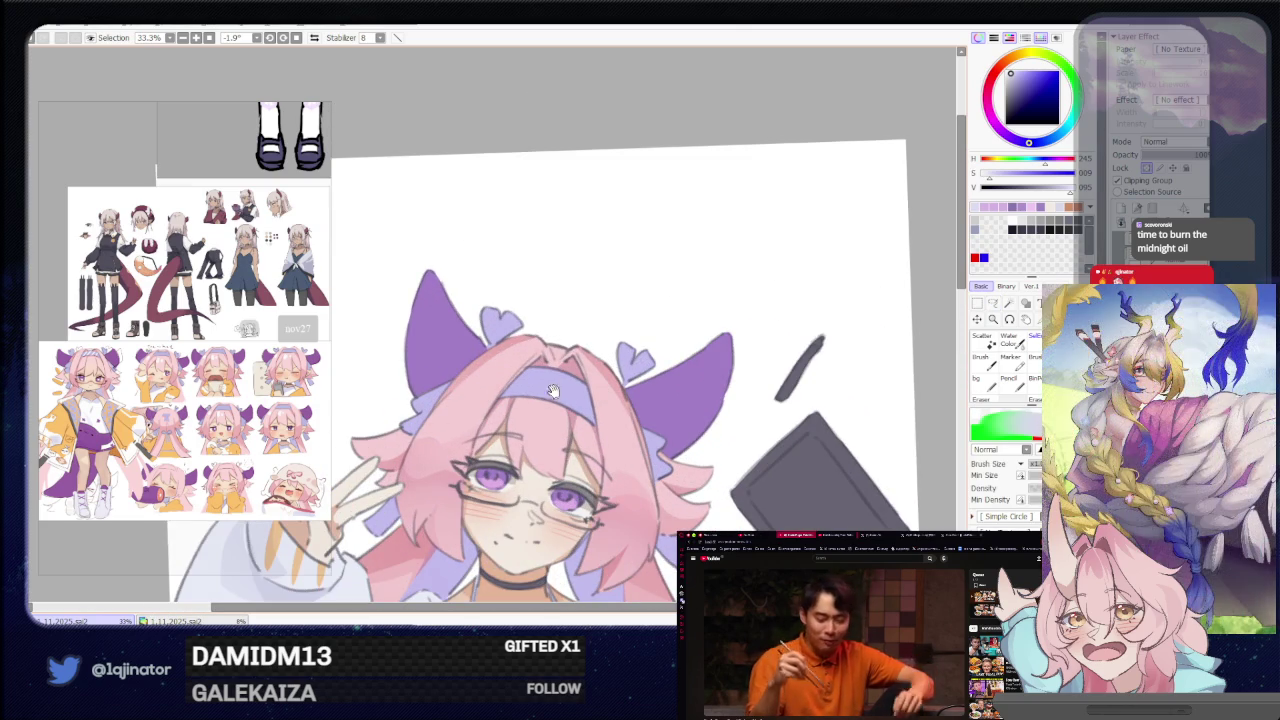
Pick dark red, switch to the freeform Lasso and bring the face into view.
{"action": "left_click", "coordinate": [486, 377], "text": "alt"}
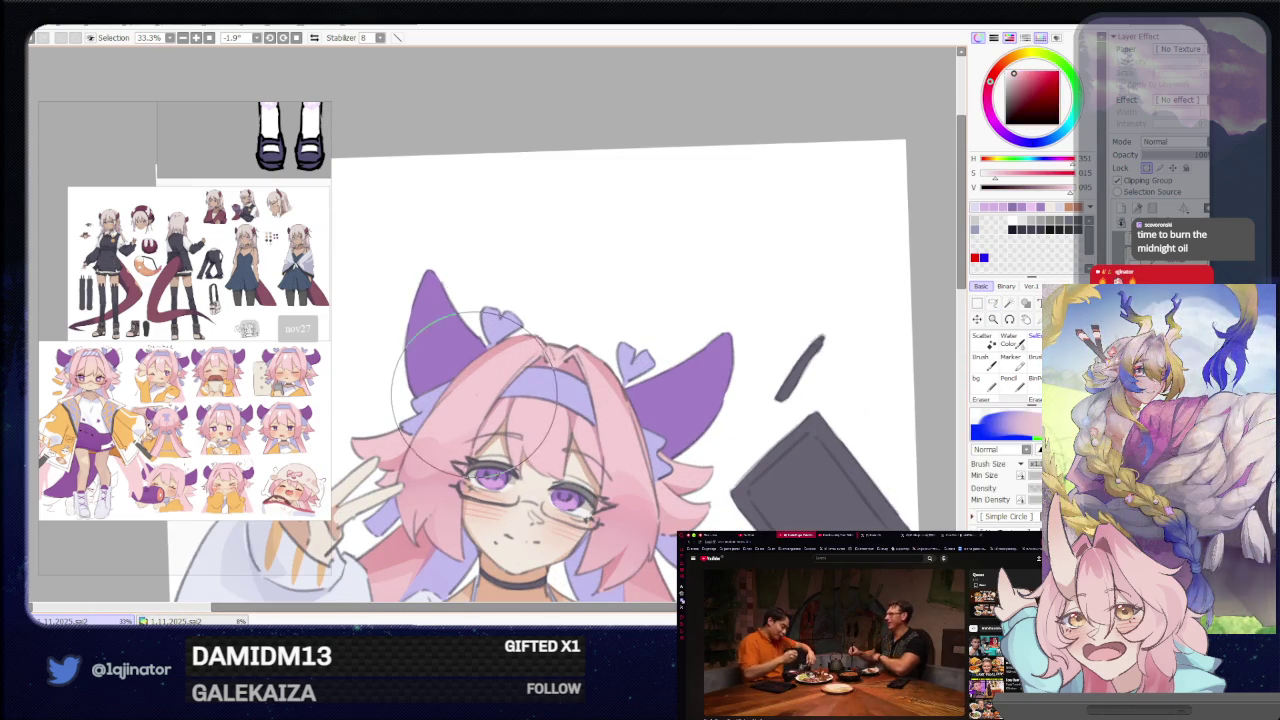
{"action": "left_click_drag", "start_coordinate": [486, 377], "coordinate": [428, 353]}
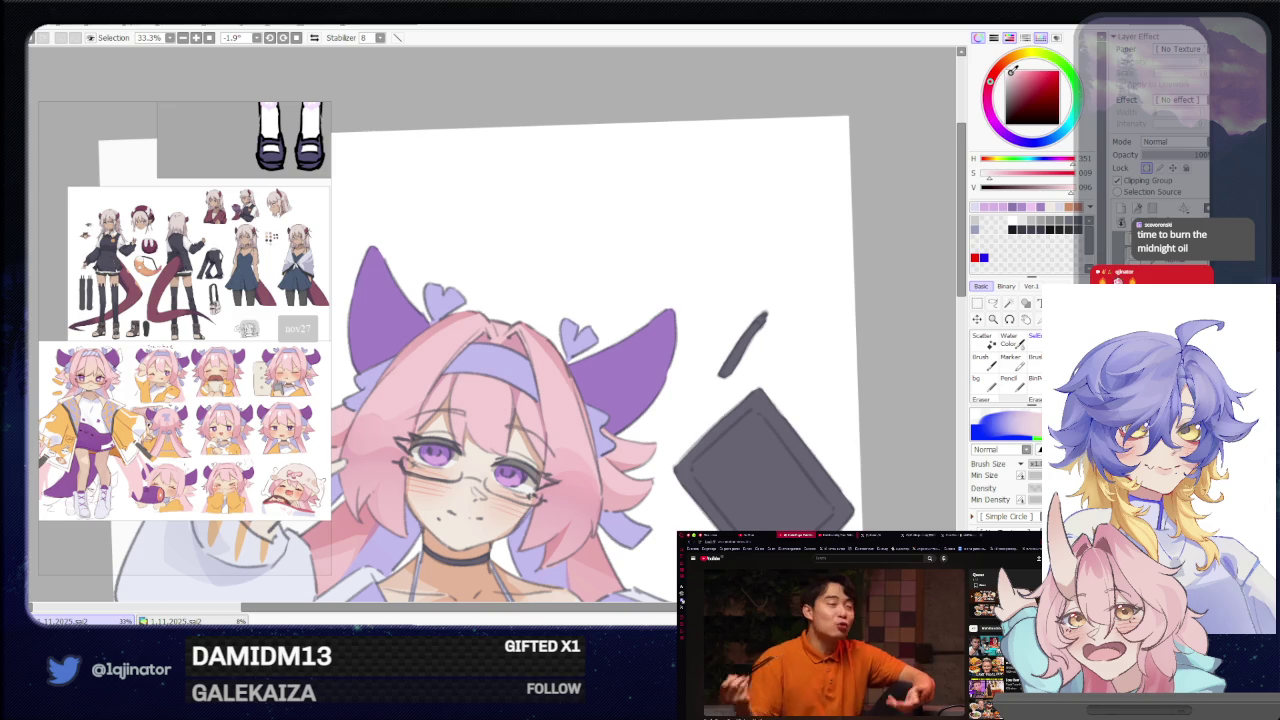
{"action": "left_click", "coordinate": [992, 303]}
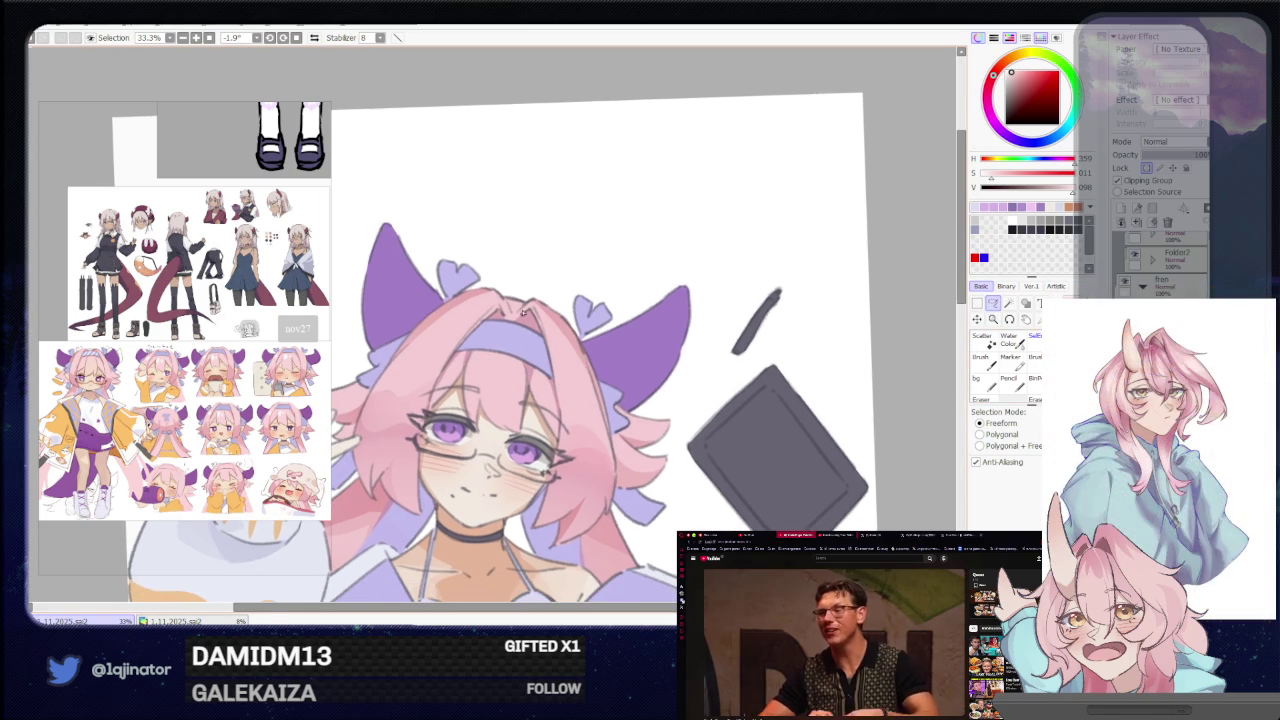
{"action": "scroll", "coordinate": [707, 347], "scroll_direction": "up", "scroll_amount": 1}
{"action": "left_click_drag", "start_coordinate": [707, 347], "coordinate": [483, 350]}
{"action": "scroll", "coordinate": [483, 350], "scroll_direction": "down", "scroll_amount": 1}
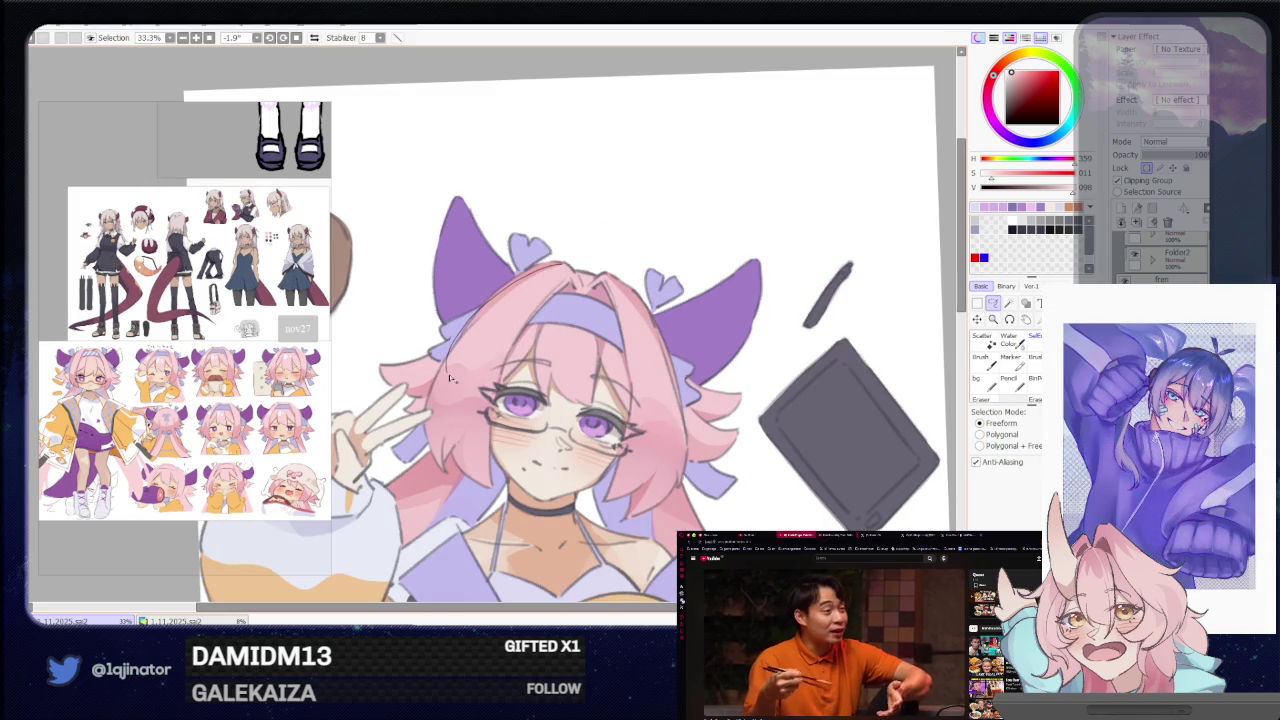
Trace a freehand selection over the top of the hair along the headband, then zoom out.
{"action": "left_click_drag", "start_coordinate": [449, 377], "coordinate": [598, 266]}
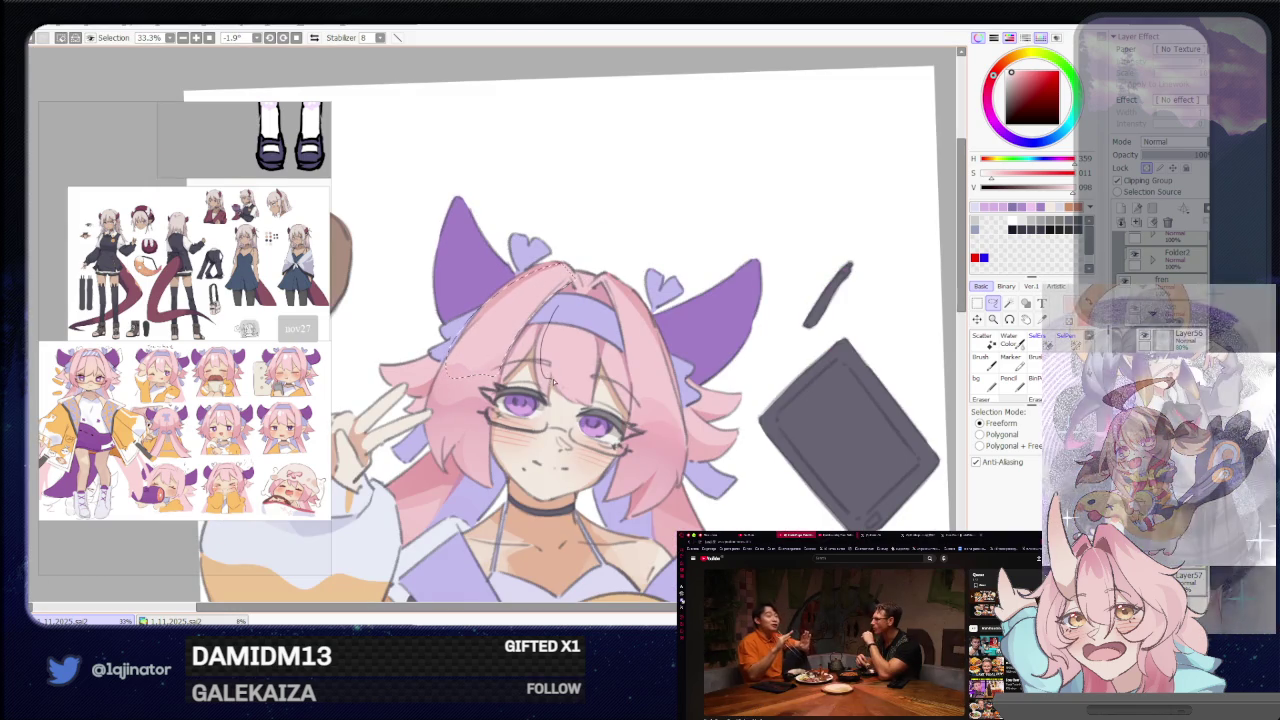
{"action": "mouse_move", "coordinate": [541, 347]}
{"action": "left_mouse_down"}
{"action": "mouse_move", "coordinate": [583, 398]}
{"action": "mouse_move", "coordinate": [547, 327]}
{"action": "mouse_move", "coordinate": [601, 336]}
{"action": "left_mouse_up"}
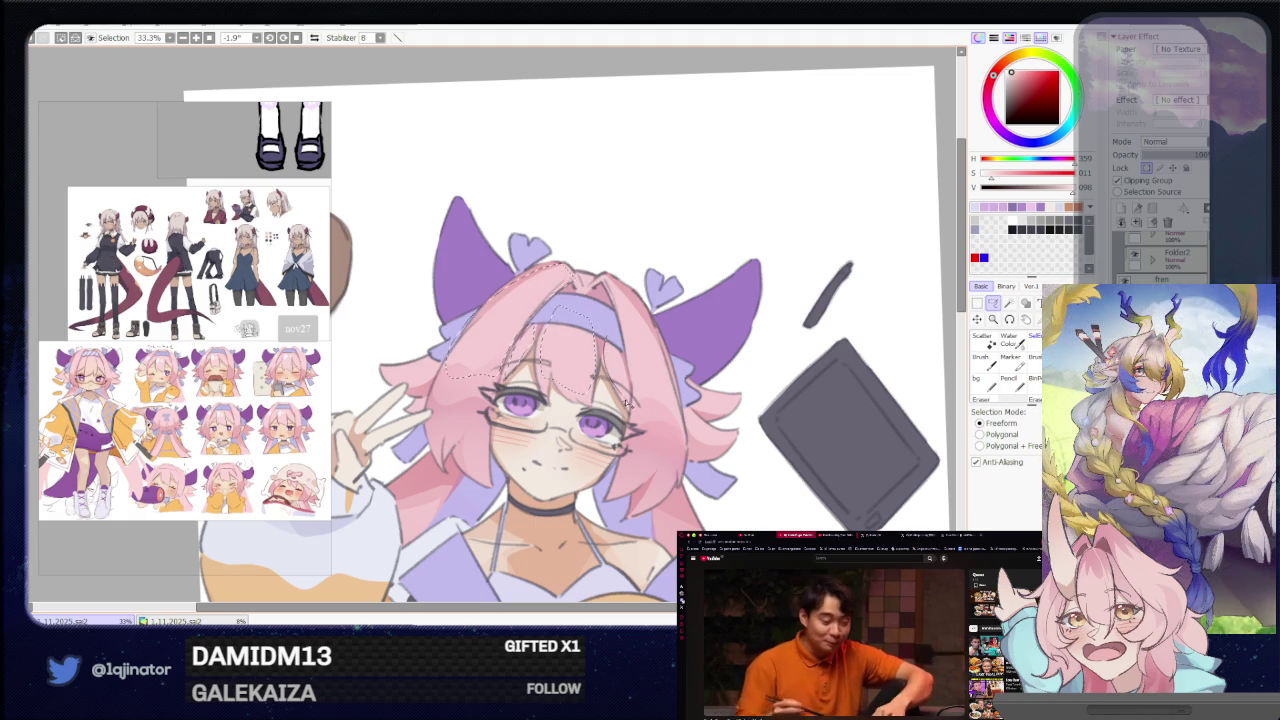
{"action": "left_click_drag", "start_coordinate": [626, 397], "coordinate": [614, 282]}
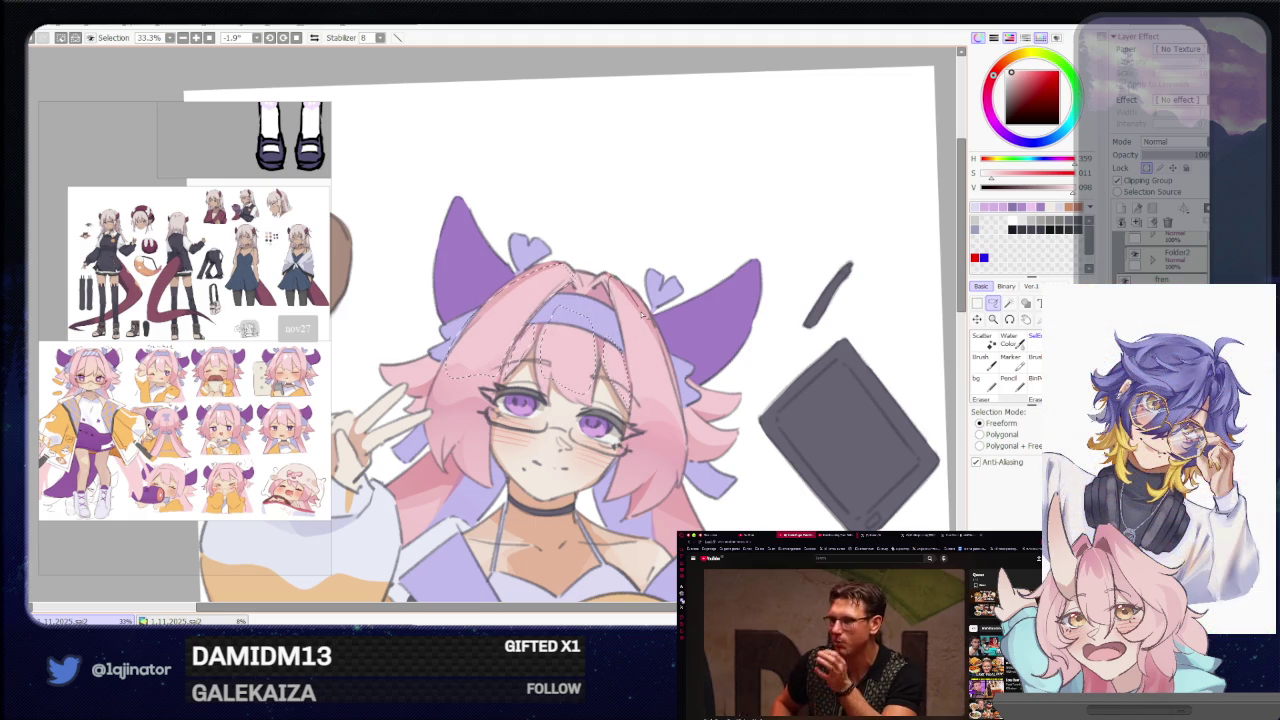
{"action": "key", "text": "v"}
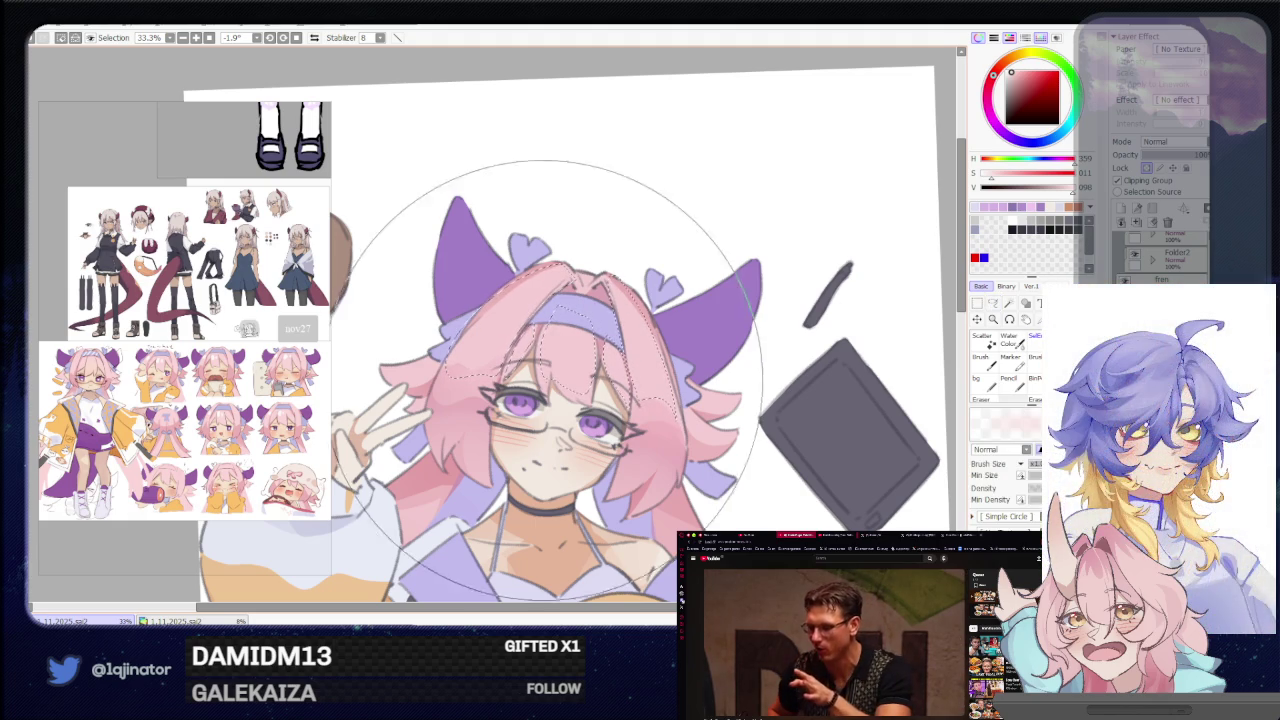
{"action": "scroll", "coordinate": [640, 385], "scroll_direction": "down", "scroll_amount": 1}
{"action": "scroll", "coordinate": [800, 375], "scroll_direction": "down", "scroll_amount": 1}
{"action": "left_click", "coordinate": [995, 305]}
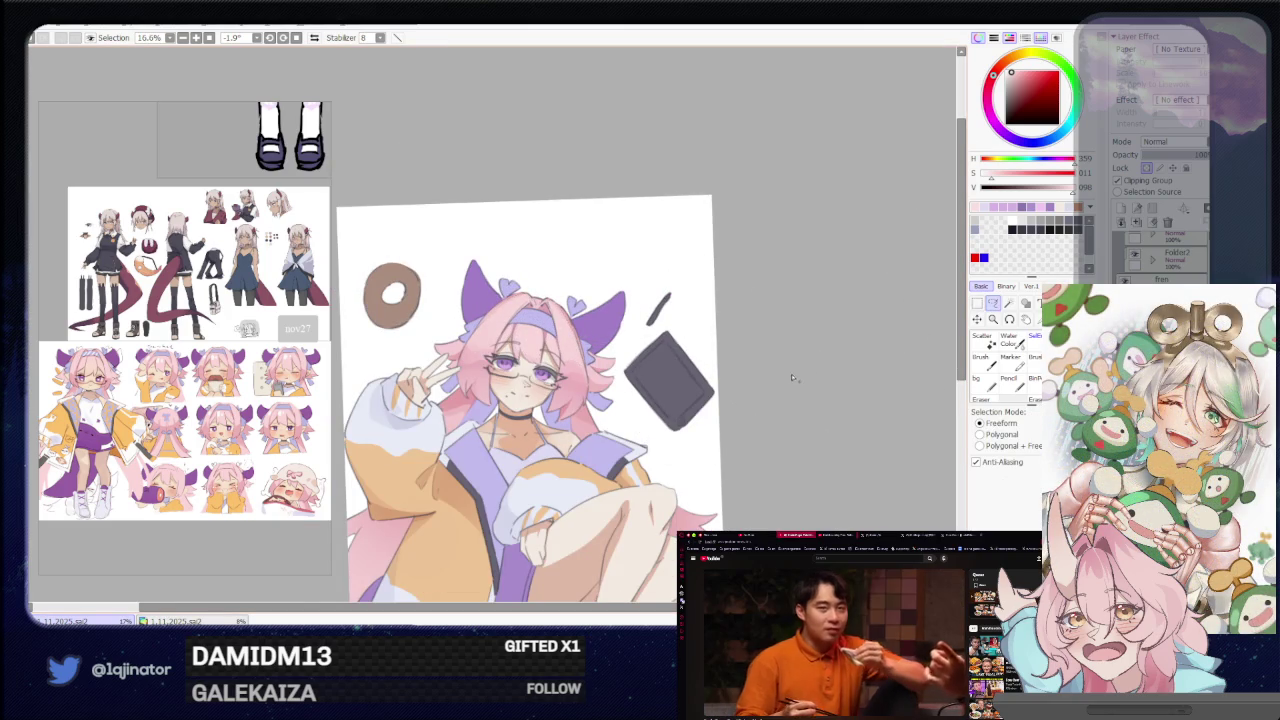
Zoom the canvas from 16.6% to 33.3%, centred on the girl's face.
{"action": "scroll", "coordinate": [792, 377], "scroll_direction": "up", "scroll_amount": 2}
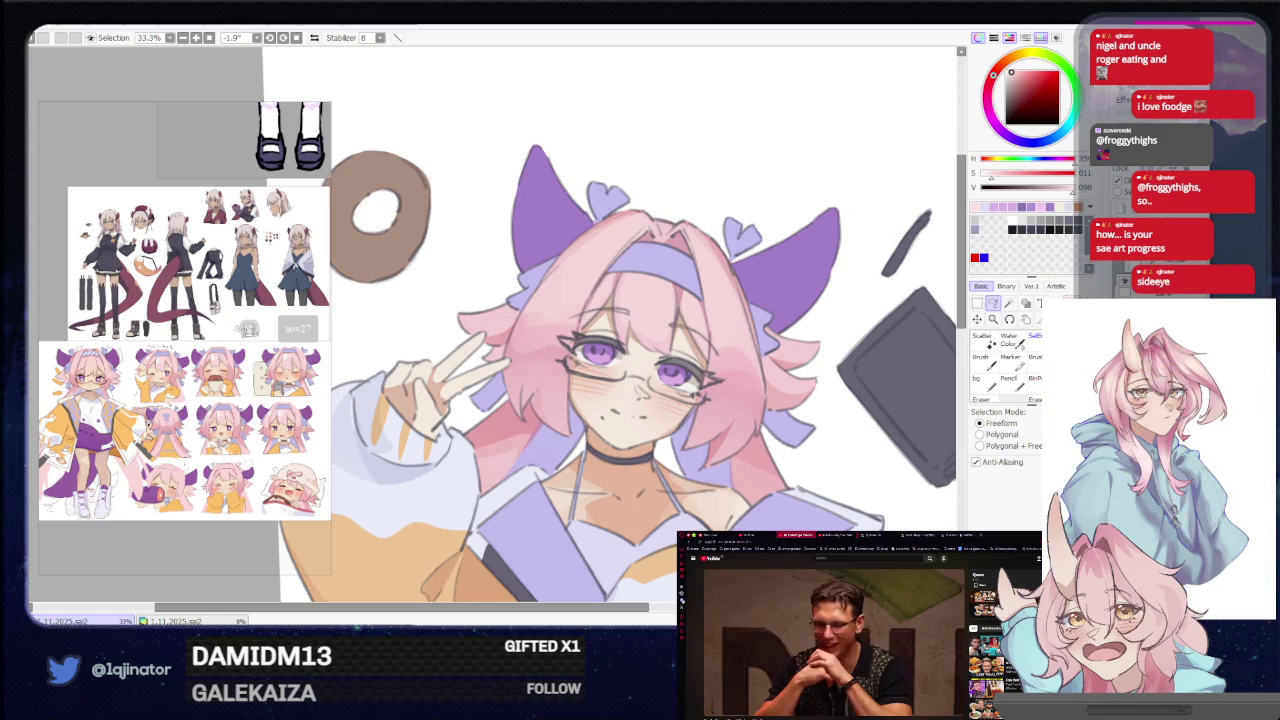
Rotate and zoom the view onto the jacket and sample dark purple from the artwork.
{"action": "mouse_move", "coordinate": [561, 406]}
{"action": "left_mouse_down"}
{"action": "mouse_move", "coordinate": [513, 338]}
{"action": "mouse_move", "coordinate": [537, 333]}
{"action": "left_mouse_up"}
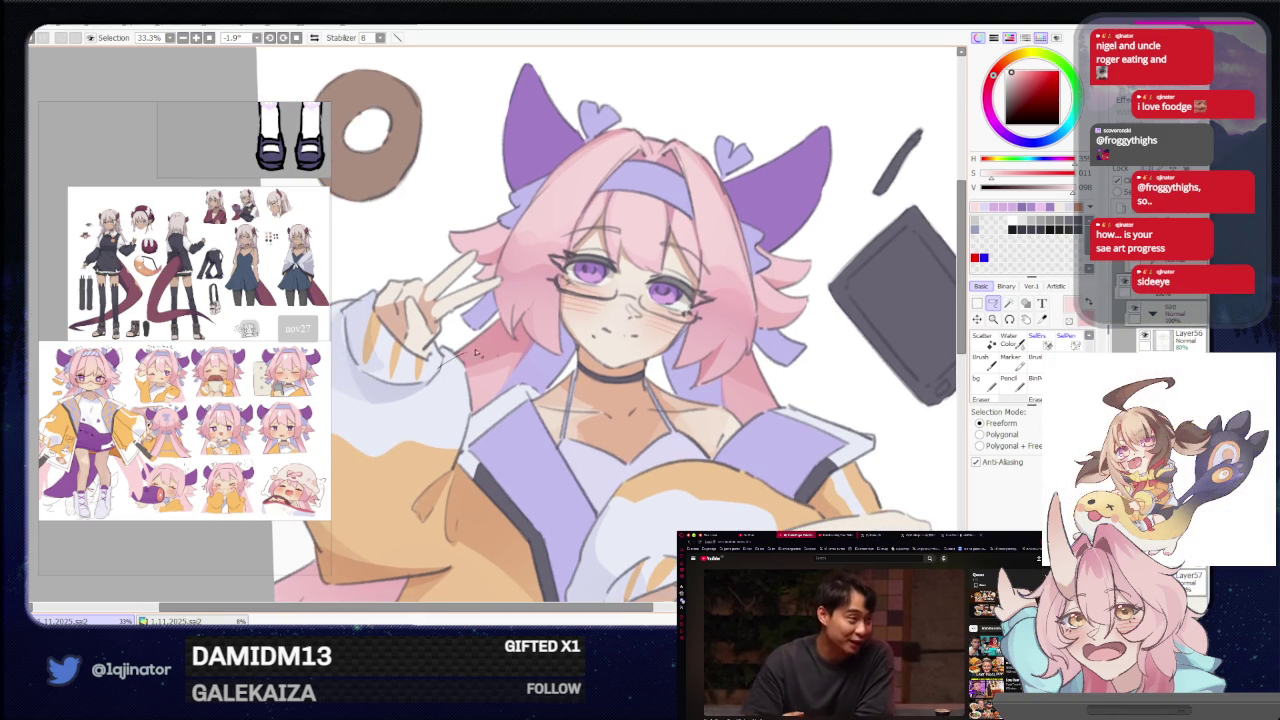
{"action": "left_click_drag", "start_coordinate": [475, 372], "coordinate": [619, 381]}
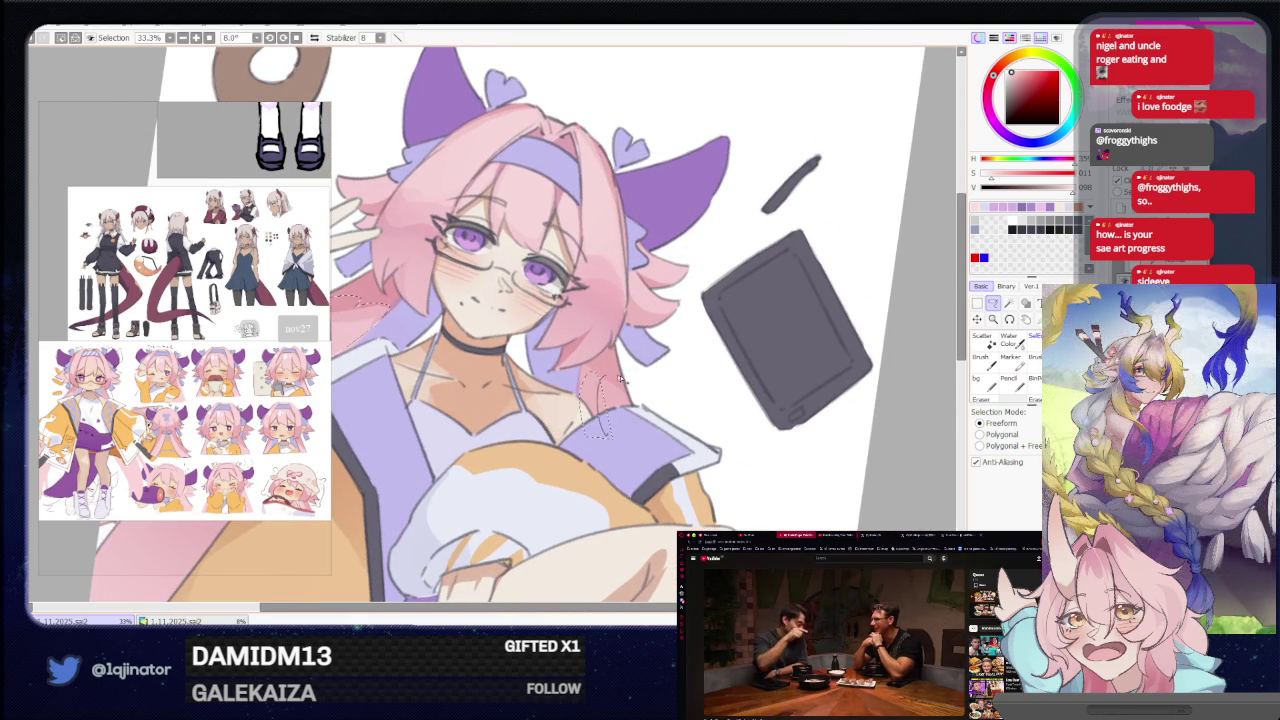
{"action": "scroll", "coordinate": [592, 390], "scroll_direction": "down", "scroll_amount": 3}
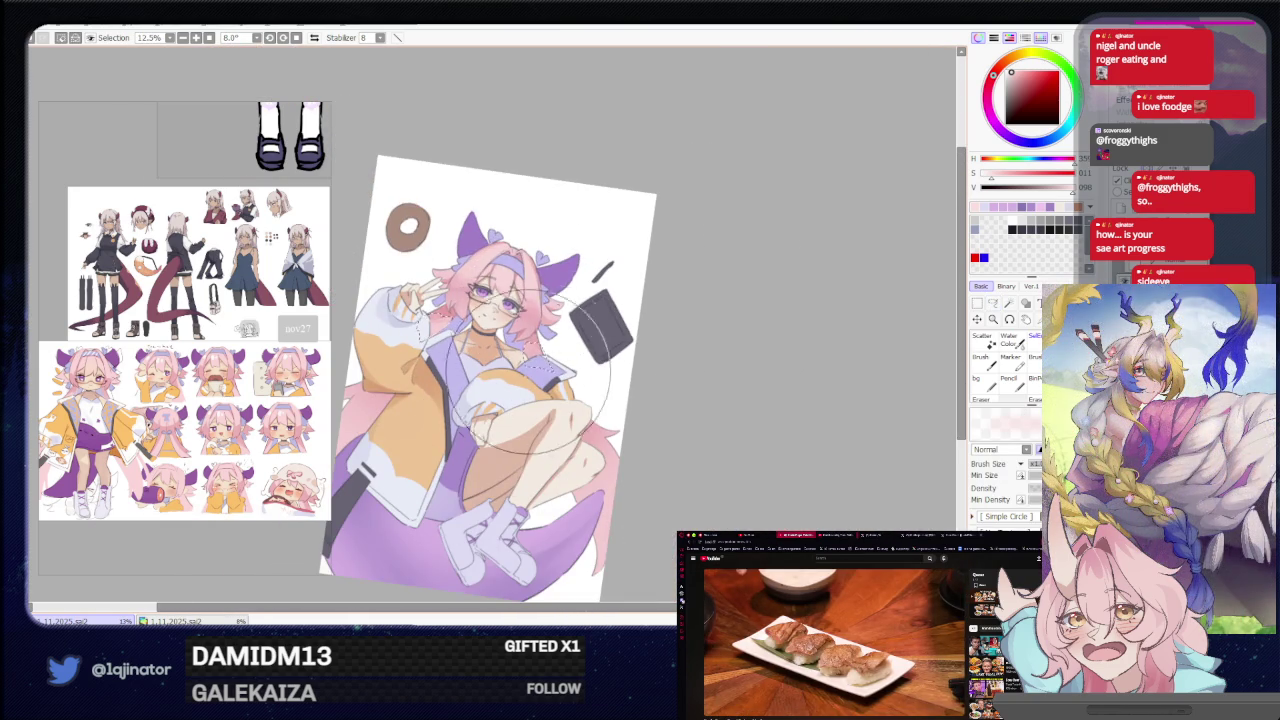
{"action": "mouse_move", "coordinate": [568, 440]}
{"action": "left_mouse_down"}
{"action": "mouse_move", "coordinate": [577, 487]}
{"action": "mouse_move", "coordinate": [580, 475]}
{"action": "left_mouse_up"}
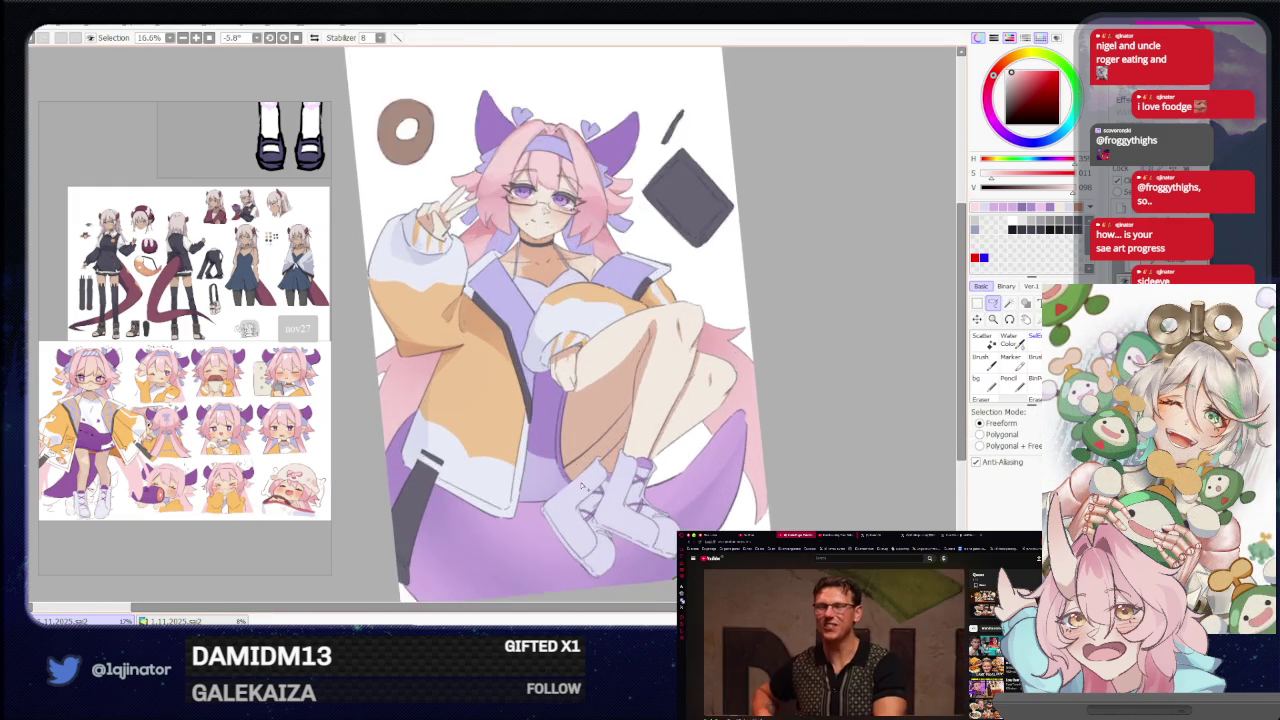
{"action": "scroll", "coordinate": [580, 480], "scroll_direction": "up", "scroll_amount": 5}
{"action": "key", "text": "b"}
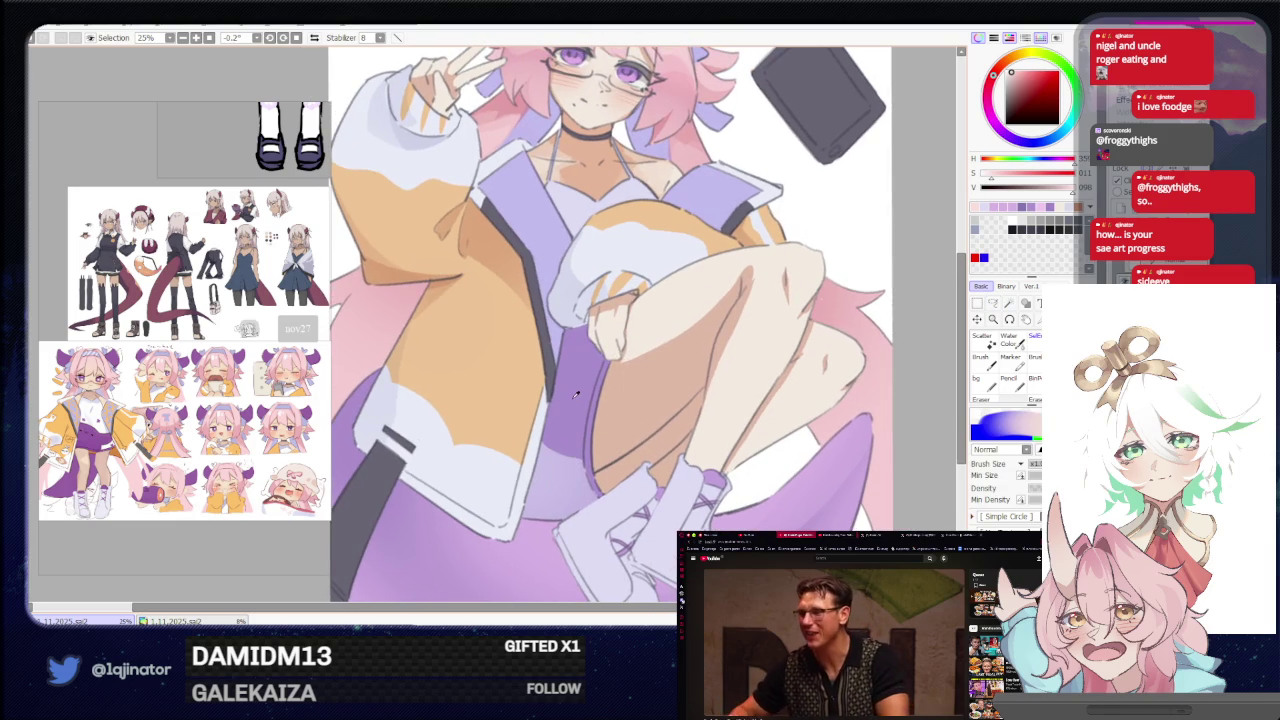
{"action": "left_click", "coordinate": [571, 412], "text": "alt"}
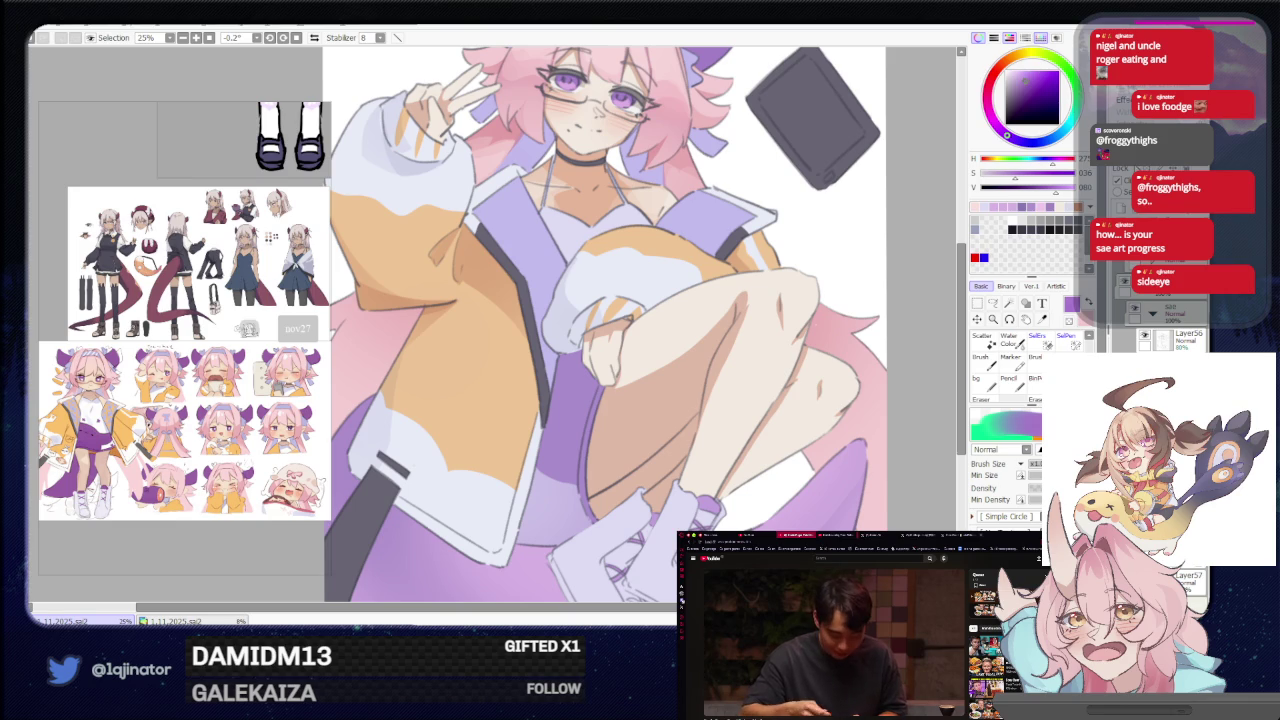
Lasso the jacket's inner edge beside her legs and paint it dark purple.
{"action": "key", "text": "a"}
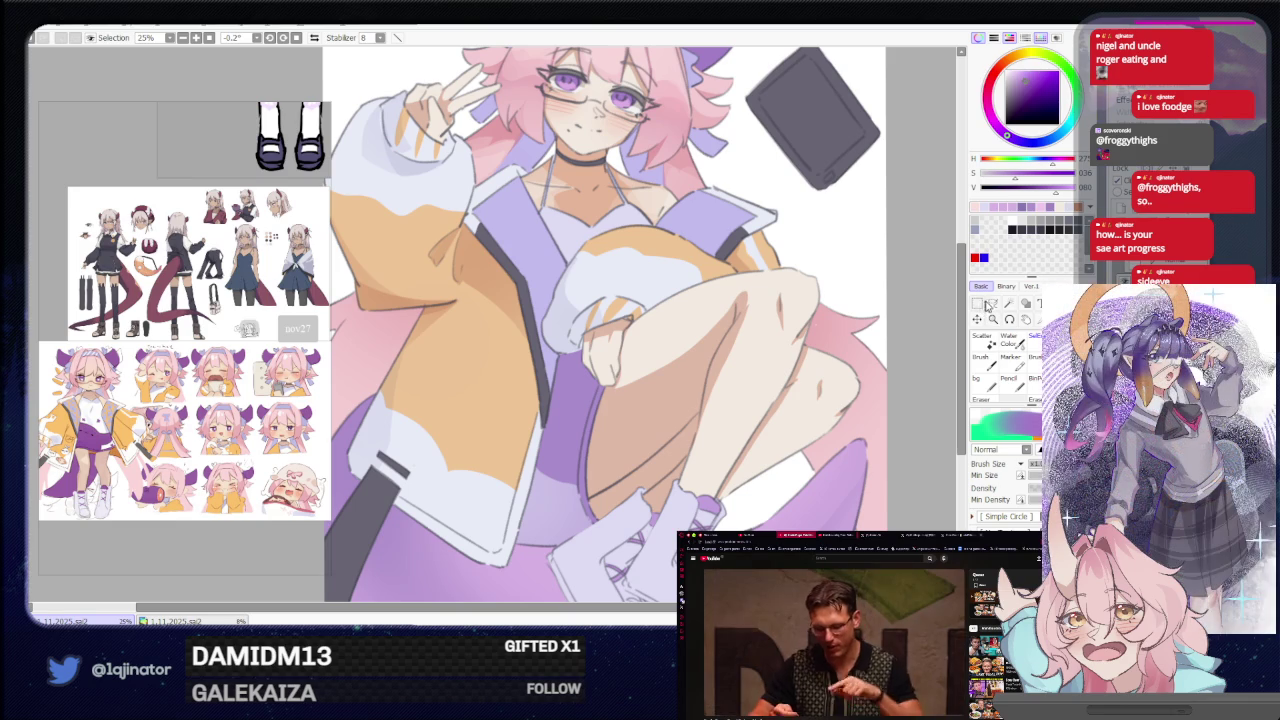
{"action": "scroll", "coordinate": [829, 348], "scroll_direction": "up", "scroll_amount": 1}
{"action": "mouse_move", "coordinate": [626, 343]}
{"action": "left_mouse_down"}
{"action": "mouse_move", "coordinate": [541, 513]}
{"action": "mouse_move", "coordinate": [607, 537]}
{"action": "left_mouse_up"}
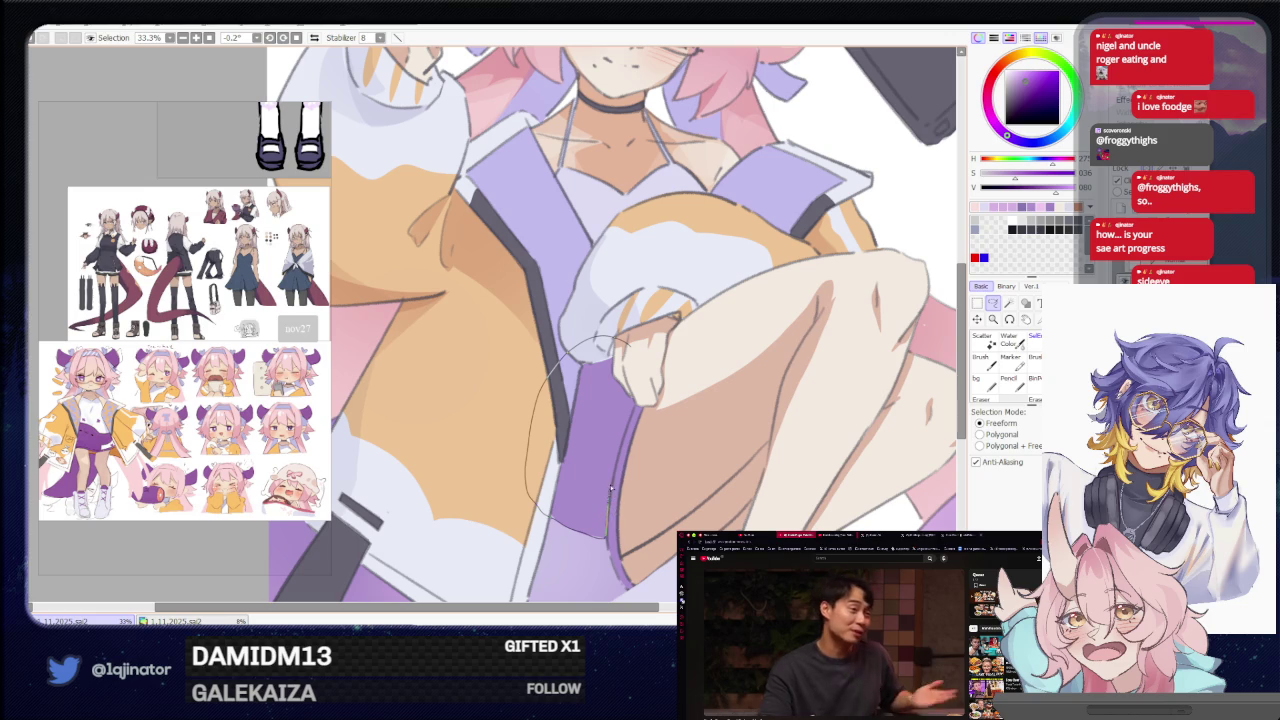
{"action": "left_click_drag", "start_coordinate": [628, 424], "coordinate": [640, 397]}
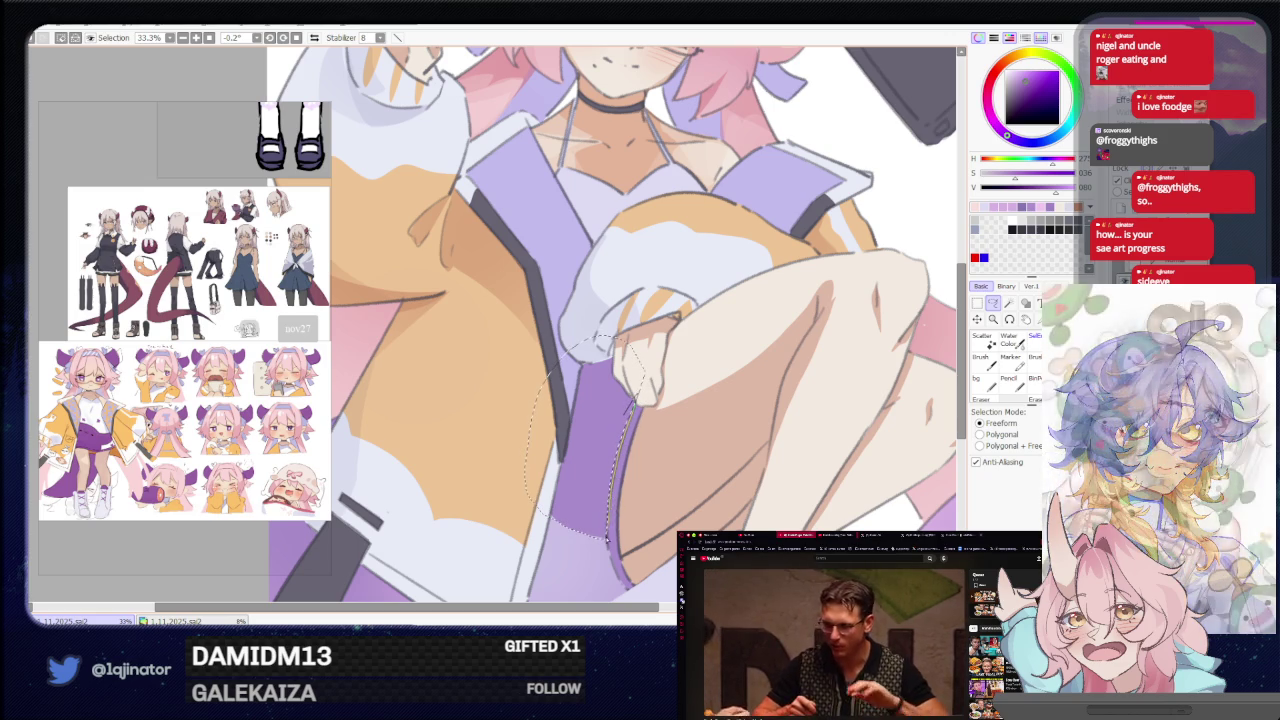
{"action": "scroll", "coordinate": [605, 420], "scroll_direction": "down", "scroll_amount": 1}
{"action": "scroll", "coordinate": [600, 380], "scroll_direction": "down", "scroll_amount": 1}
{"action": "key", "text": "b"}
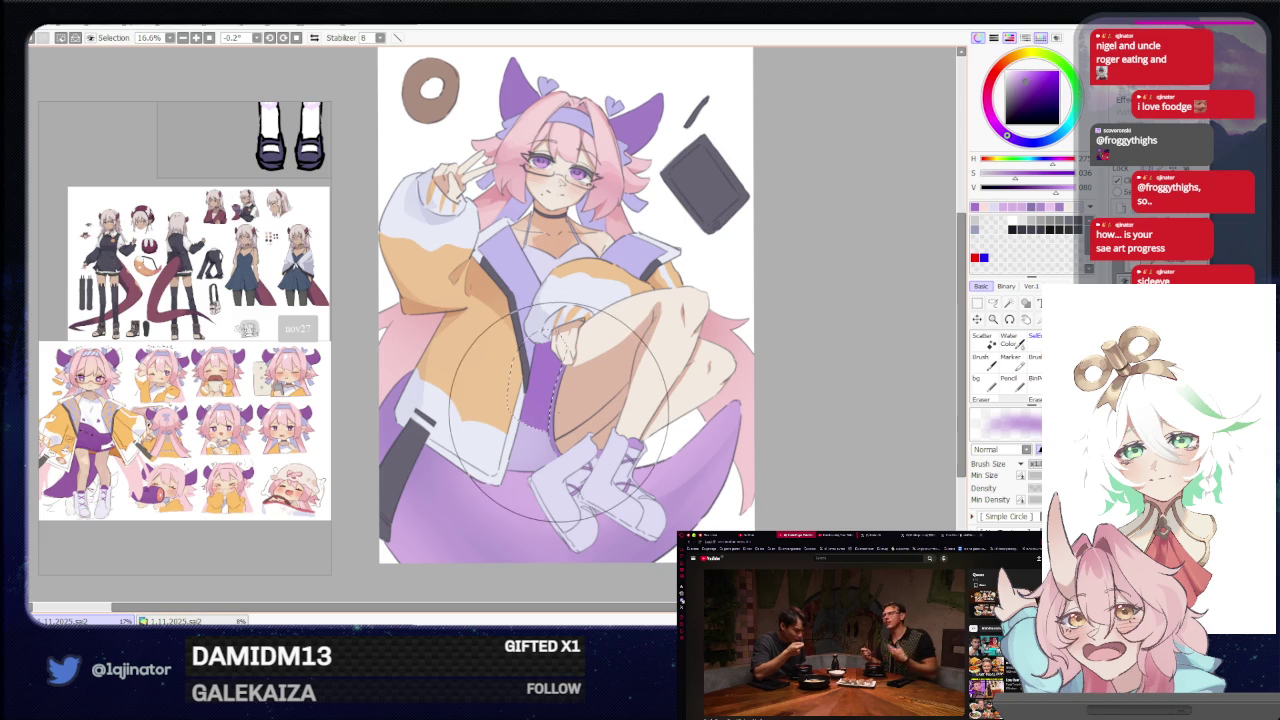
{"action": "left_click", "coordinate": [993, 304]}
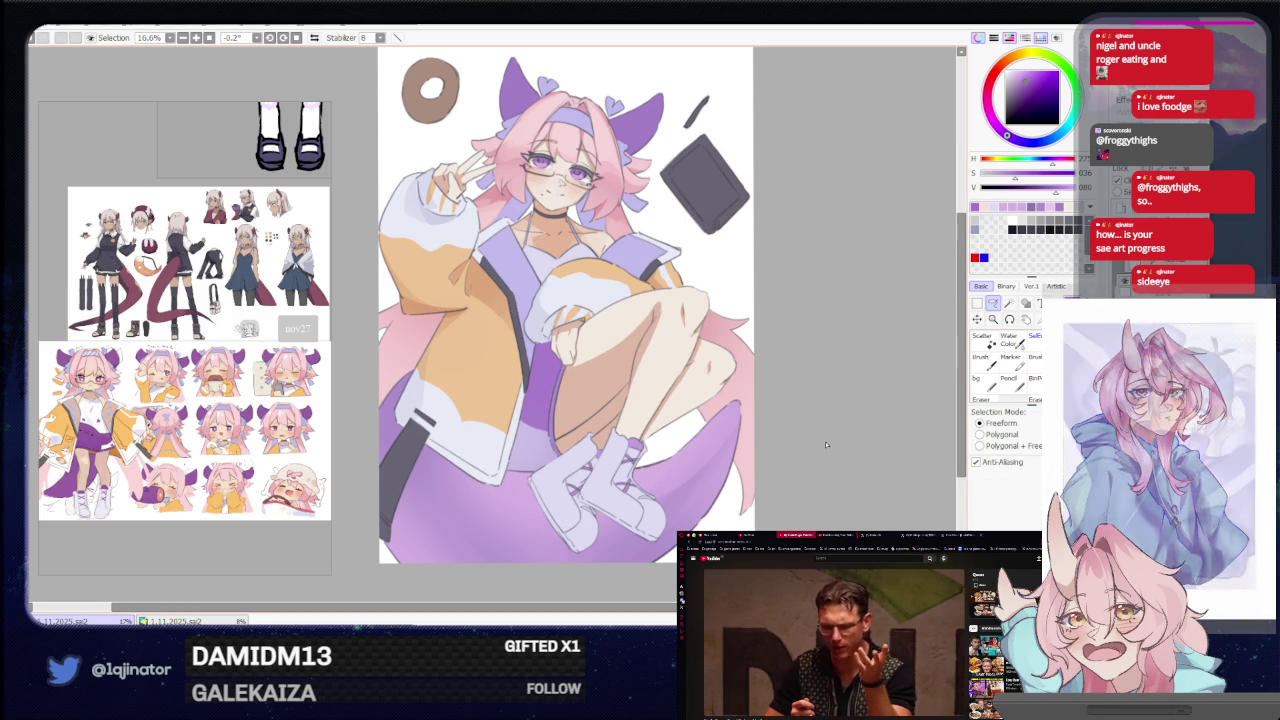
Recentre the view on her chest and outline a lasso selection across it.
{"action": "left_click_drag", "start_coordinate": [849, 422], "coordinate": [809, 443]}
{"action": "key", "text": "b"}
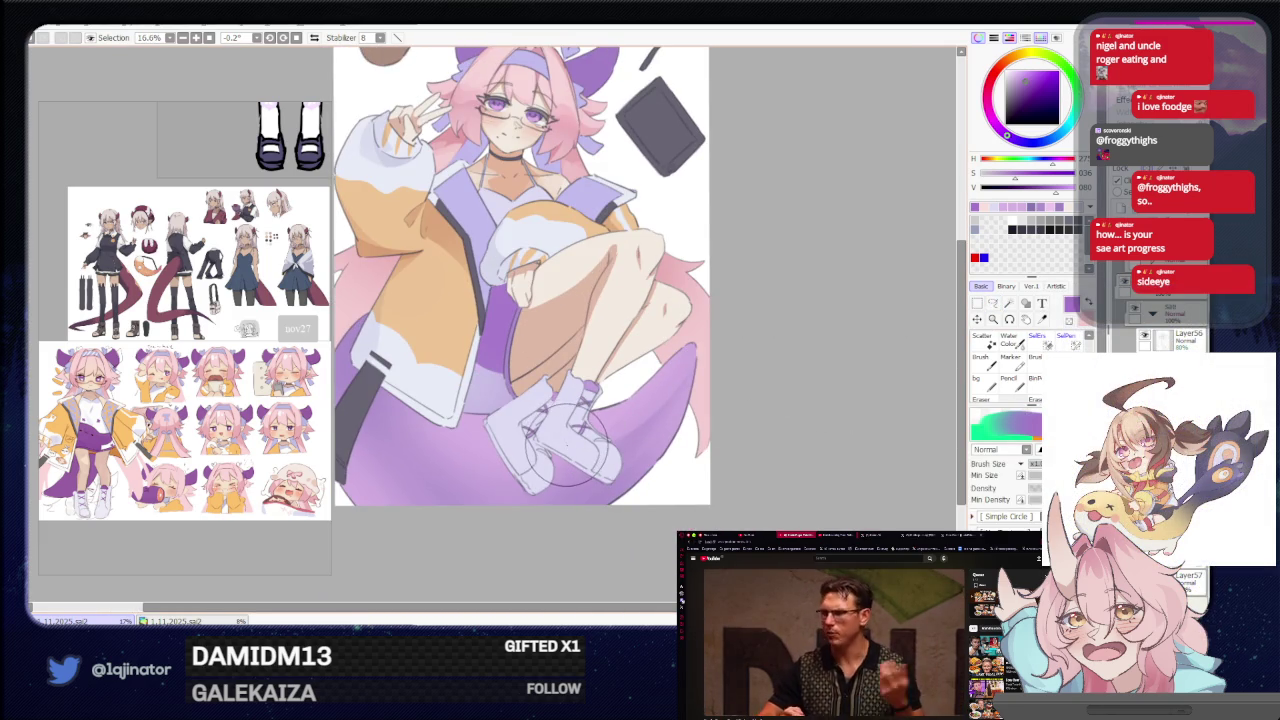
{"action": "left_click_drag", "start_coordinate": [563, 438], "coordinate": [578, 508]}
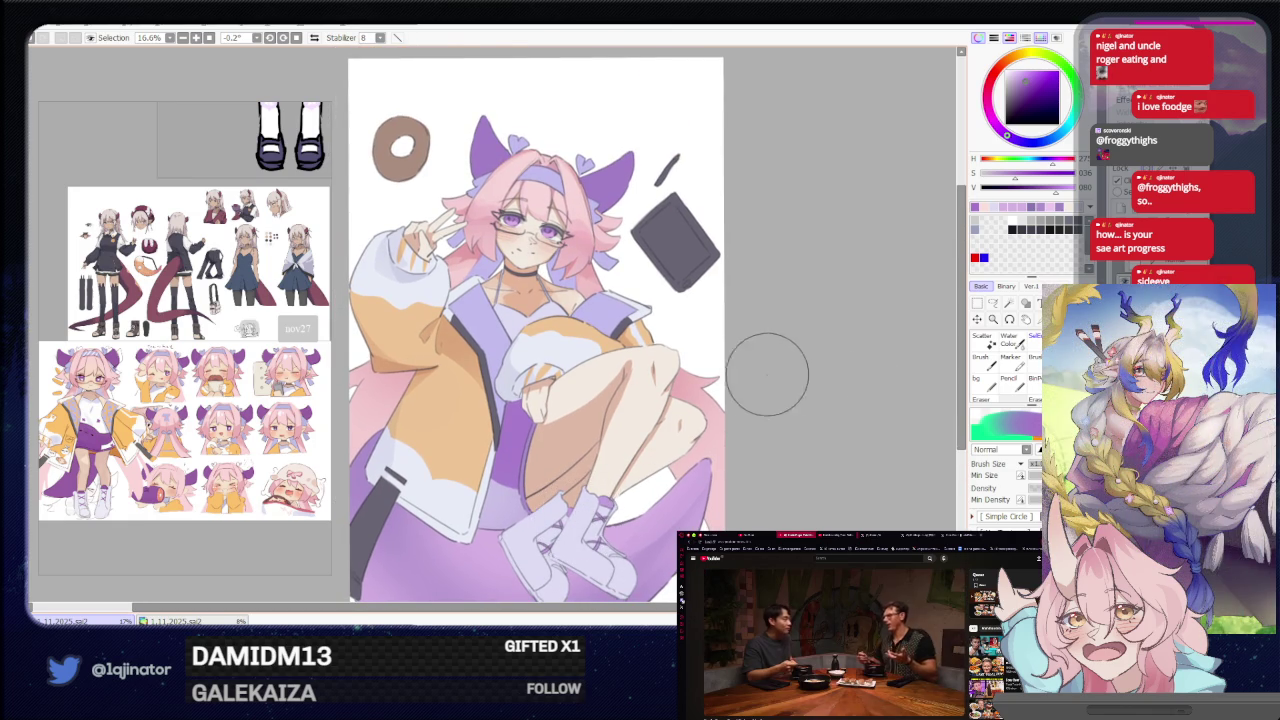
{"action": "scroll", "coordinate": [774, 369], "scroll_direction": "up", "scroll_amount": 1}
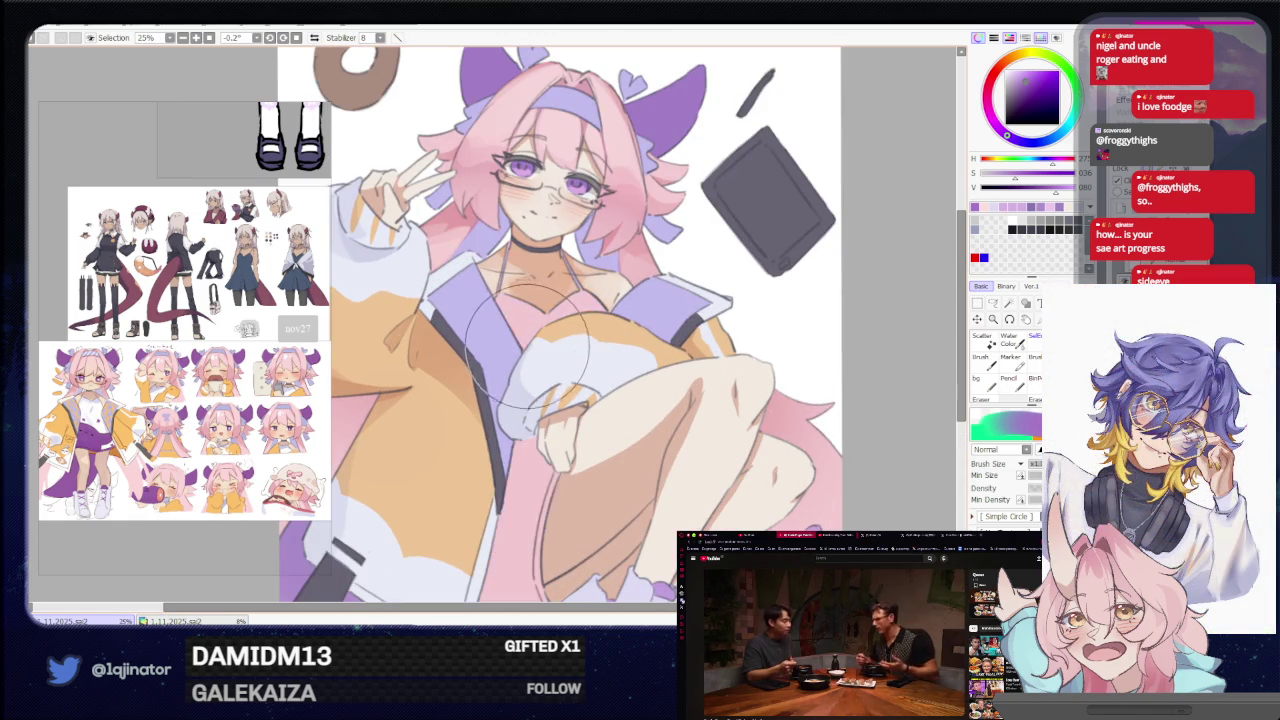
{"action": "left_click_drag", "start_coordinate": [632, 353], "coordinate": [568, 413]}
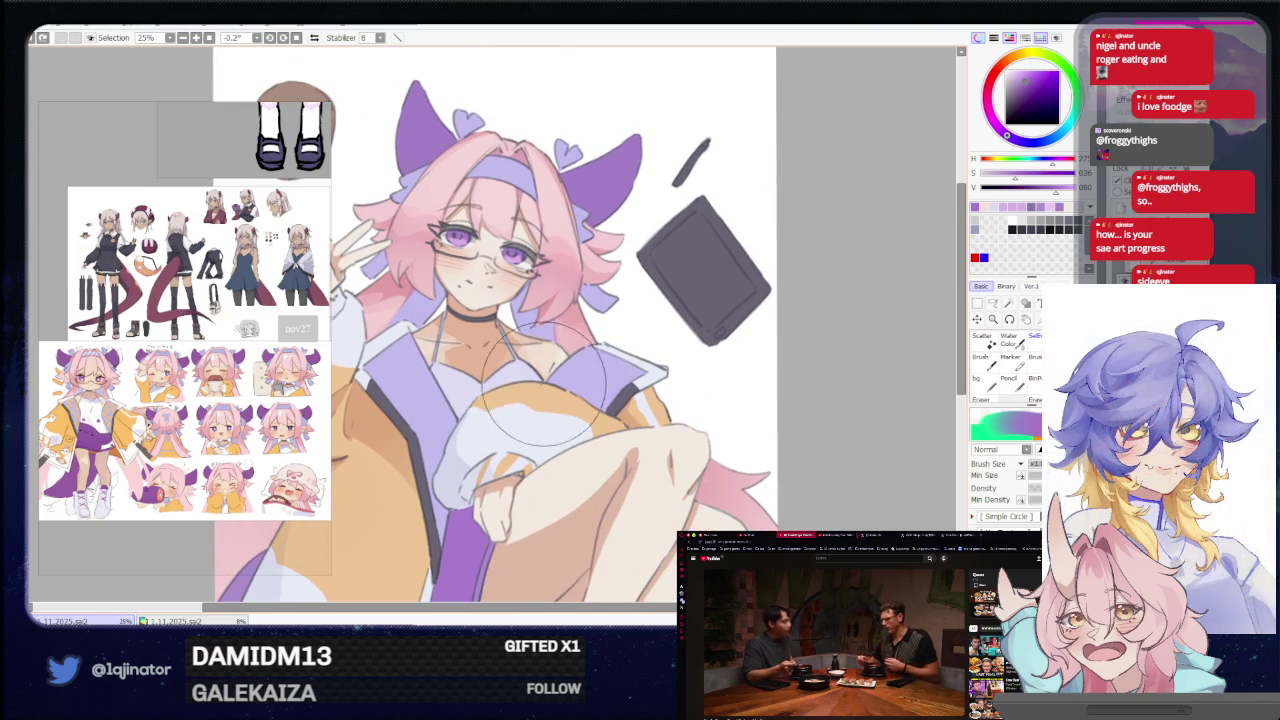
{"action": "key", "text": "l"}
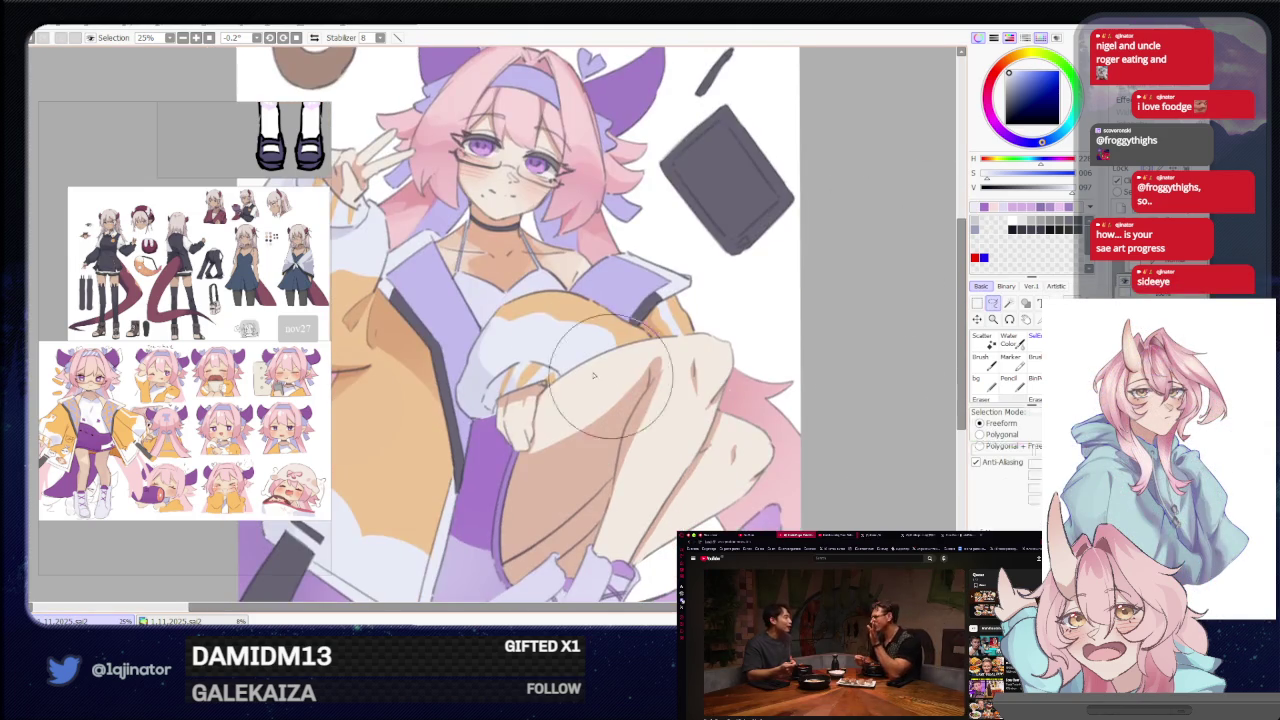
{"action": "key", "text": "b"}
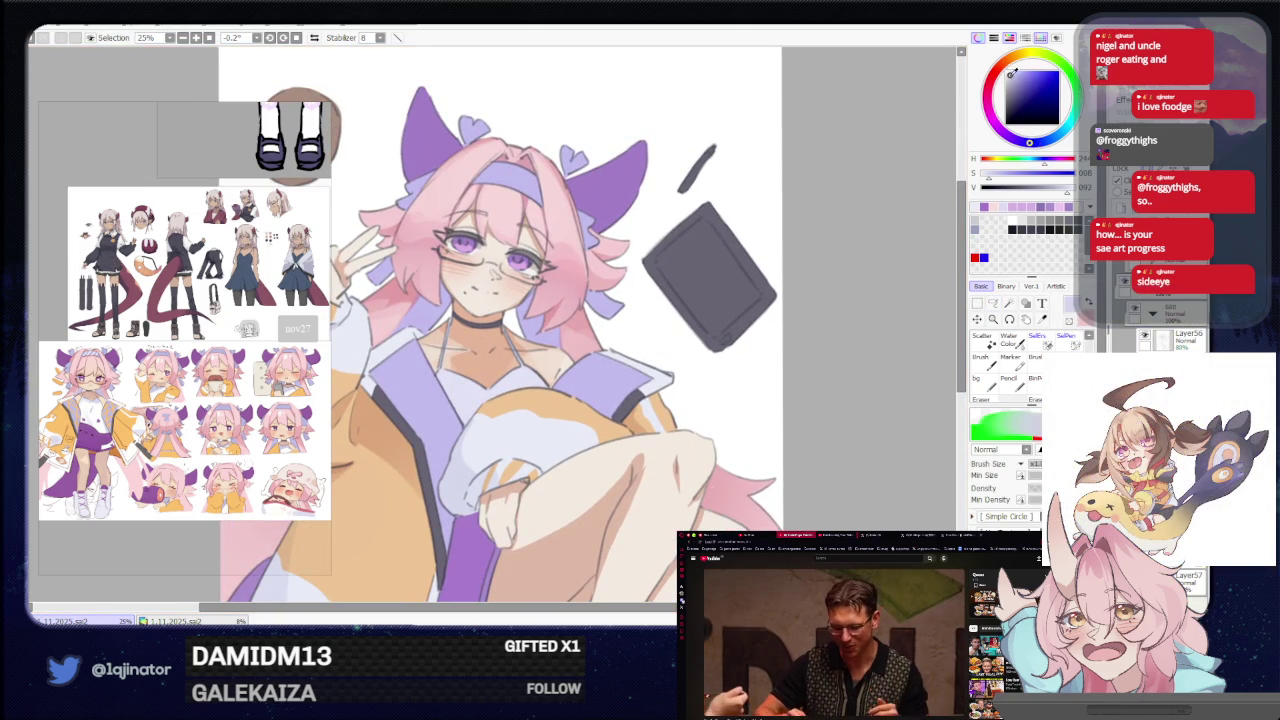
{"action": "left_click", "coordinate": [992, 304]}
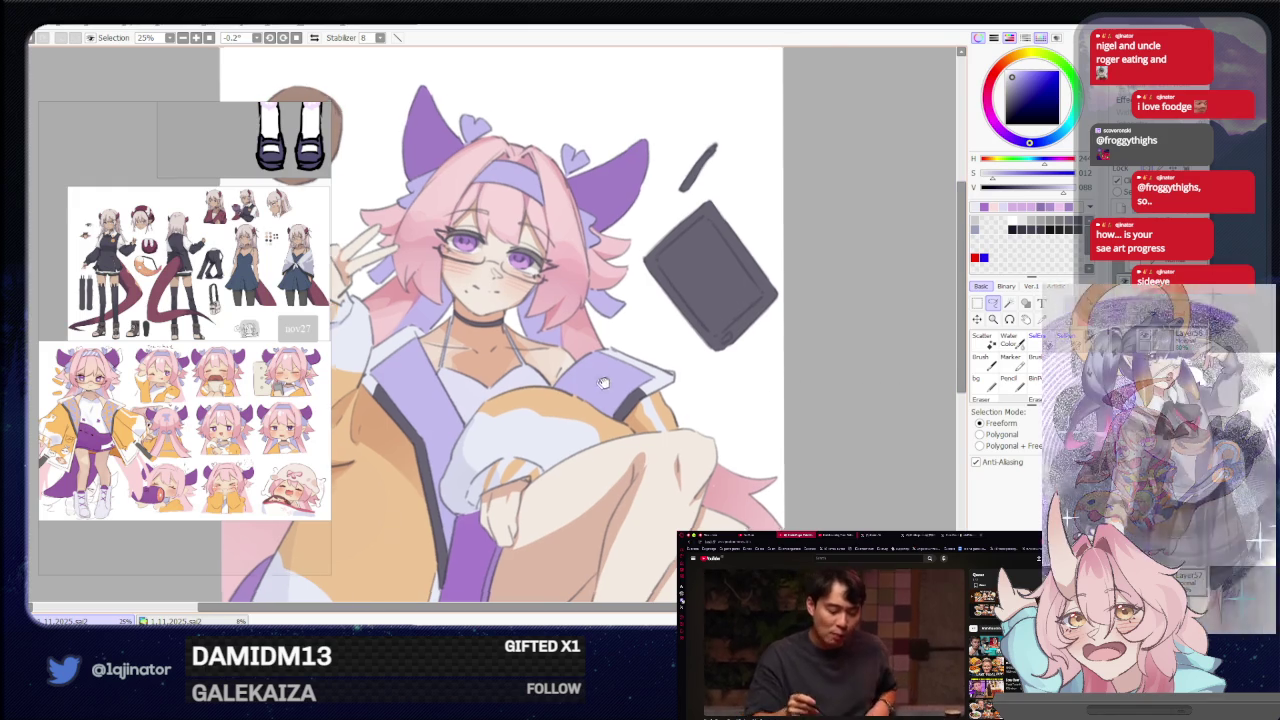
{"action": "mouse_move", "coordinate": [510, 383]}
{"action": "left_mouse_down"}
{"action": "mouse_move", "coordinate": [572, 368]}
{"action": "mouse_move", "coordinate": [508, 376]}
{"action": "left_mouse_up"}
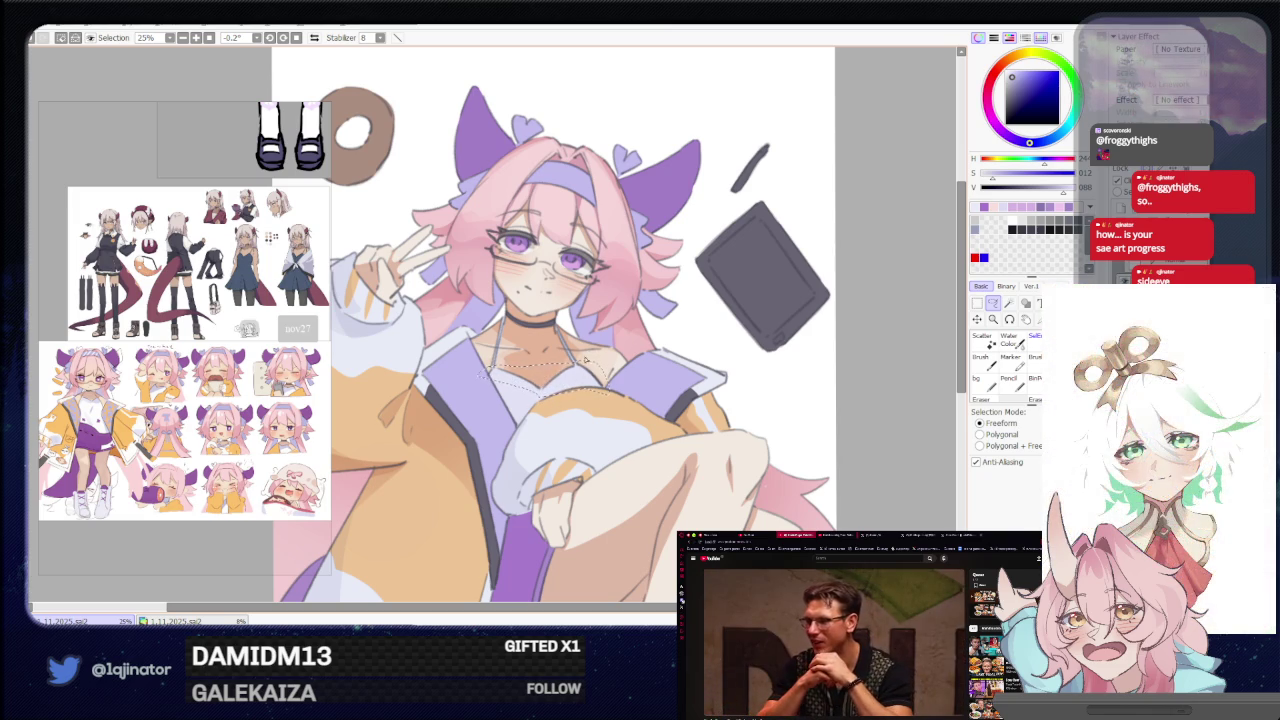
{"action": "key", "text": "b"}
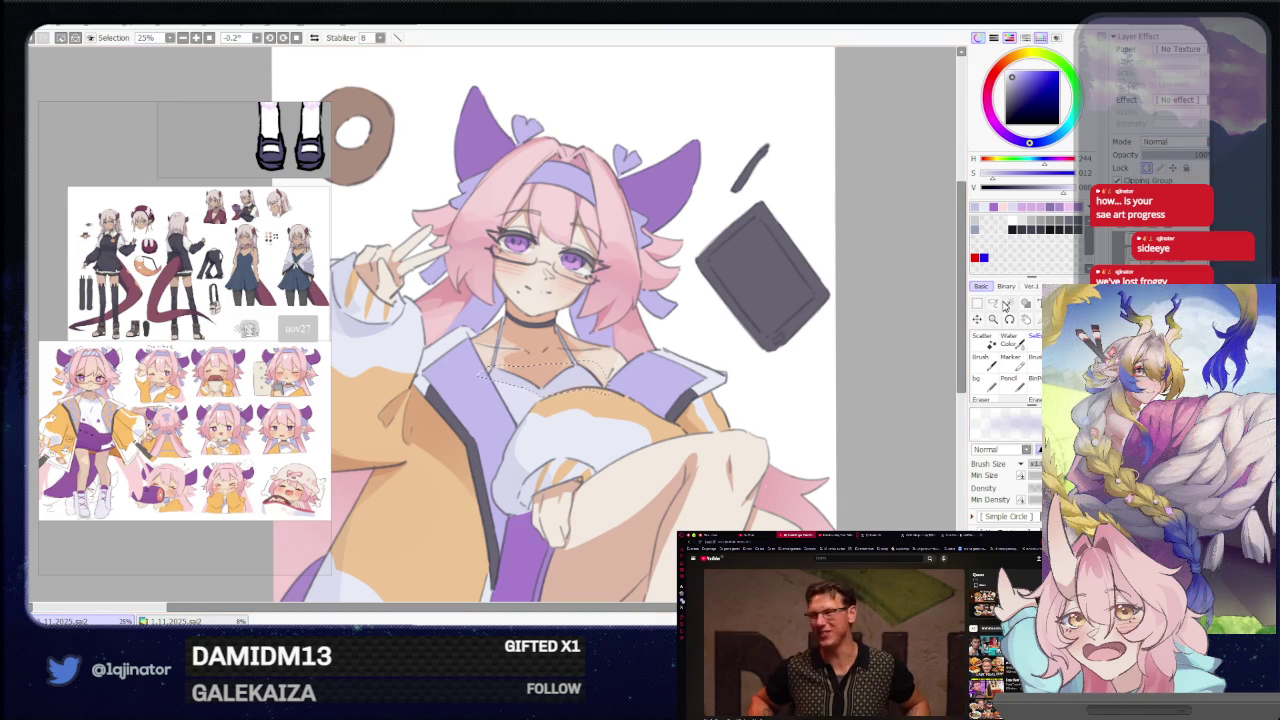
{"action": "left_click", "coordinate": [989, 305]}
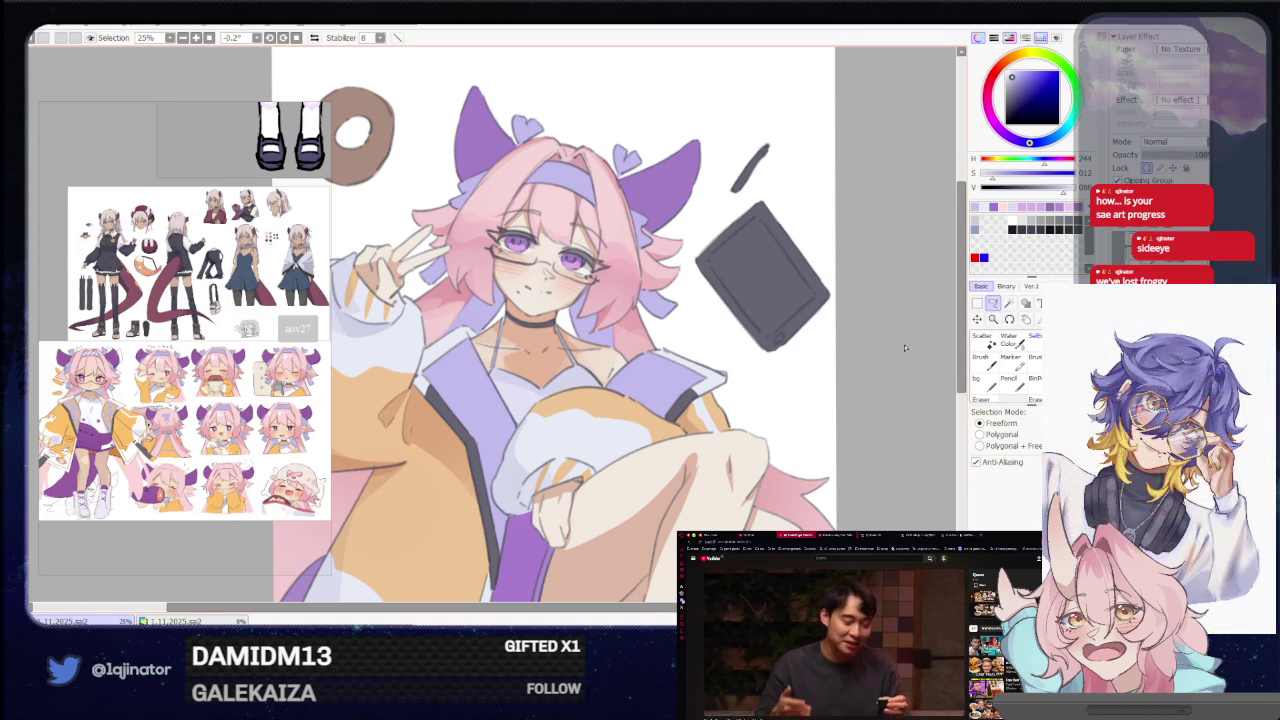
{"action": "scroll", "coordinate": [818, 310], "scroll_direction": "down", "scroll_amount": 2}
{"action": "scroll", "coordinate": [792, 350], "scroll_direction": "down", "scroll_amount": 1}
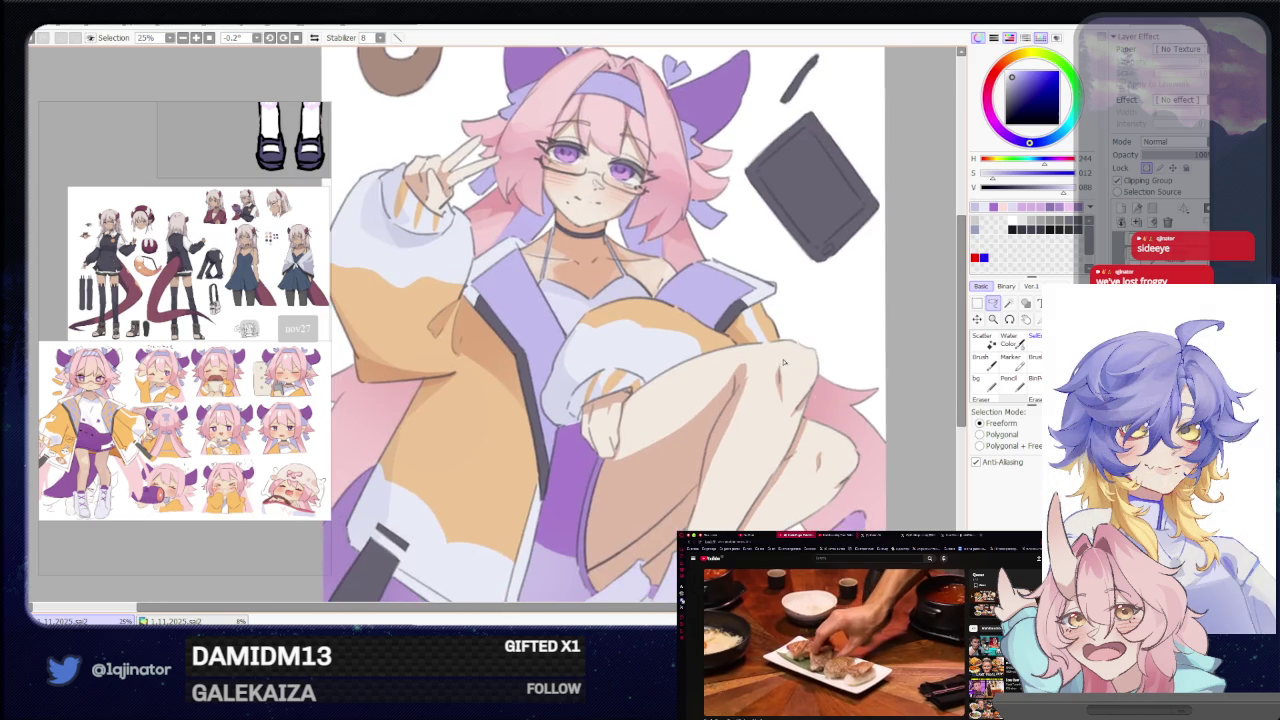
{"action": "scroll", "coordinate": [790, 355], "scroll_direction": "down", "scroll_amount": 3}
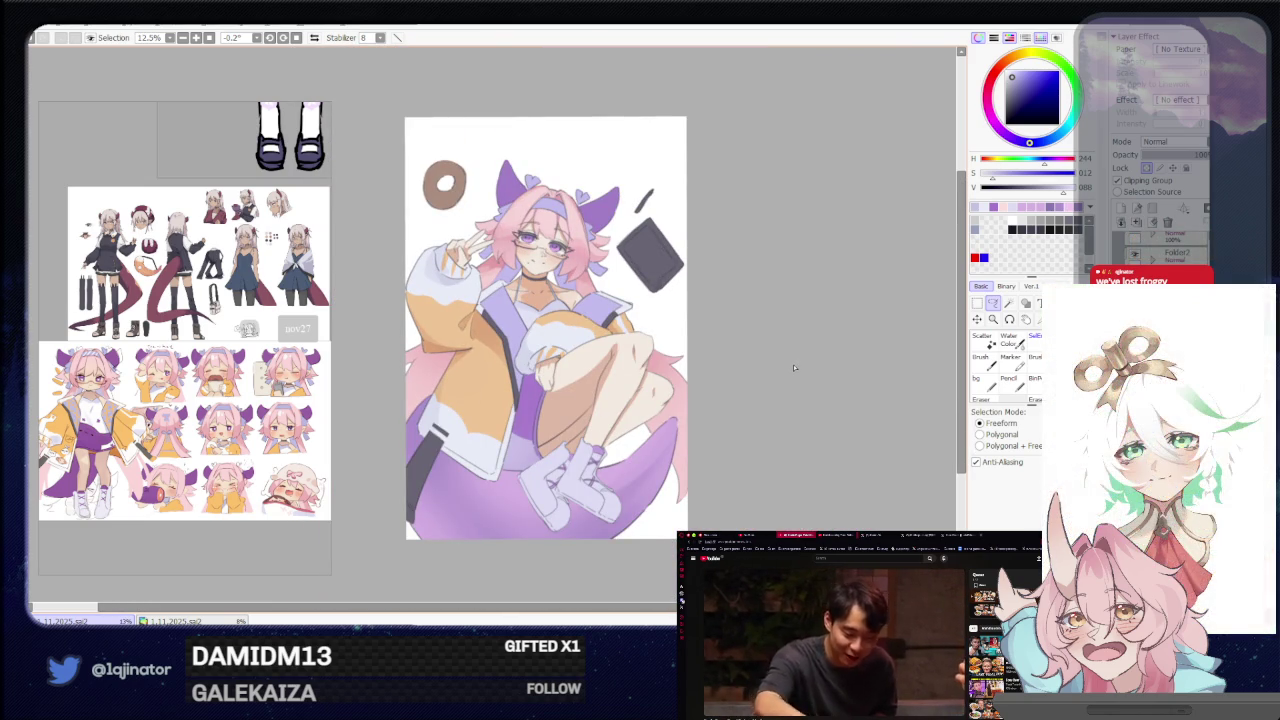
{"action": "scroll", "coordinate": [797, 367], "scroll_direction": "up", "scroll_amount": 2}
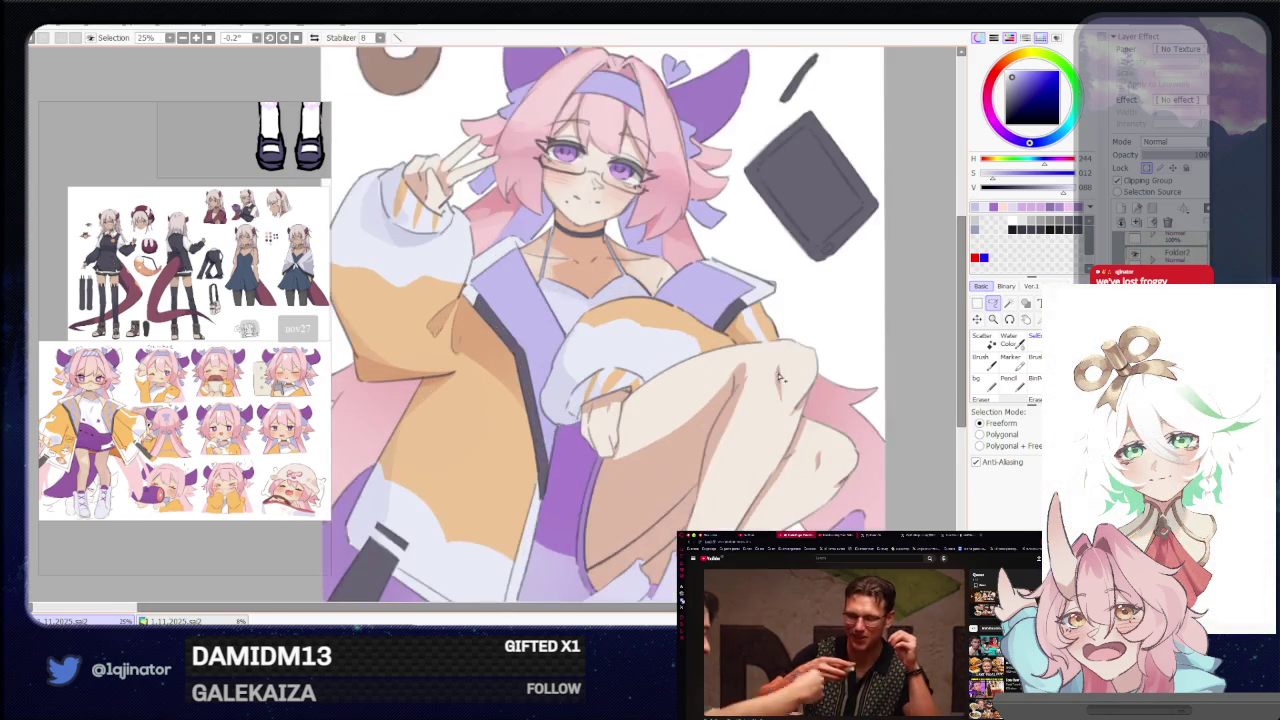
{"action": "mouse_move", "coordinate": [740, 355]}
{"action": "left_mouse_down"}
{"action": "mouse_move", "coordinate": [770, 352]}
{"action": "mouse_move", "coordinate": [710, 352]}
{"action": "left_mouse_up"}
{"action": "scroll", "coordinate": [770, 352], "scroll_direction": "down", "scroll_amount": 1}
{"action": "scroll", "coordinate": [545, 440], "scroll_direction": "up", "scroll_amount": 1}
{"action": "key", "text": "b"}
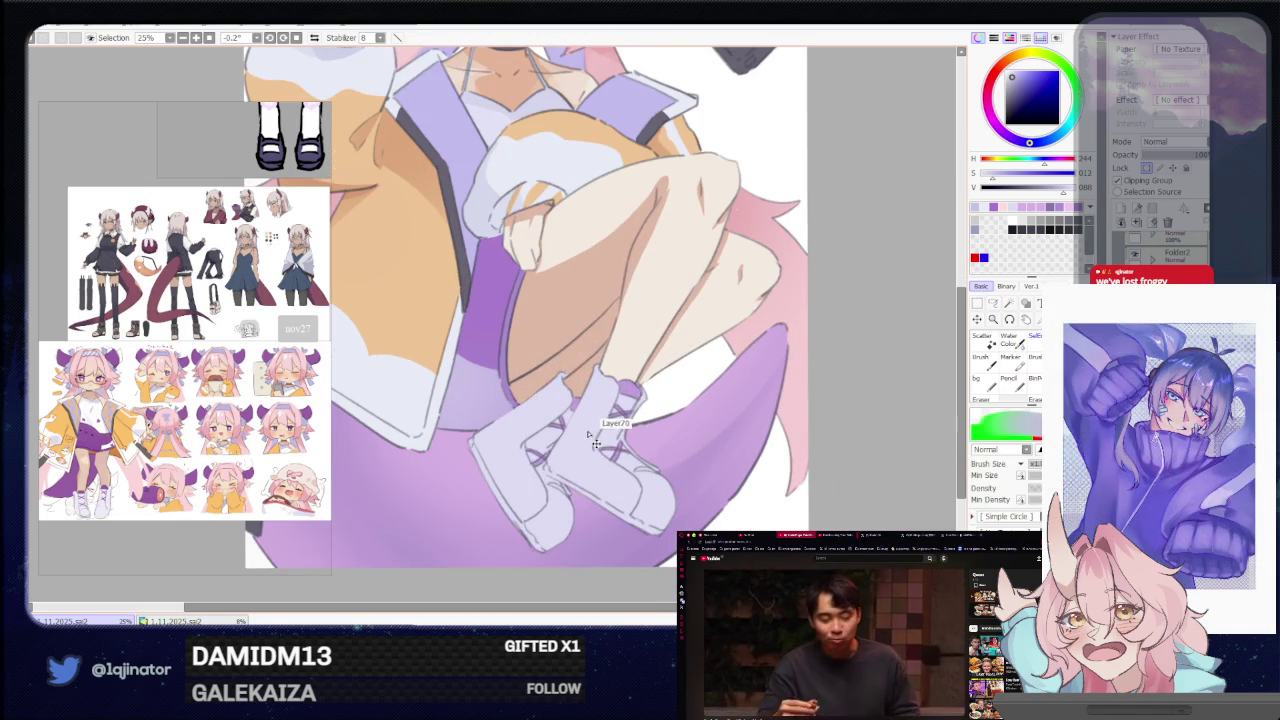
{"action": "scroll", "coordinate": [594, 388], "scroll_direction": "down", "scroll_amount": 1}
{"action": "scroll", "coordinate": [749, 406], "scroll_direction": "down", "scroll_amount": 1}
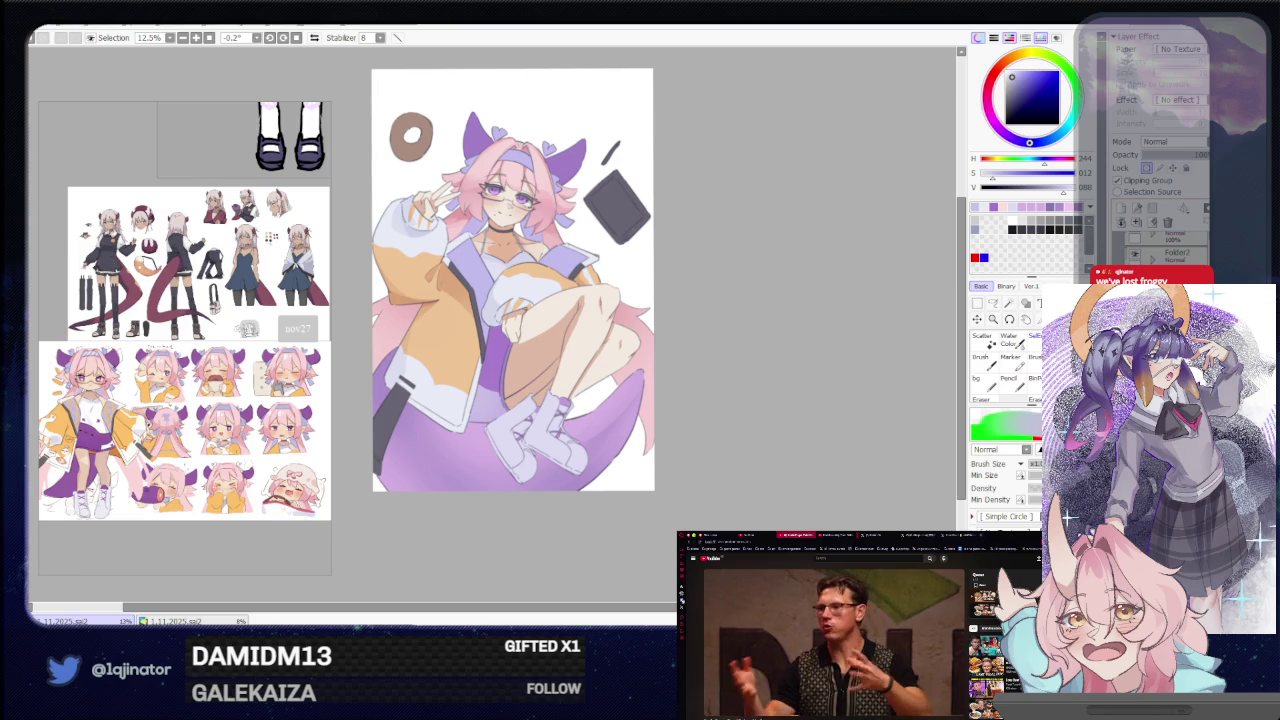
{"action": "scroll", "coordinate": [688, 426], "scroll_direction": "up", "scroll_amount": 1}
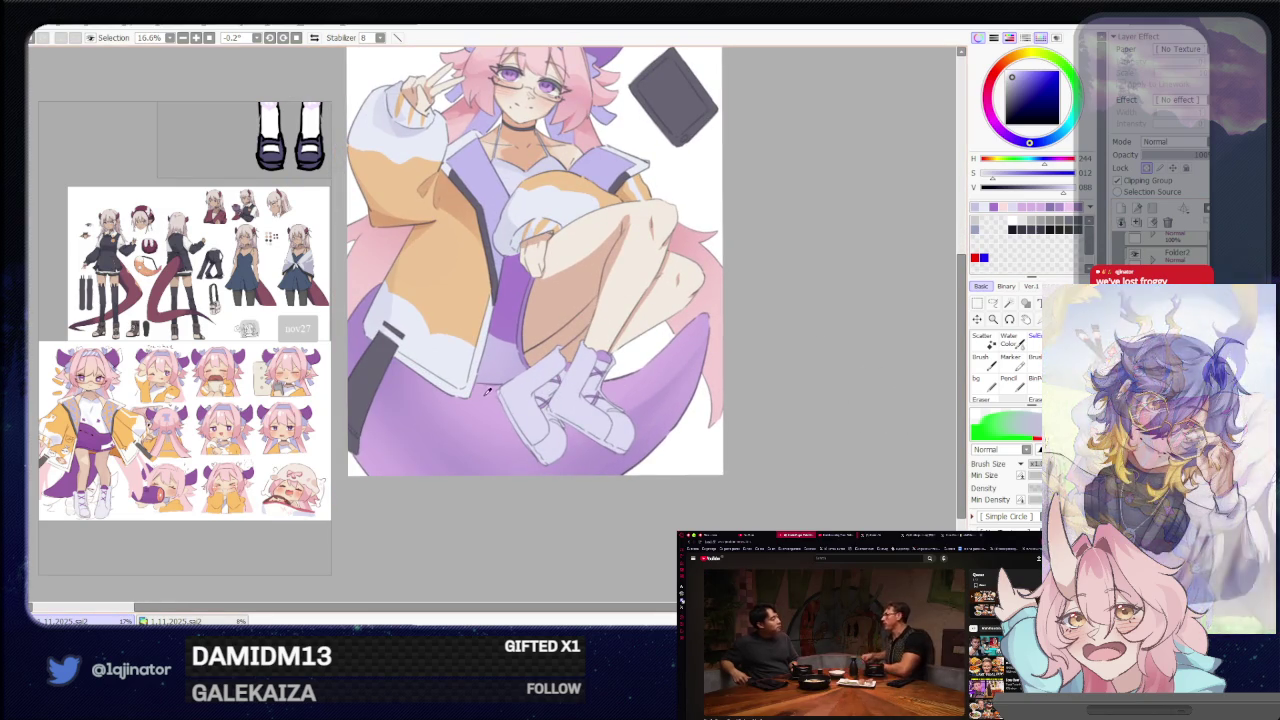
{"action": "left_click_drag", "start_coordinate": [821, 330], "coordinate": [763, 388]}
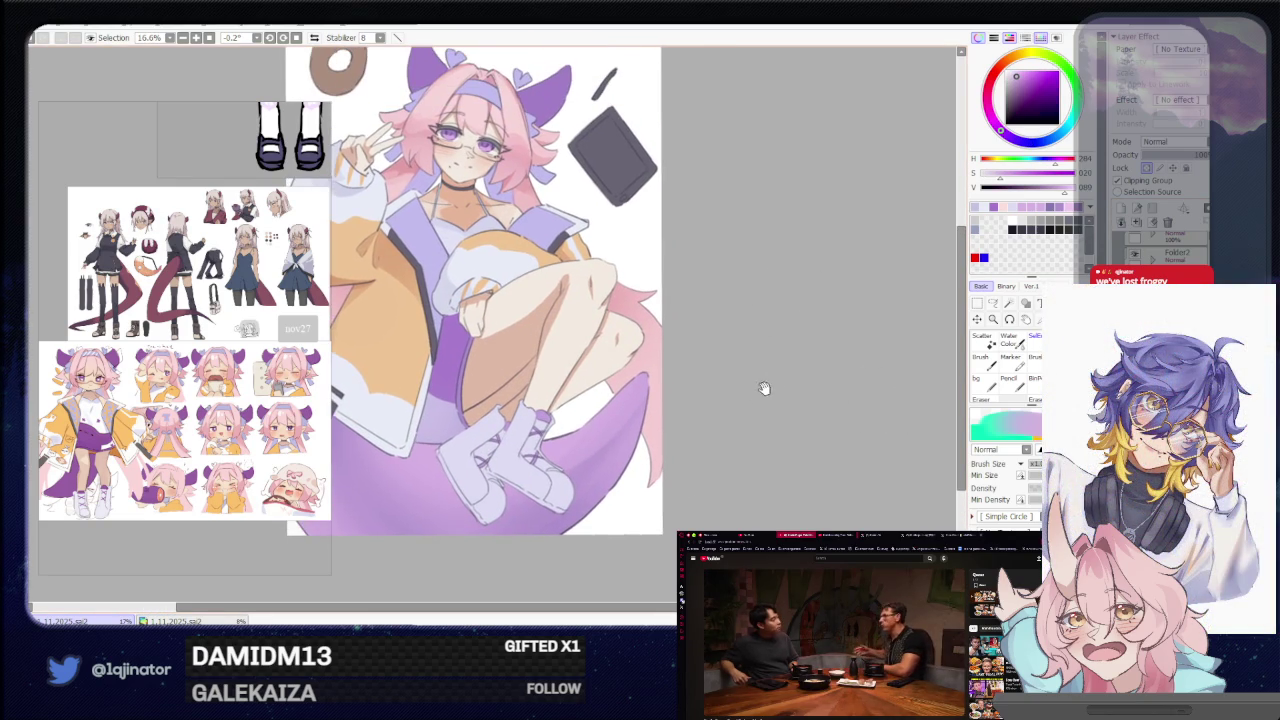
{"action": "left_click", "coordinate": [993, 303]}
{"action": "left_click_drag", "start_coordinate": [595, 411], "coordinate": [612, 376]}
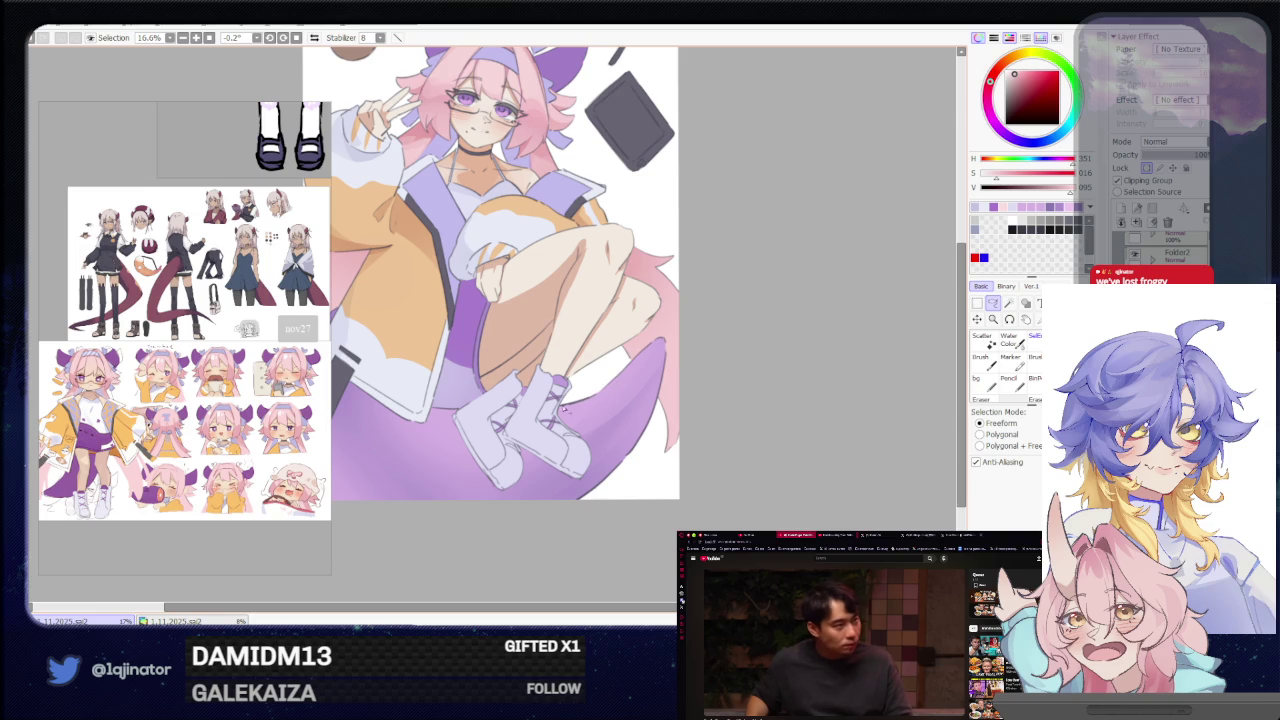
{"action": "key", "text": "b"}
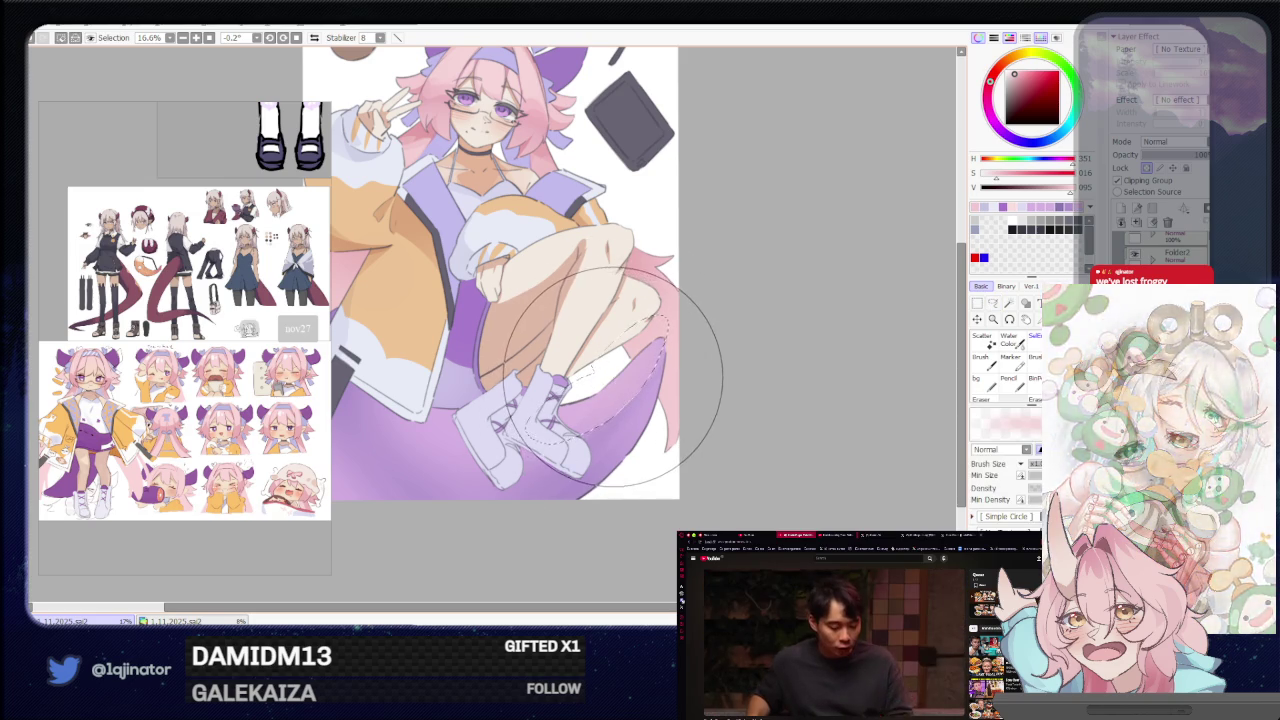
Lasso the lower tail beneath the boots and paint light pink inside the selection.
{"action": "left_click", "coordinate": [985, 302]}
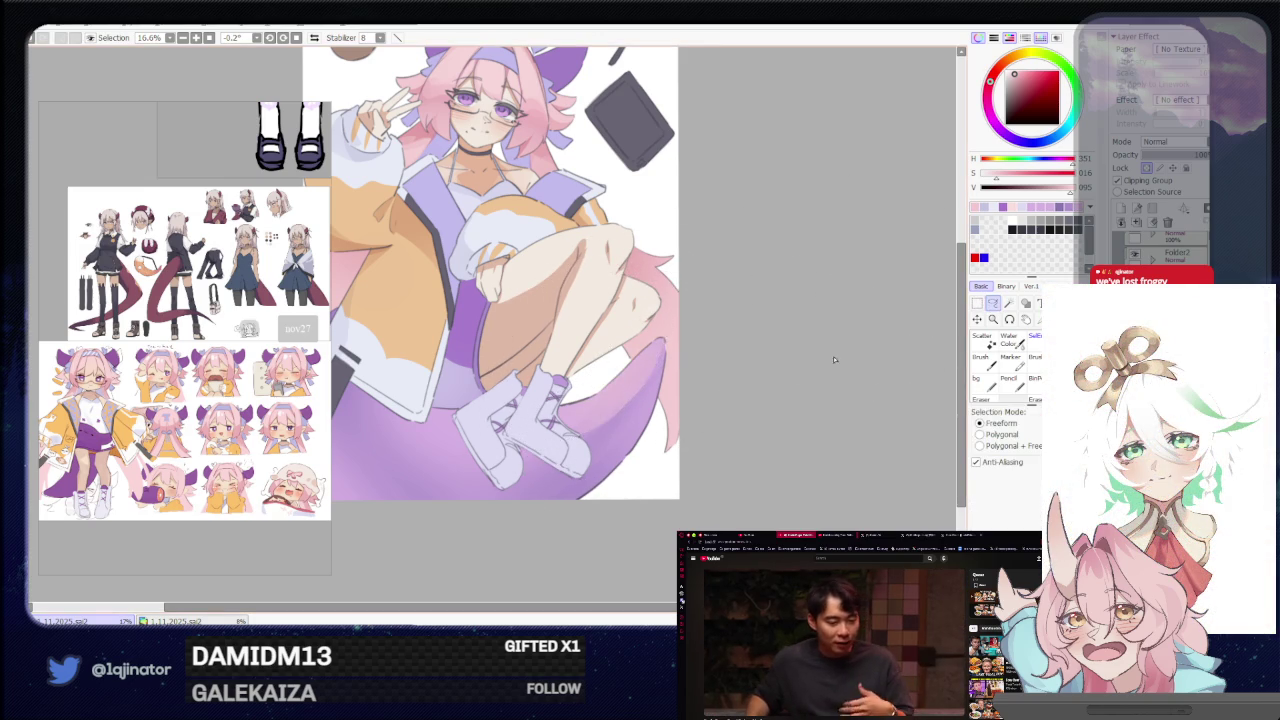
{"action": "left_click_drag", "start_coordinate": [671, 396], "coordinate": [755, 296]}
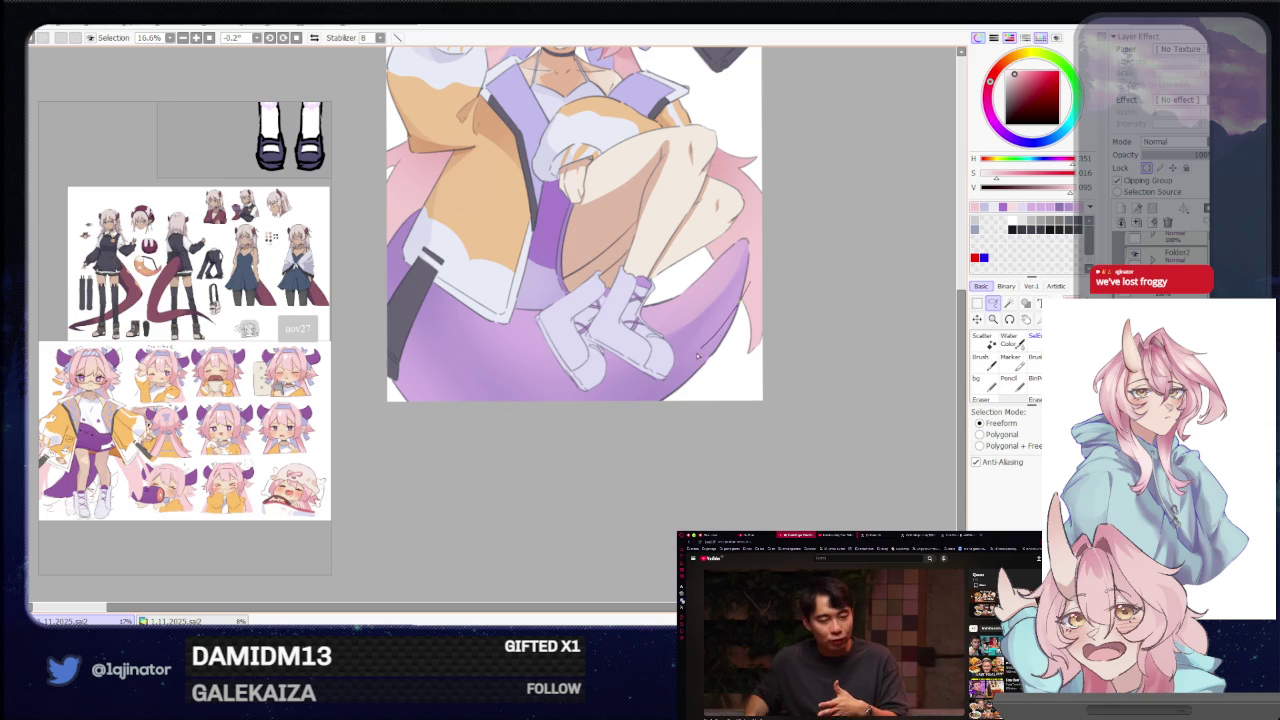
{"action": "left_click_drag", "start_coordinate": [357, 447], "coordinate": [370, 430]}
{"action": "key", "text": "b"}
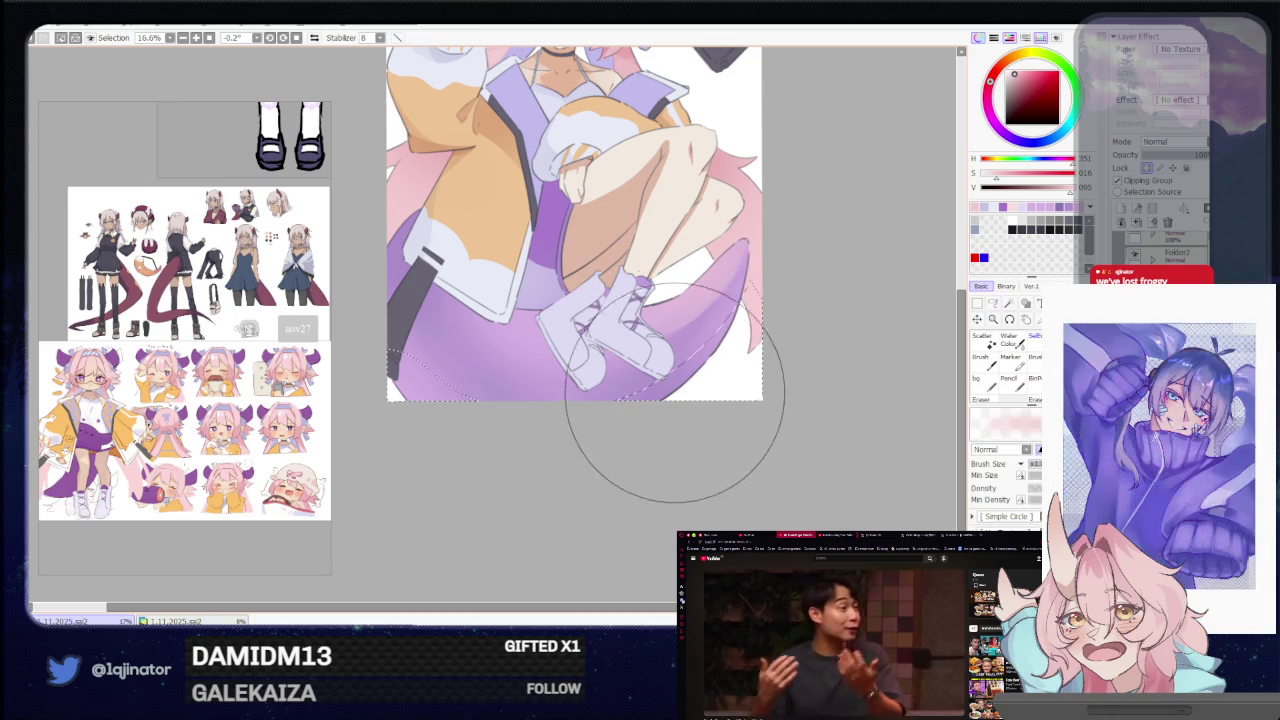
{"action": "left_click", "coordinate": [992, 302]}
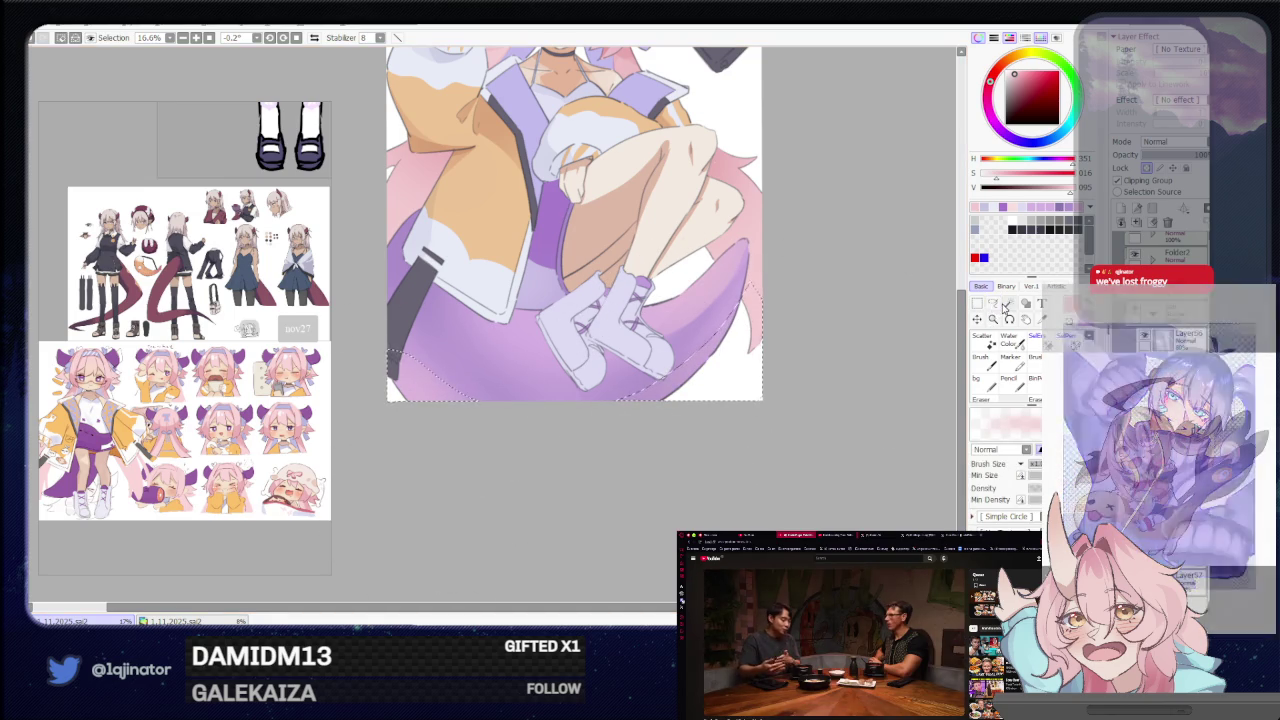
{"action": "left_click_drag", "start_coordinate": [839, 356], "coordinate": [816, 396]}
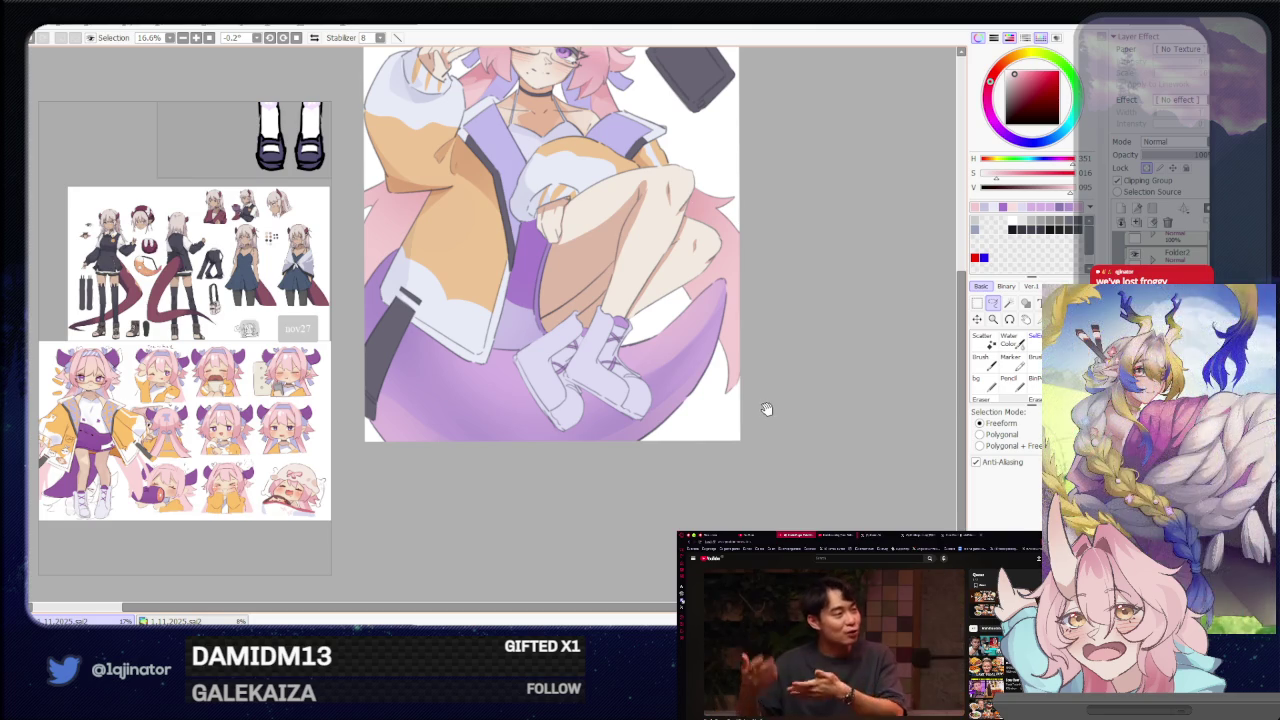
{"action": "left_click_drag", "start_coordinate": [763, 408], "coordinate": [751, 423]}
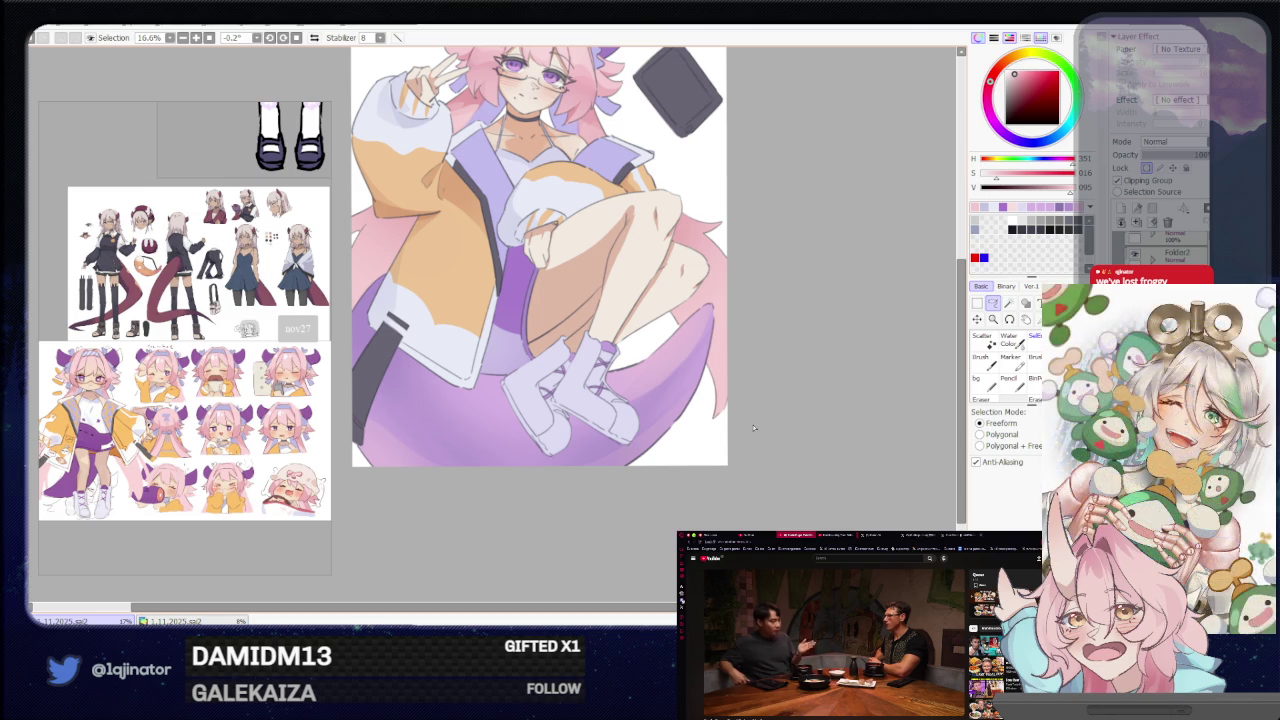
{"action": "scroll", "coordinate": [753, 424], "scroll_direction": "down", "scroll_amount": 1}
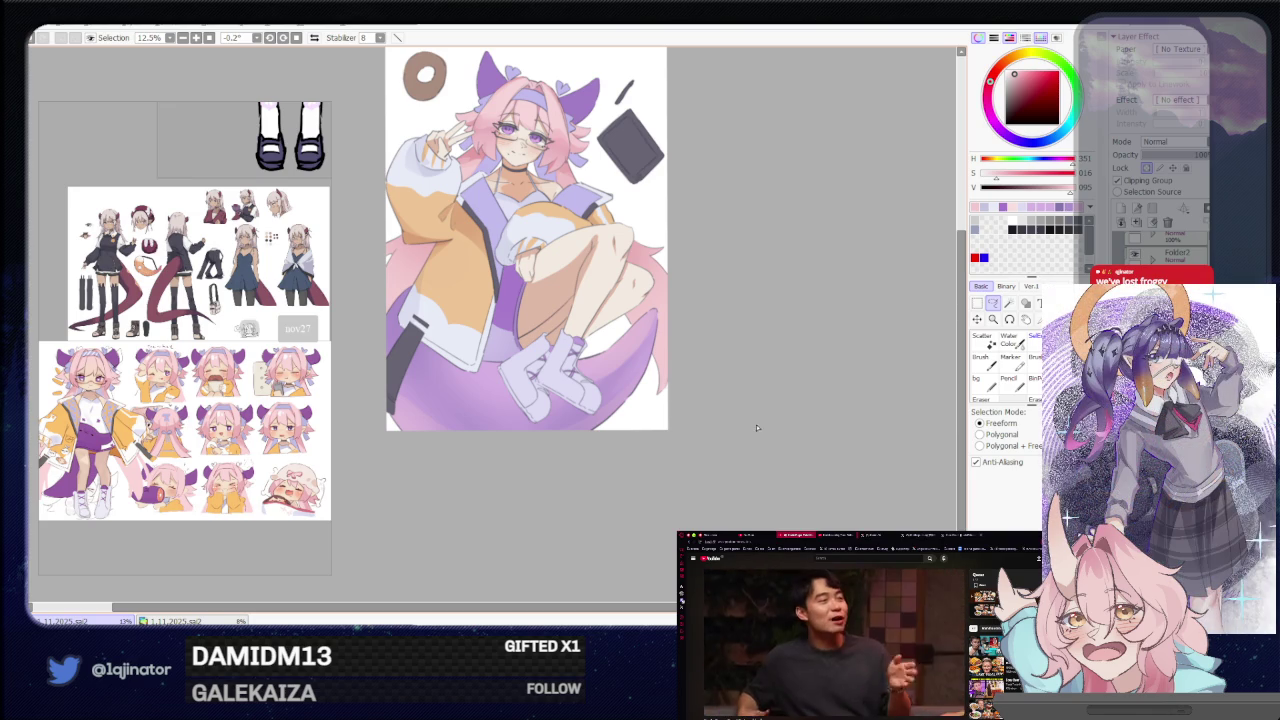
{"action": "scroll", "coordinate": [758, 411], "scroll_direction": "up", "scroll_amount": 1}
Lasso the right horn and paint it a soft light lavender.
{"action": "left_click_drag", "start_coordinate": [760, 380], "coordinate": [736, 441]}
{"action": "scroll", "coordinate": [743, 423], "scroll_direction": "up", "scroll_amount": 2}
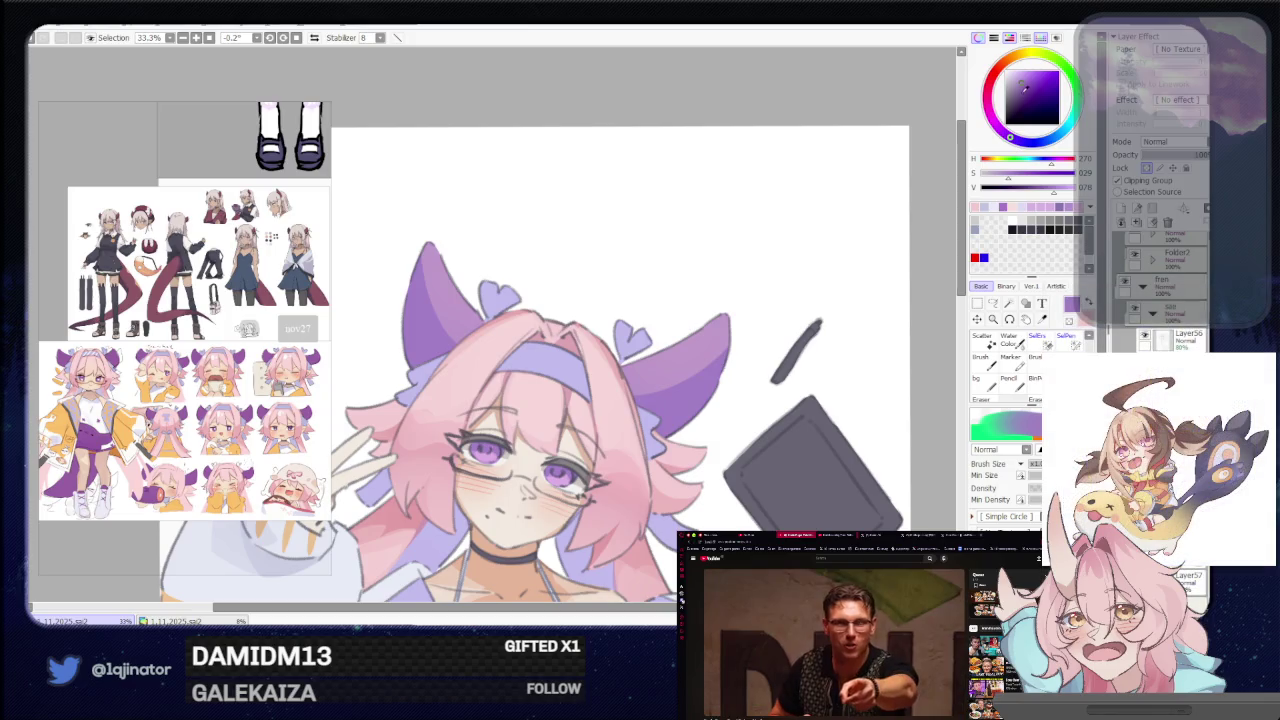
{"action": "scroll", "coordinate": [603, 392], "scroll_direction": "down", "scroll_amount": 2}
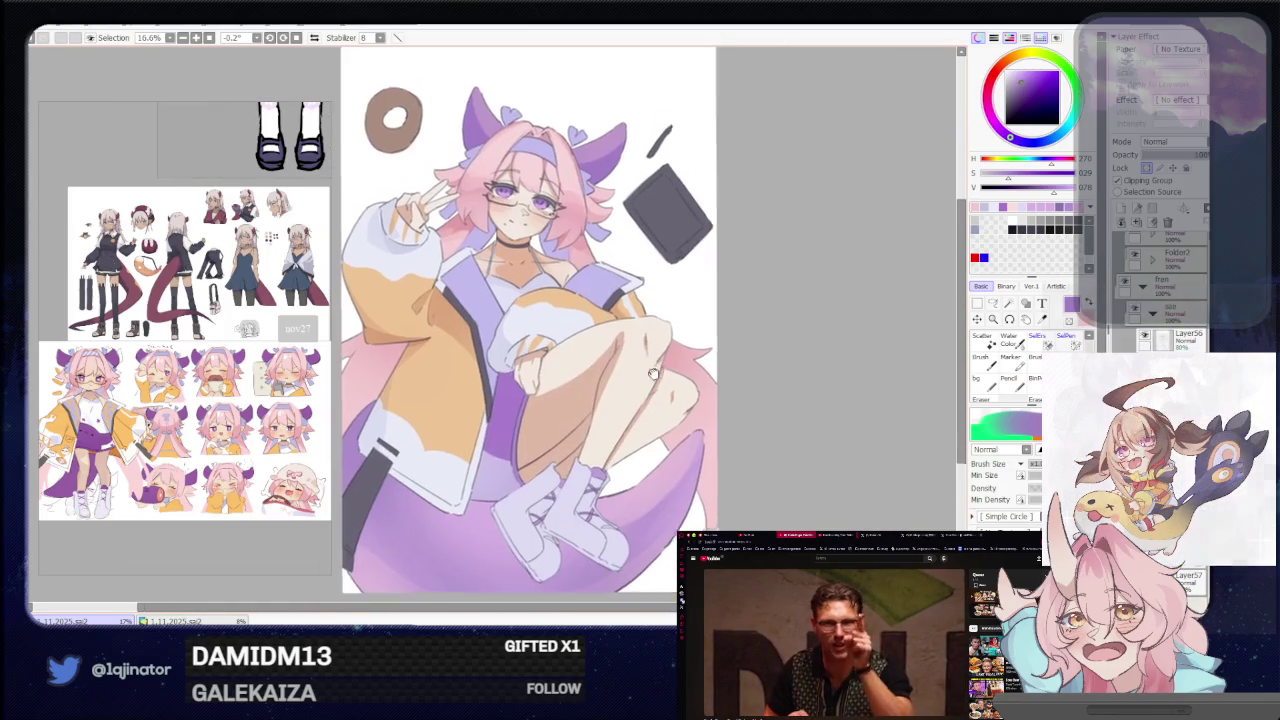
{"action": "left_click_drag", "start_coordinate": [543, 358], "coordinate": [501, 493]}
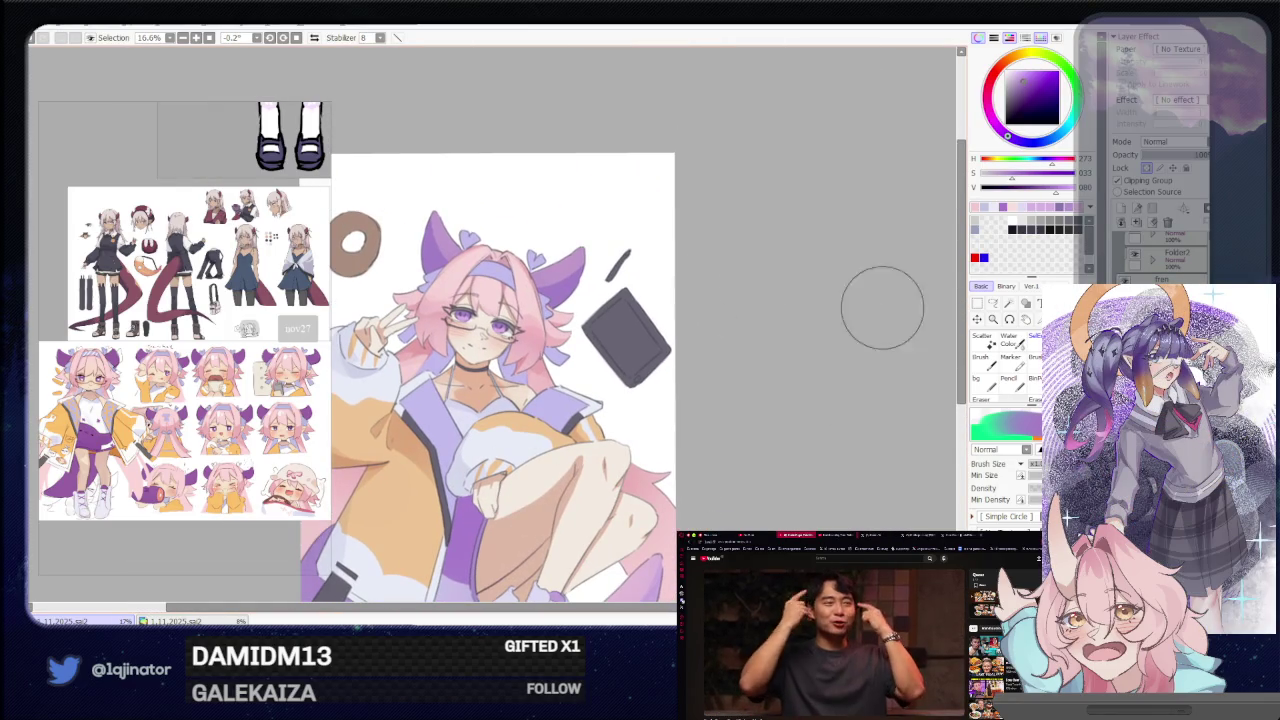
{"action": "left_click", "coordinate": [994, 305]}
{"action": "scroll", "coordinate": [621, 313], "scroll_direction": "up", "scroll_amount": 1}
{"action": "scroll", "coordinate": [621, 313], "scroll_direction": "up", "scroll_amount": 1}
{"action": "scroll", "coordinate": [621, 313], "scroll_direction": "up", "scroll_amount": 1}
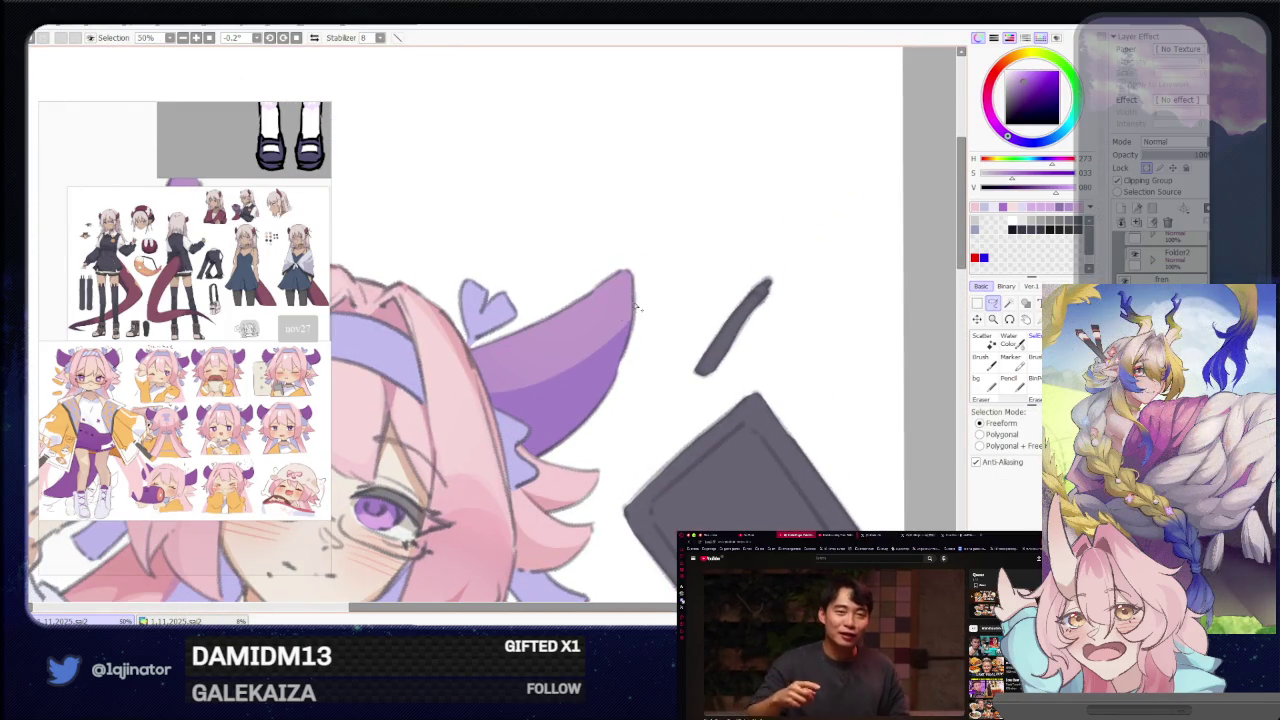
{"action": "mouse_move", "coordinate": [632, 272]}
{"action": "left_mouse_down"}
{"action": "mouse_move", "coordinate": [484, 395]}
{"action": "mouse_move", "coordinate": [525, 441]}
{"action": "left_mouse_up"}
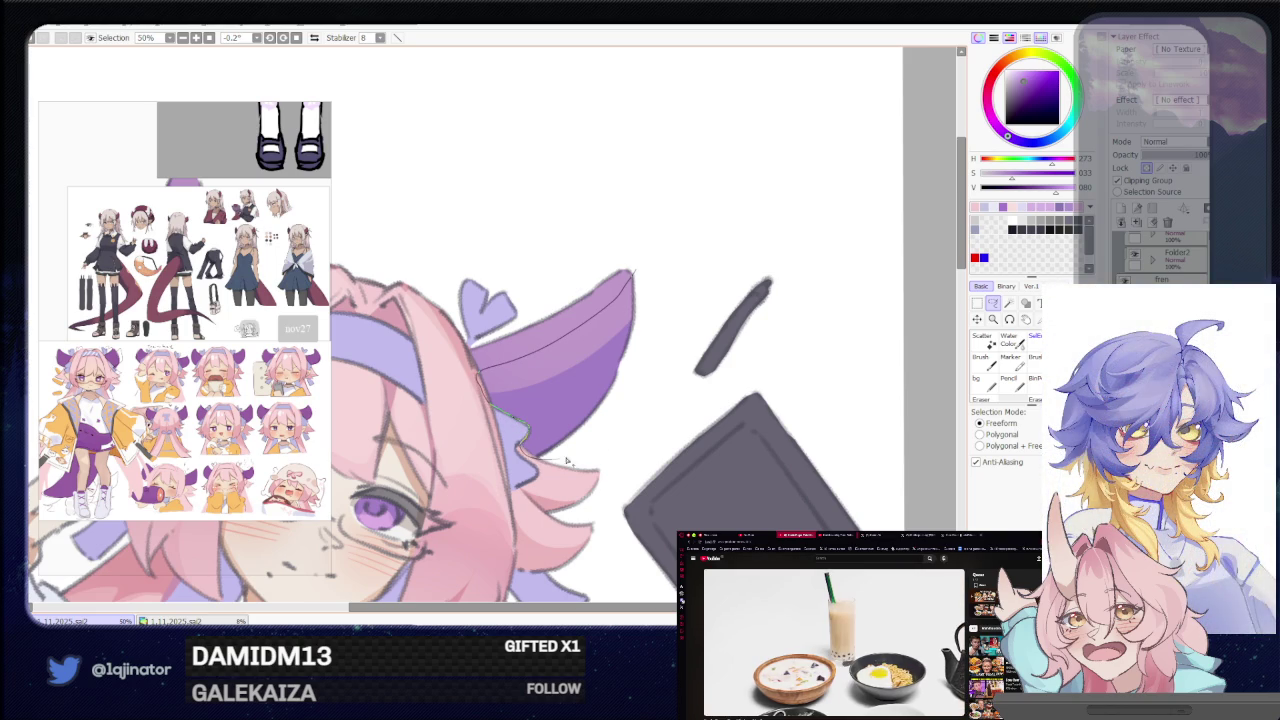
{"action": "left_click_drag", "start_coordinate": [641, 328], "coordinate": [641, 330]}
{"action": "key", "text": "b"}
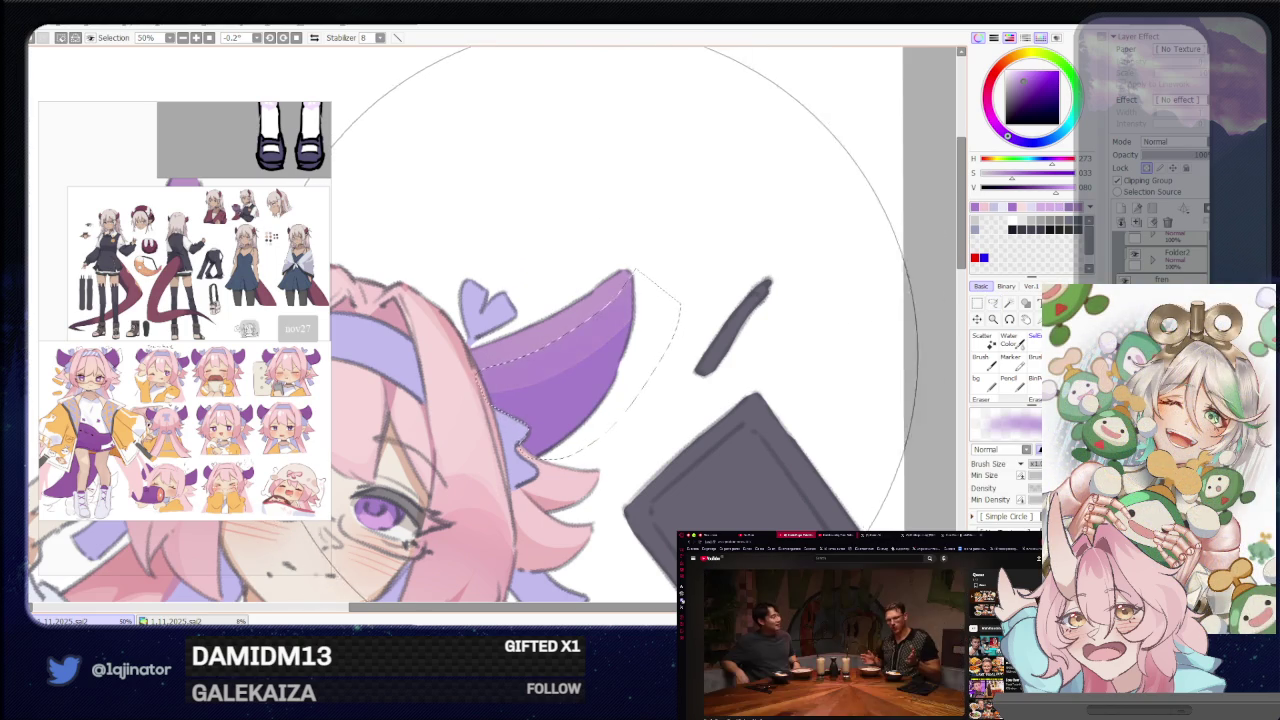
{"action": "key", "text": "minus"}
{"action": "left_click", "coordinate": [993, 304]}
Rotate the view, lasso the left horn and paint it light lavender too.
{"action": "scroll", "coordinate": [766, 322], "scroll_direction": "up", "scroll_amount": 1}
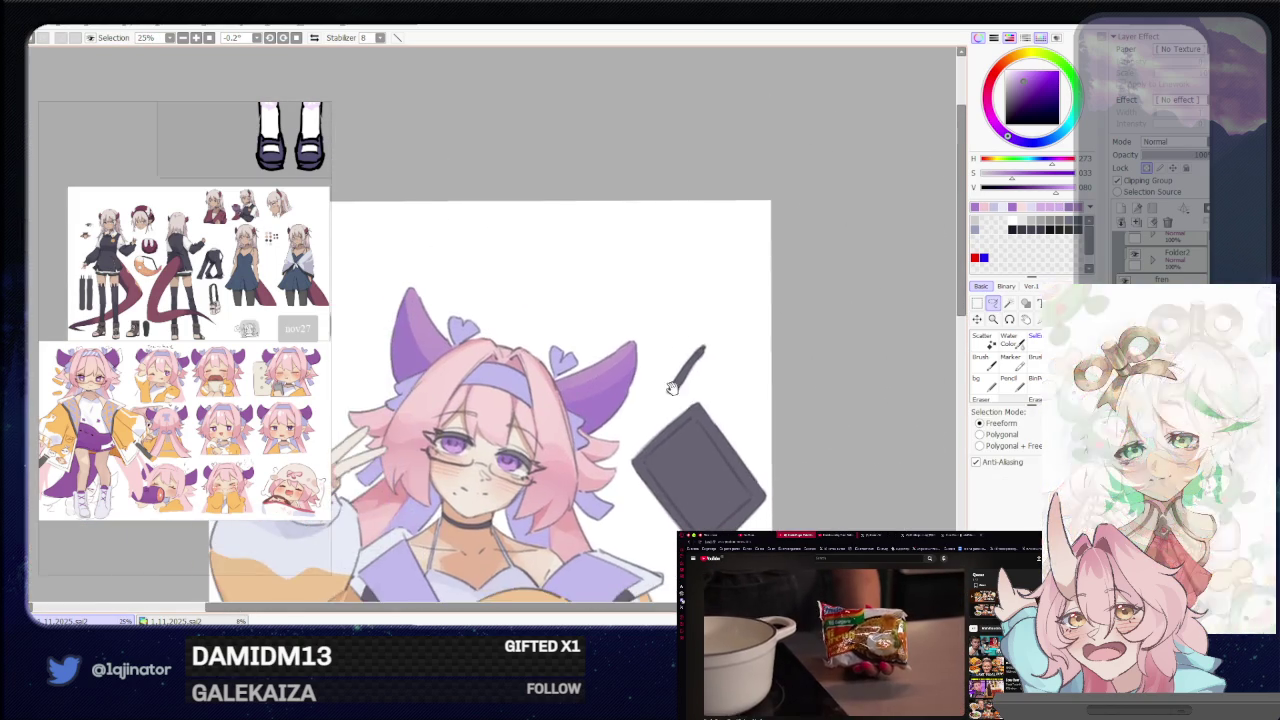
{"action": "mouse_move", "coordinate": [766, 322]}
{"action": "left_mouse_down"}
{"action": "mouse_move", "coordinate": [490, 459]}
{"action": "mouse_move", "coordinate": [495, 497]}
{"action": "left_mouse_up"}
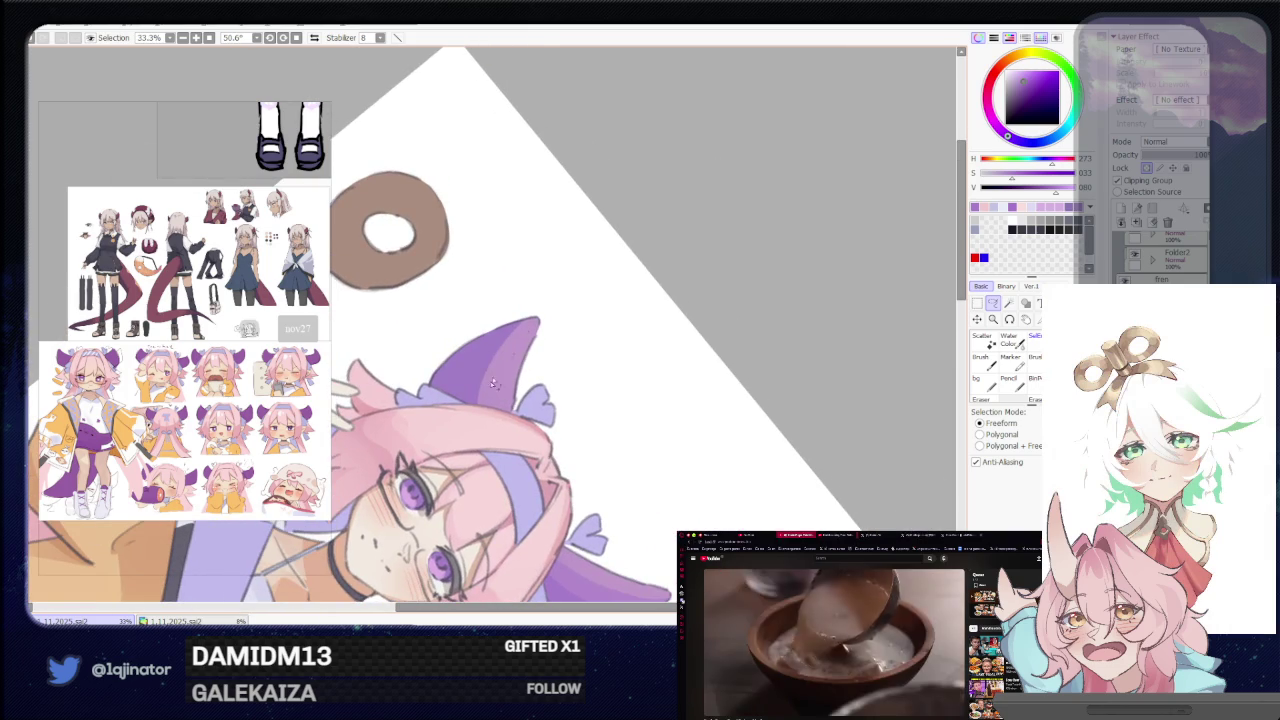
{"action": "left_click_drag", "start_coordinate": [489, 415], "coordinate": [548, 303]}
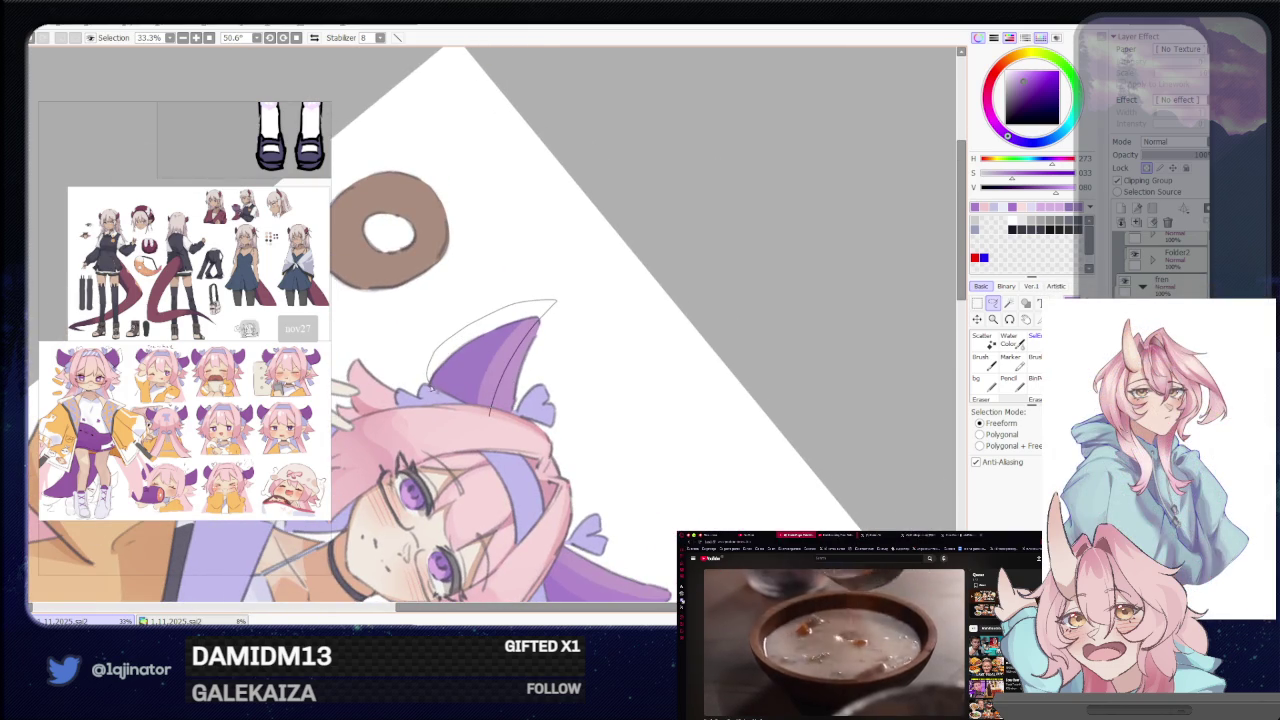
{"action": "mouse_move", "coordinate": [431, 388]}
{"action": "left_mouse_down"}
{"action": "mouse_move", "coordinate": [496, 439]}
{"action": "mouse_move", "coordinate": [537, 389]}
{"action": "left_mouse_up"}
{"action": "scroll", "coordinate": [470, 420], "scroll_direction": "up", "scroll_amount": 1}
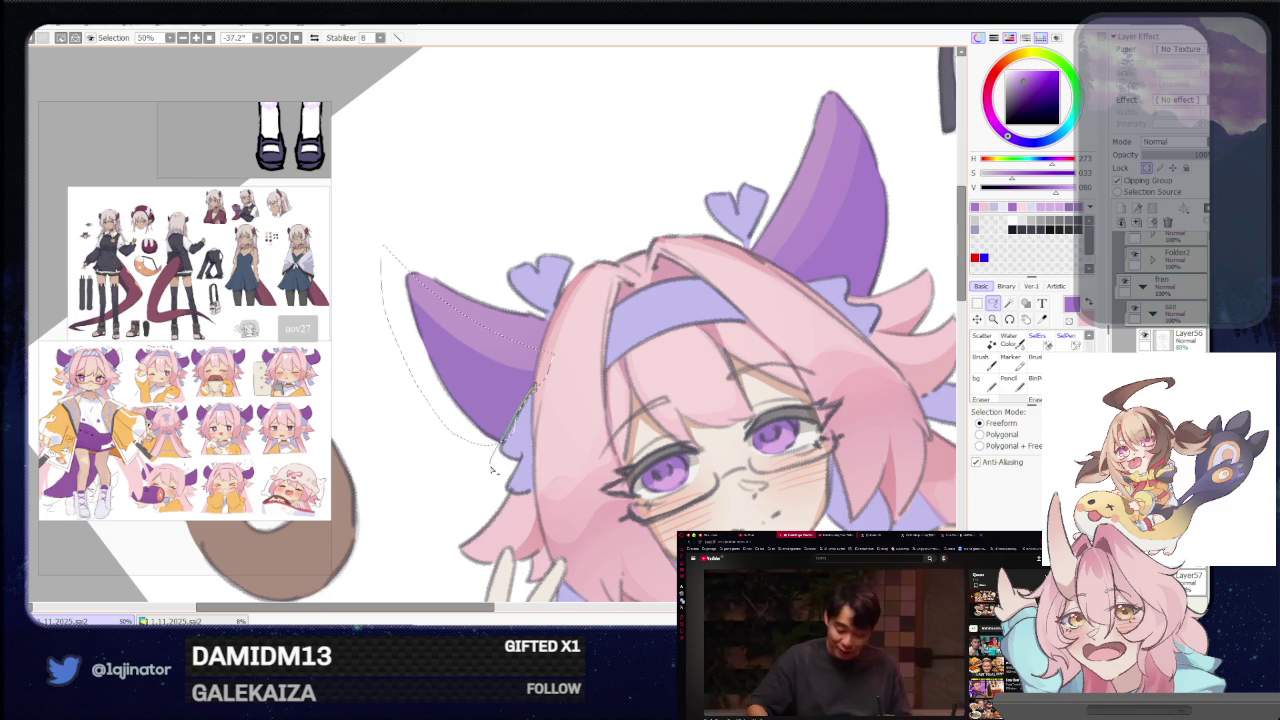
{"action": "key", "text": "b"}
{"action": "scroll", "coordinate": [517, 410], "scroll_direction": "down", "scroll_amount": 2}
{"action": "scroll", "coordinate": [518, 360], "scroll_direction": "down", "scroll_amount": 2}
Rotate the canvas view back to upright.
{"action": "left_click_drag", "start_coordinate": [518, 335], "coordinate": [671, 314]}
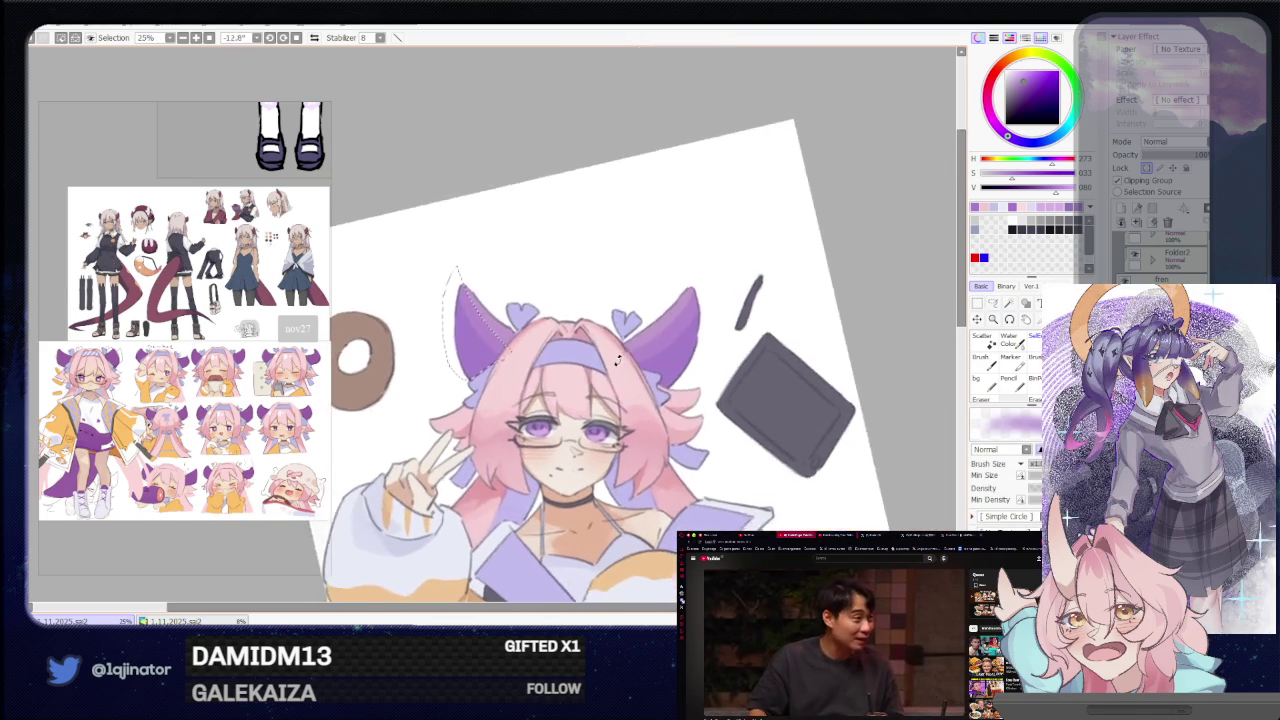
{"action": "scroll", "coordinate": [671, 314], "scroll_direction": "down", "scroll_amount": 1}
{"action": "left_click_drag", "start_coordinate": [641, 443], "coordinate": [709, 374]}
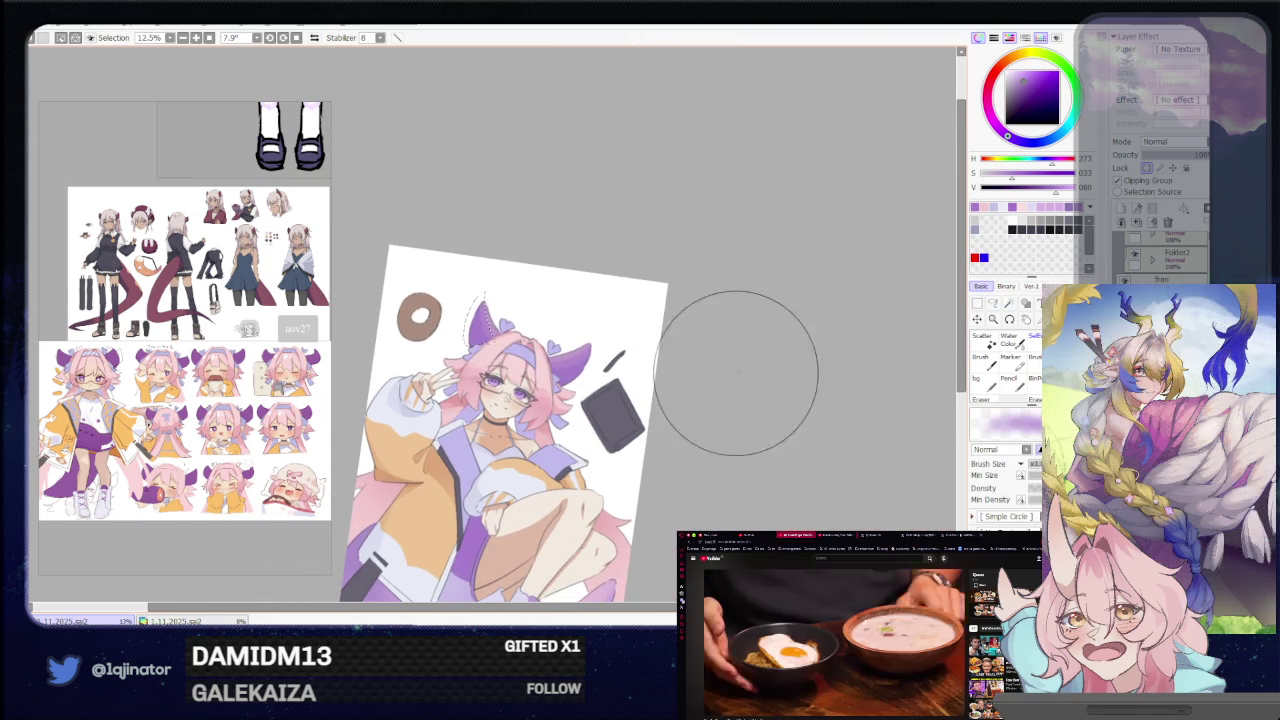
{"action": "left_click", "coordinate": [992, 302]}
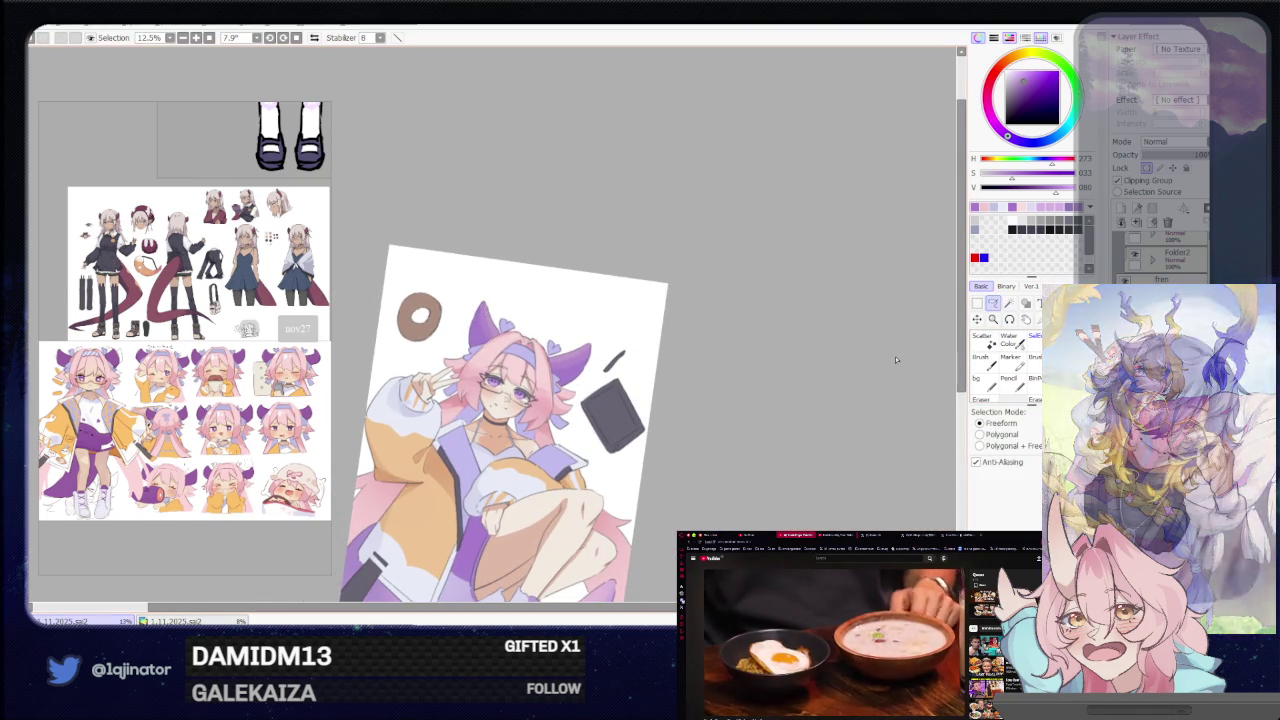
{"action": "mouse_move", "coordinate": [754, 449]}
{"action": "left_mouse_down"}
{"action": "mouse_move", "coordinate": [657, 437]}
{"action": "mouse_move", "coordinate": [691, 437]}
{"action": "left_mouse_up"}
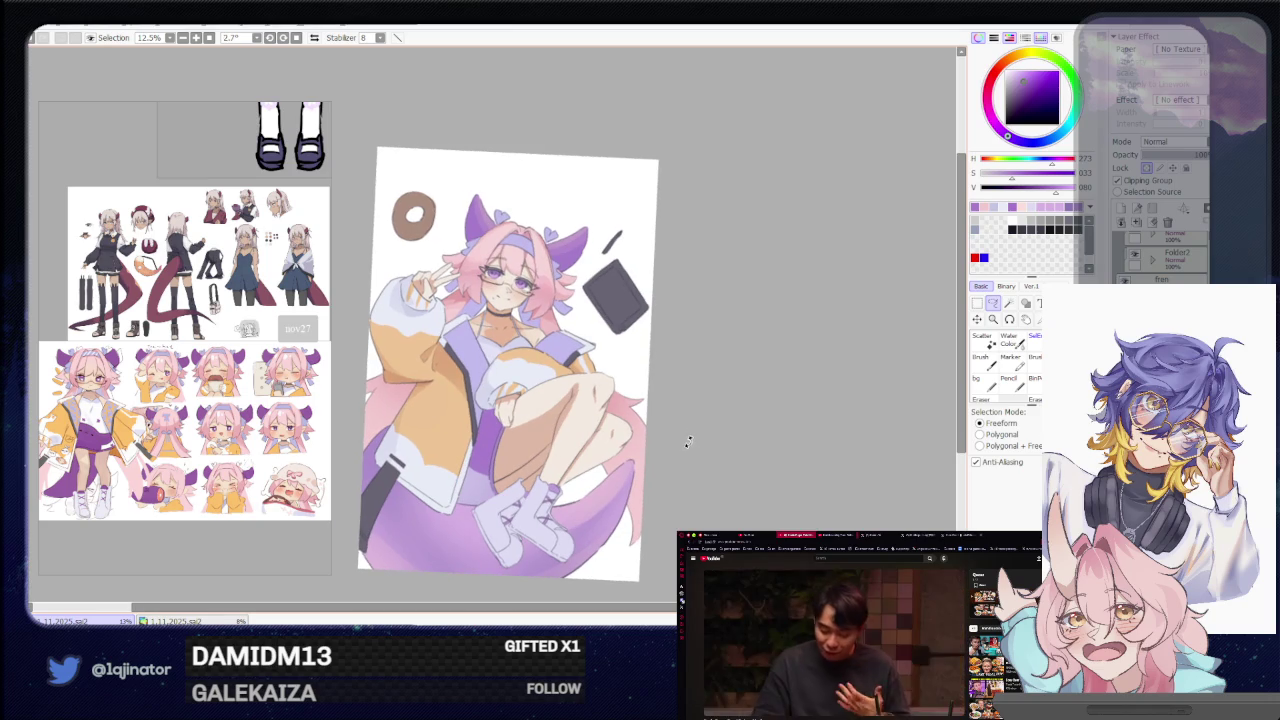
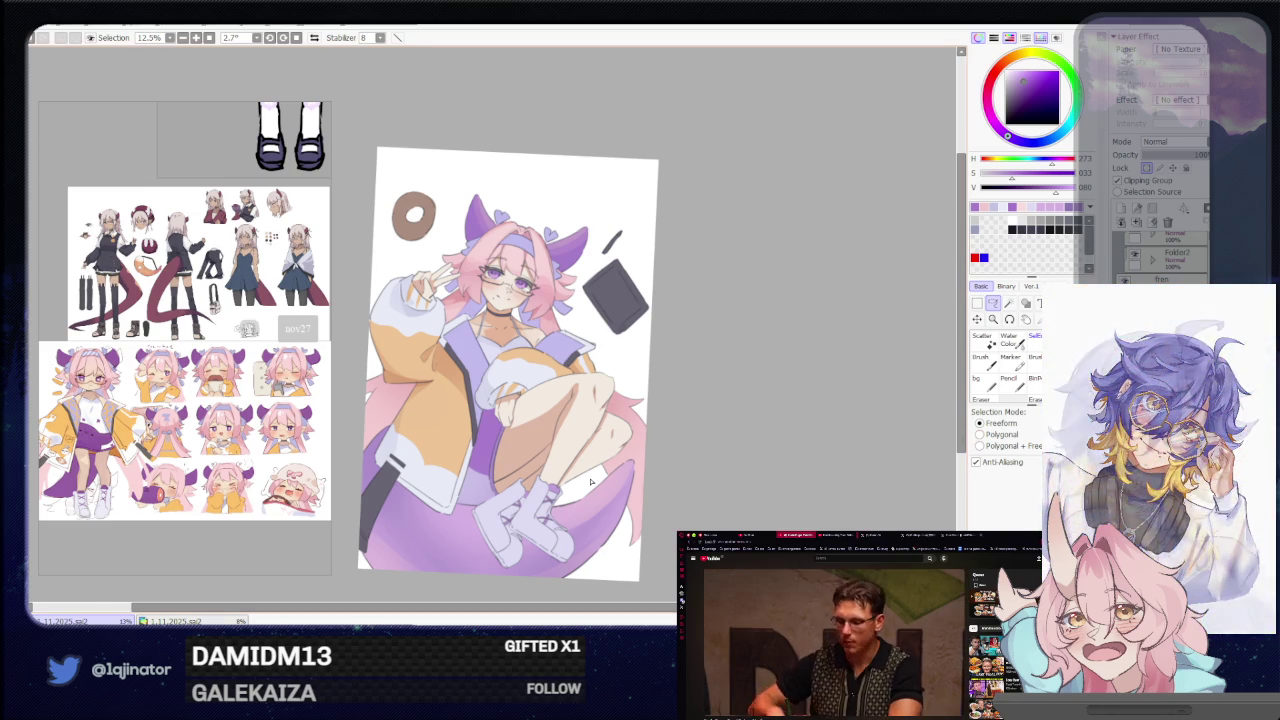
Pan and zoom to 50% on the girl's boots and lower legs.
{"action": "key", "text": "b"}
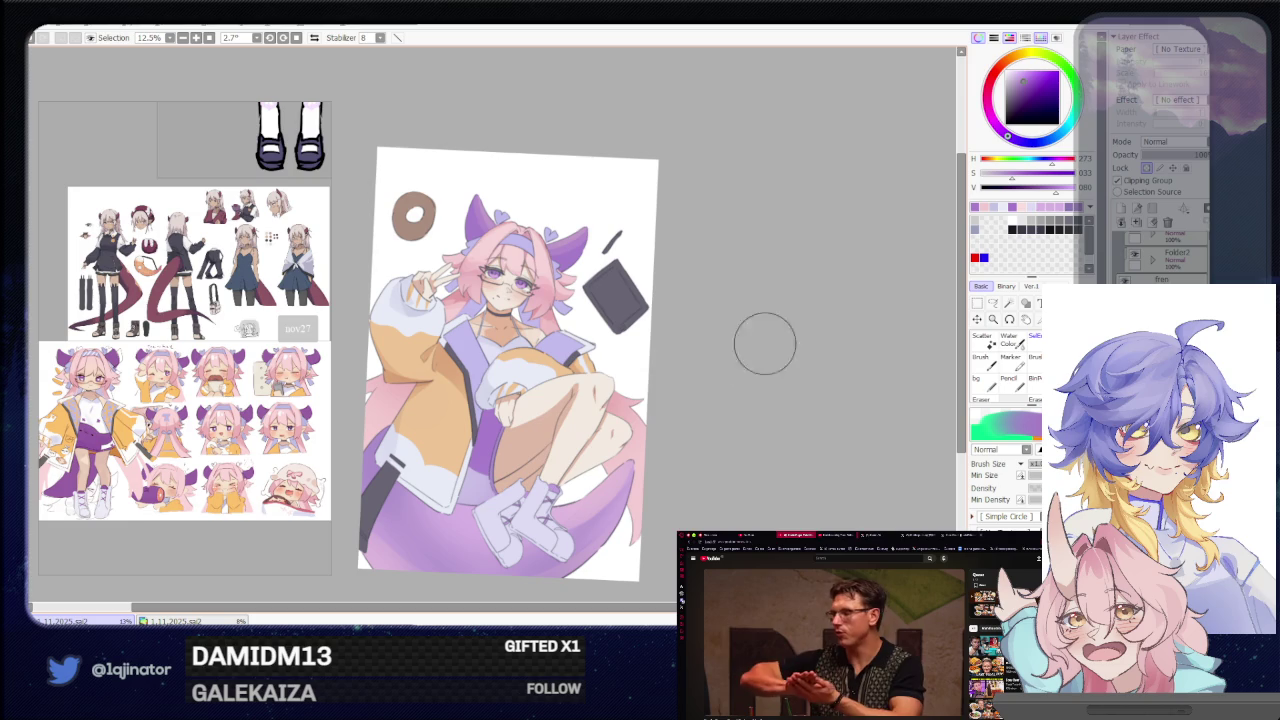
{"action": "key", "text": "l"}
{"action": "mouse_move", "coordinate": [755, 463]}
{"action": "left_mouse_down"}
{"action": "mouse_move", "coordinate": [700, 466]}
{"action": "mouse_move", "coordinate": [546, 374]}
{"action": "mouse_move", "coordinate": [533, 383]}
{"action": "left_mouse_up"}
{"action": "scroll", "coordinate": [700, 466], "scroll_direction": "up", "scroll_amount": 4}
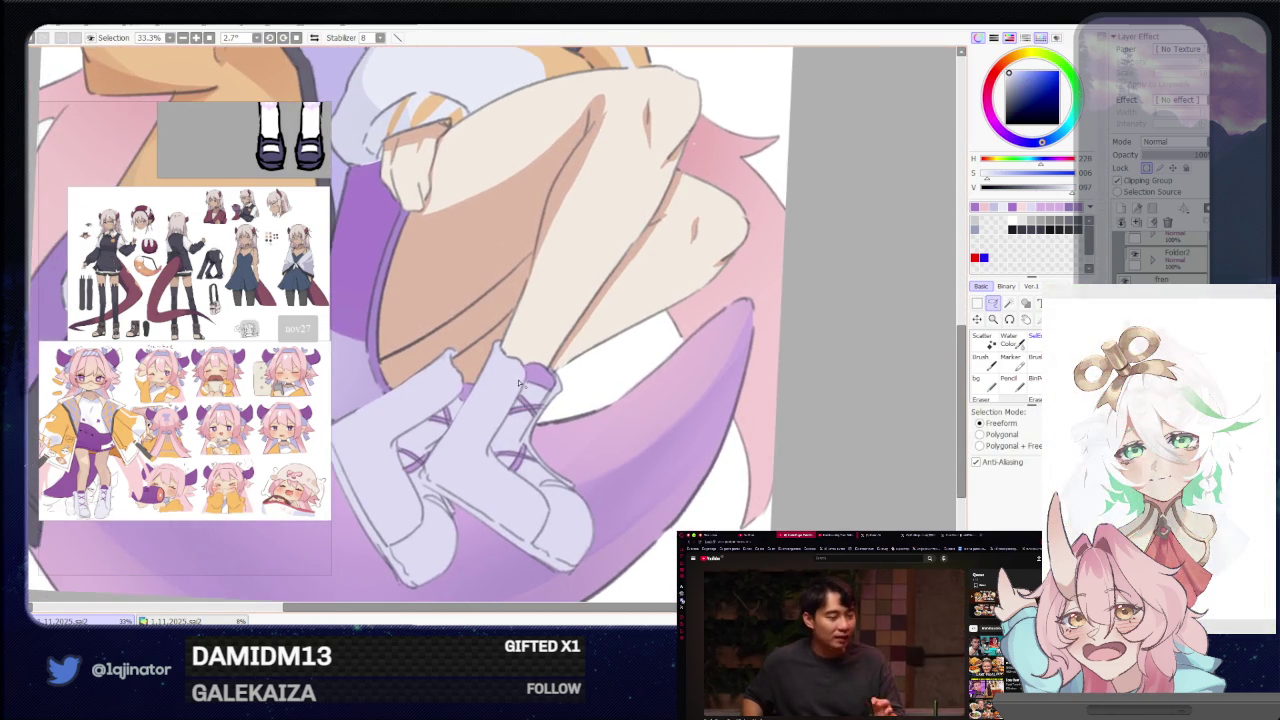
{"action": "scroll", "coordinate": [533, 383], "scroll_direction": "up", "scroll_amount": 1}
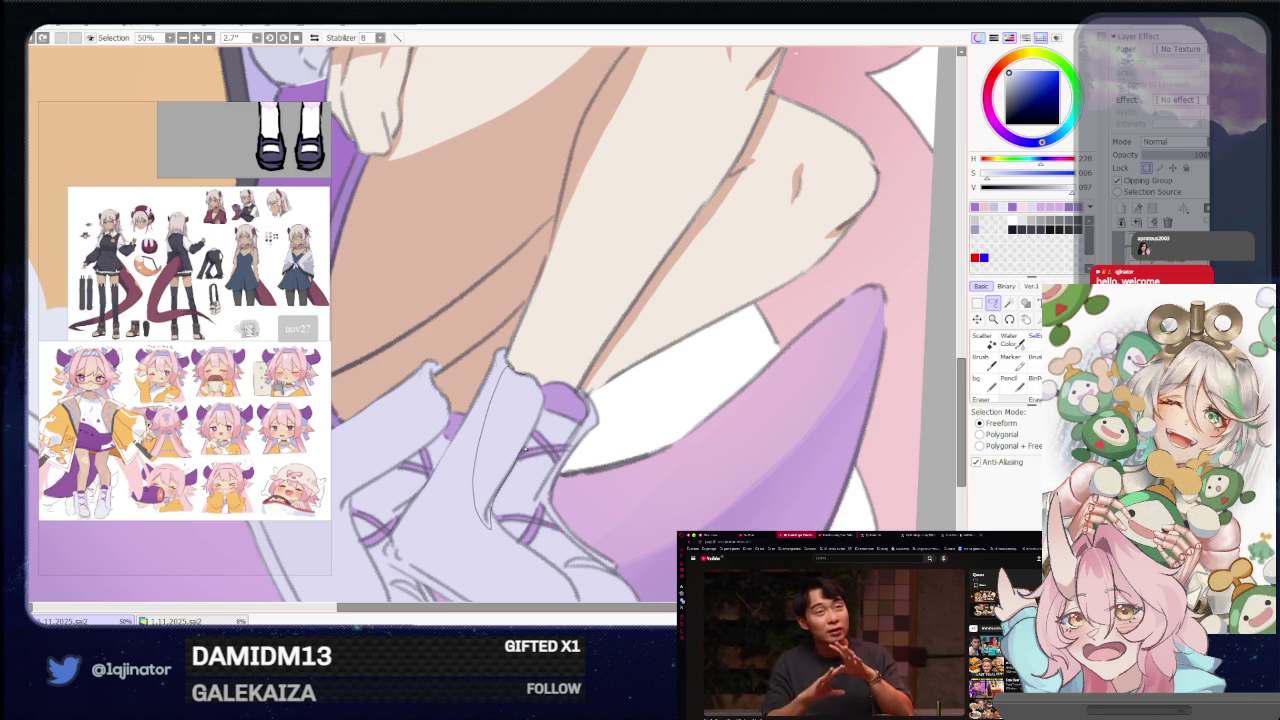
{"action": "left_click_drag", "start_coordinate": [536, 382], "coordinate": [519, 400]}
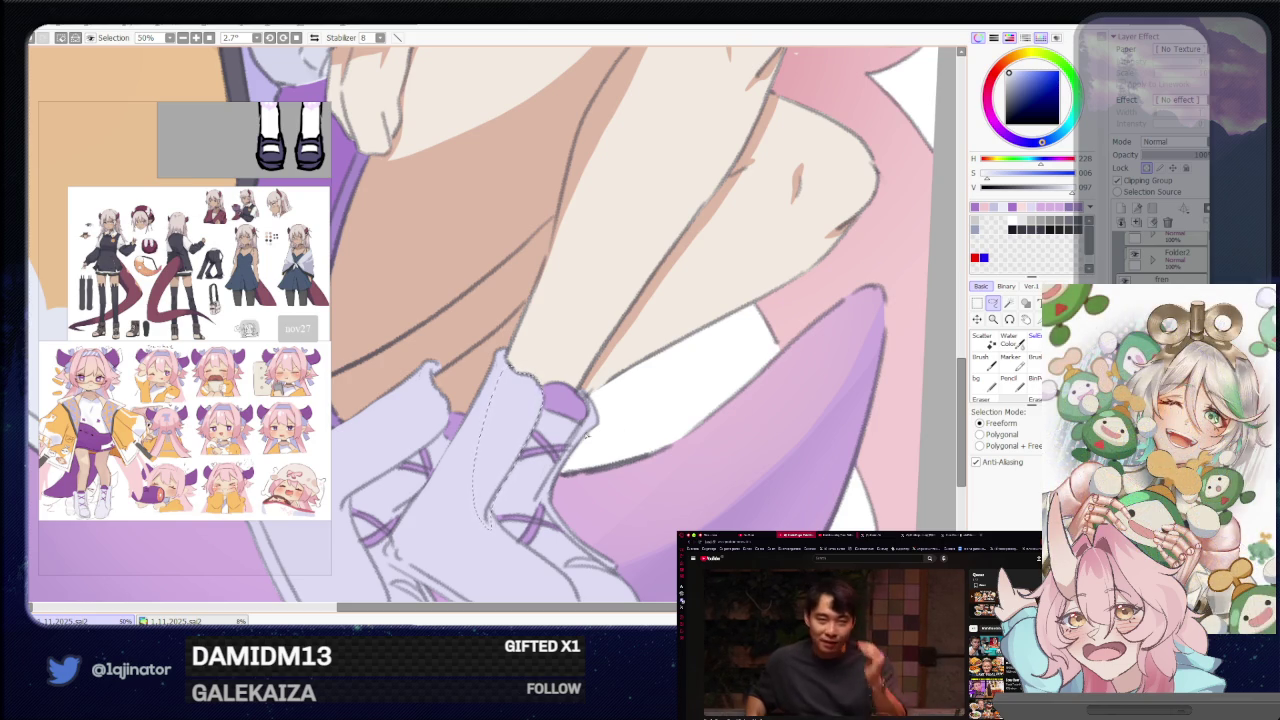
Zoom back out from the front boot's ruffled top cuff.
{"action": "scroll", "coordinate": [548, 512], "scroll_direction": "down", "scroll_amount": 2}
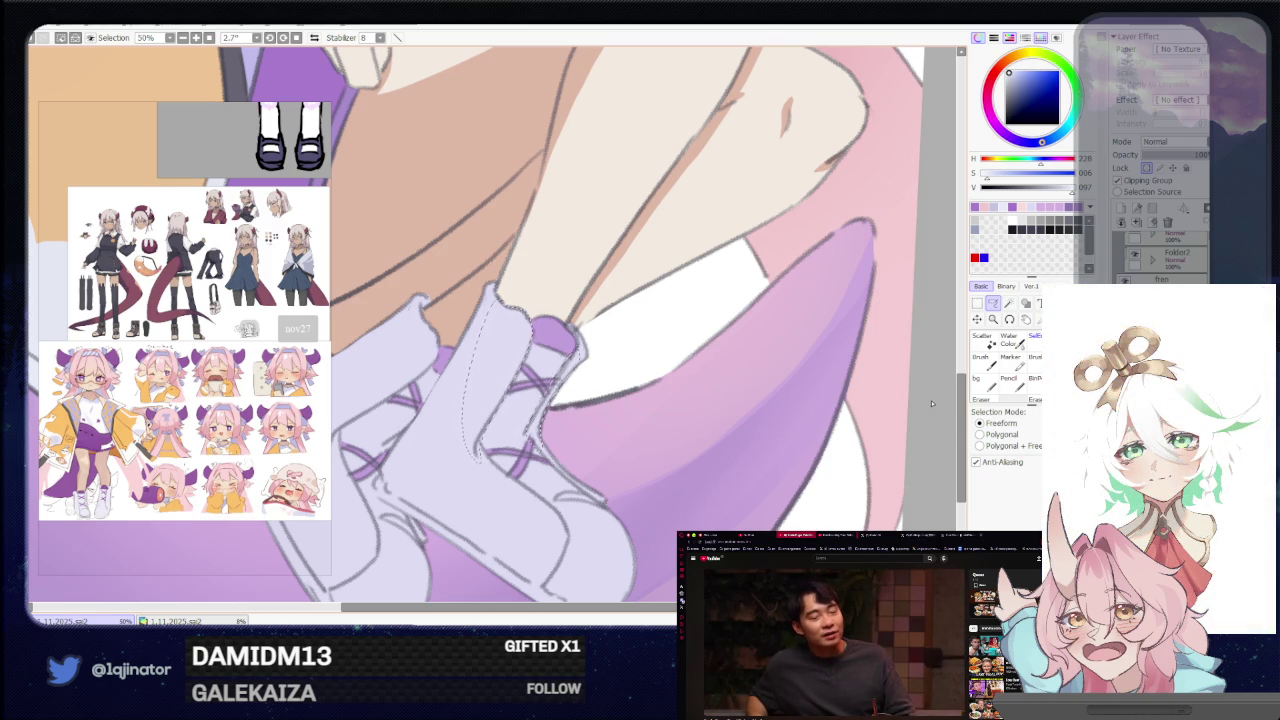
At 75% zoom, lasso the front boot's shoe along its toe and sole.
{"action": "left_click_drag", "start_coordinate": [490, 292], "coordinate": [590, 362]}
{"action": "scroll", "coordinate": [605, 377], "scroll_direction": "up", "scroll_amount": 2}
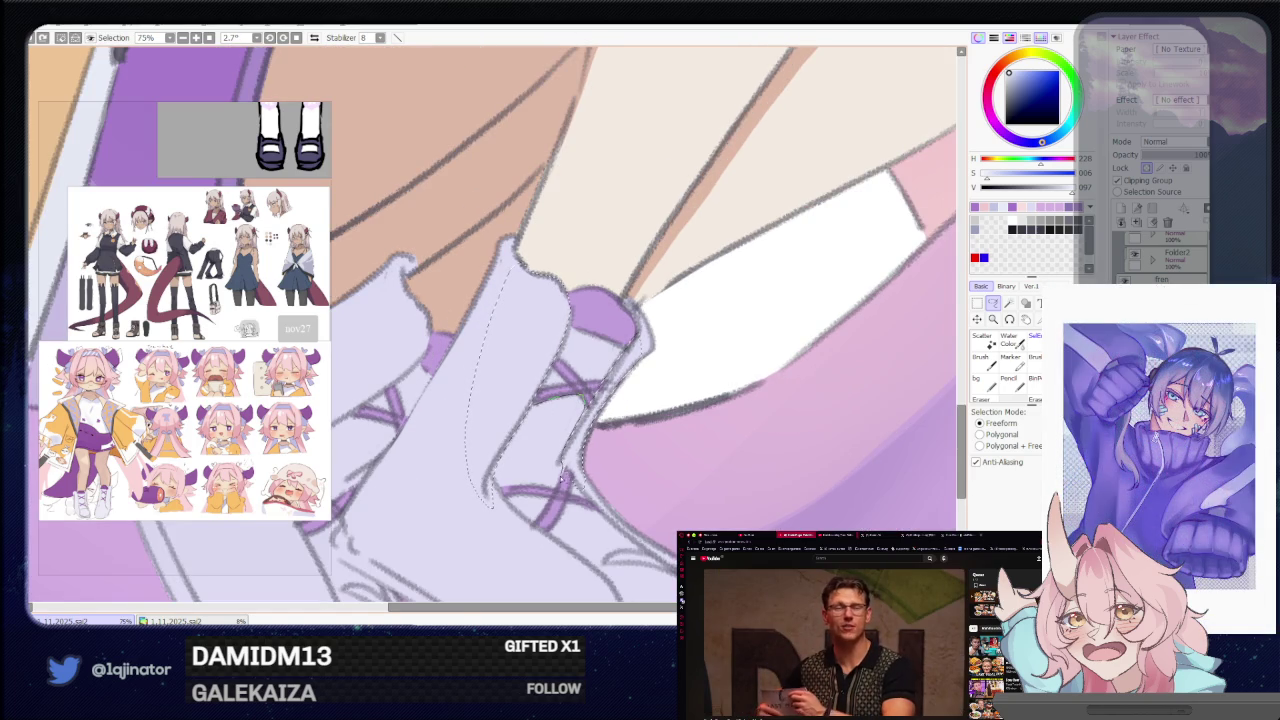
{"action": "left_click_drag", "start_coordinate": [560, 476], "coordinate": [548, 418]}
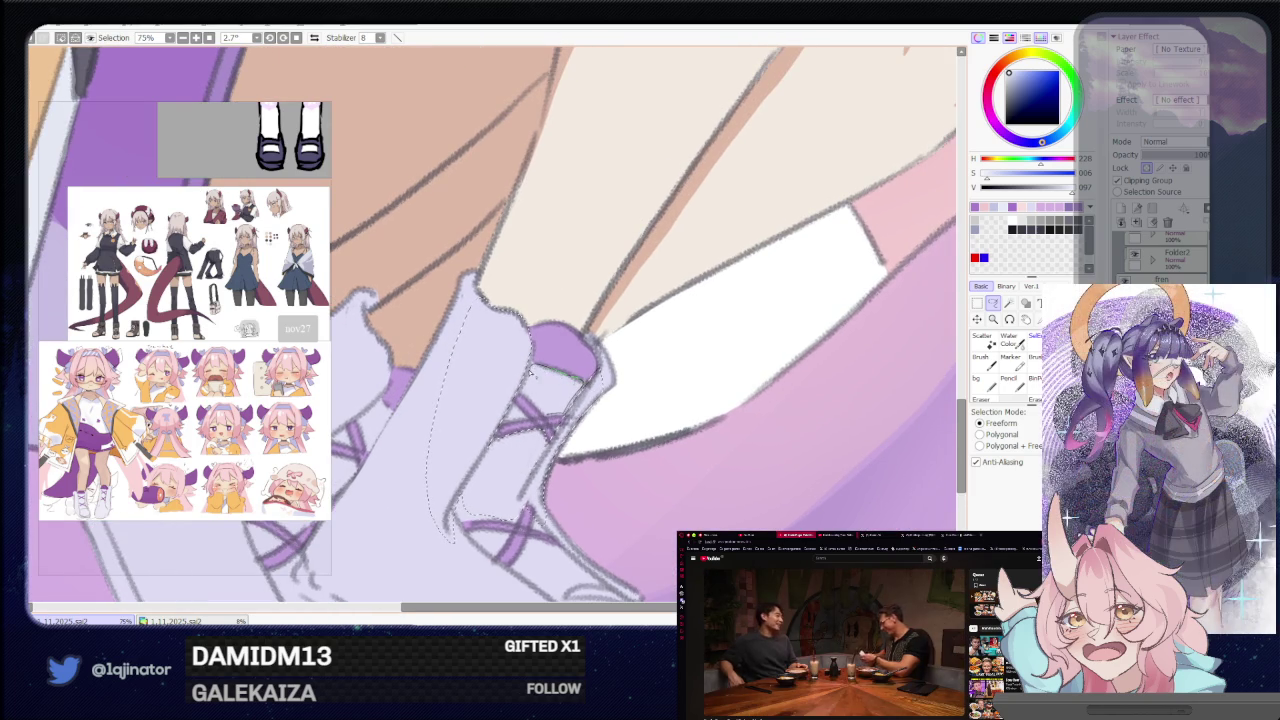
{"action": "left_click_drag", "start_coordinate": [549, 488], "coordinate": [557, 363]}
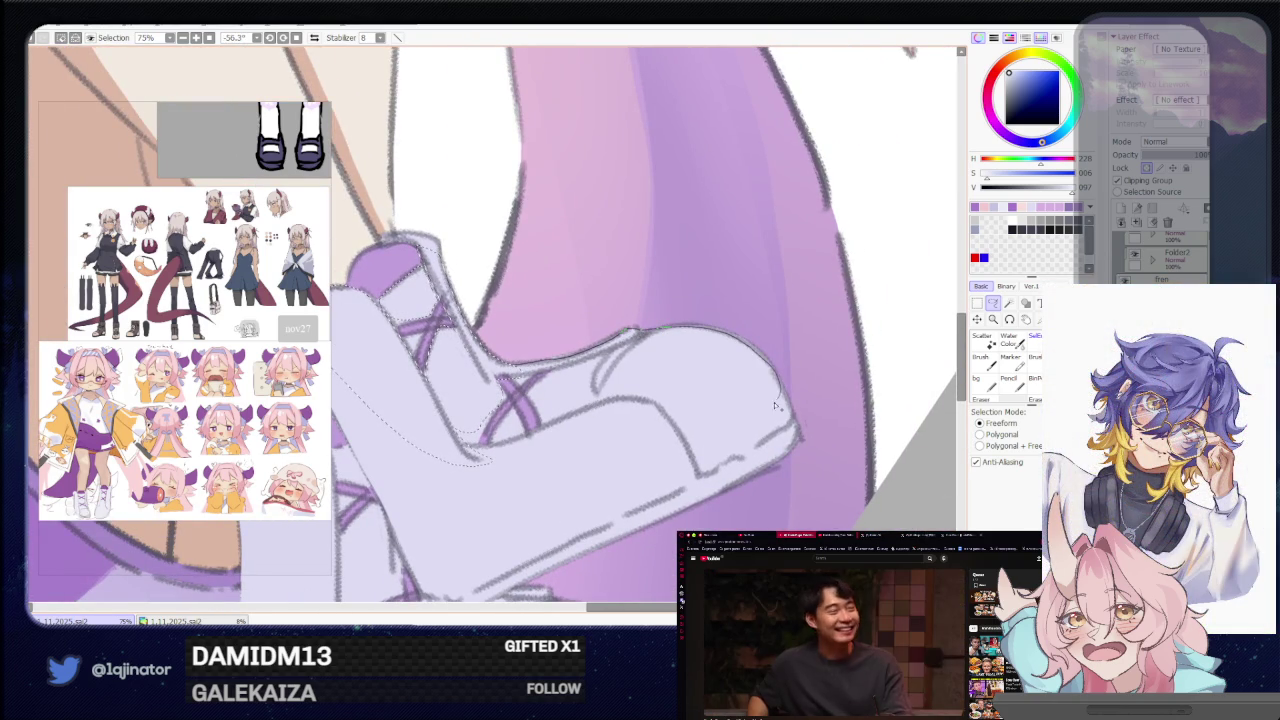
{"action": "left_click_drag", "start_coordinate": [690, 460], "coordinate": [487, 483]}
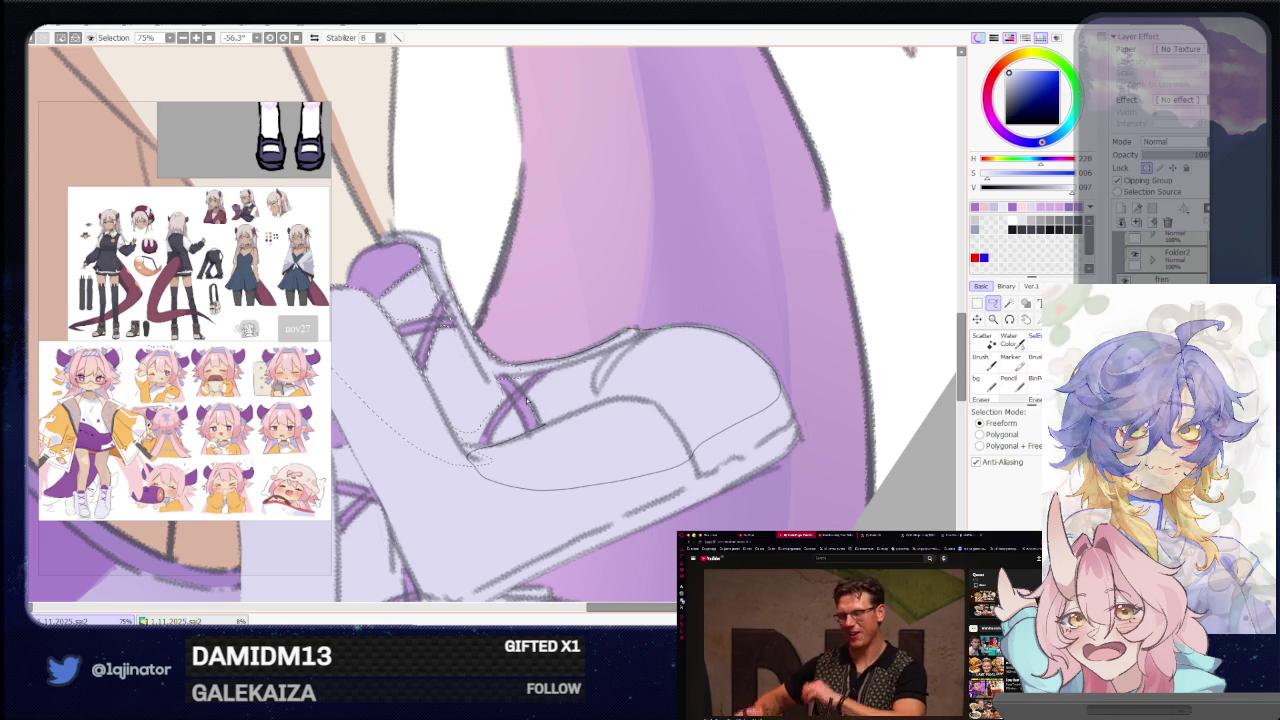
{"action": "left_click_drag", "start_coordinate": [478, 458], "coordinate": [480, 460]}
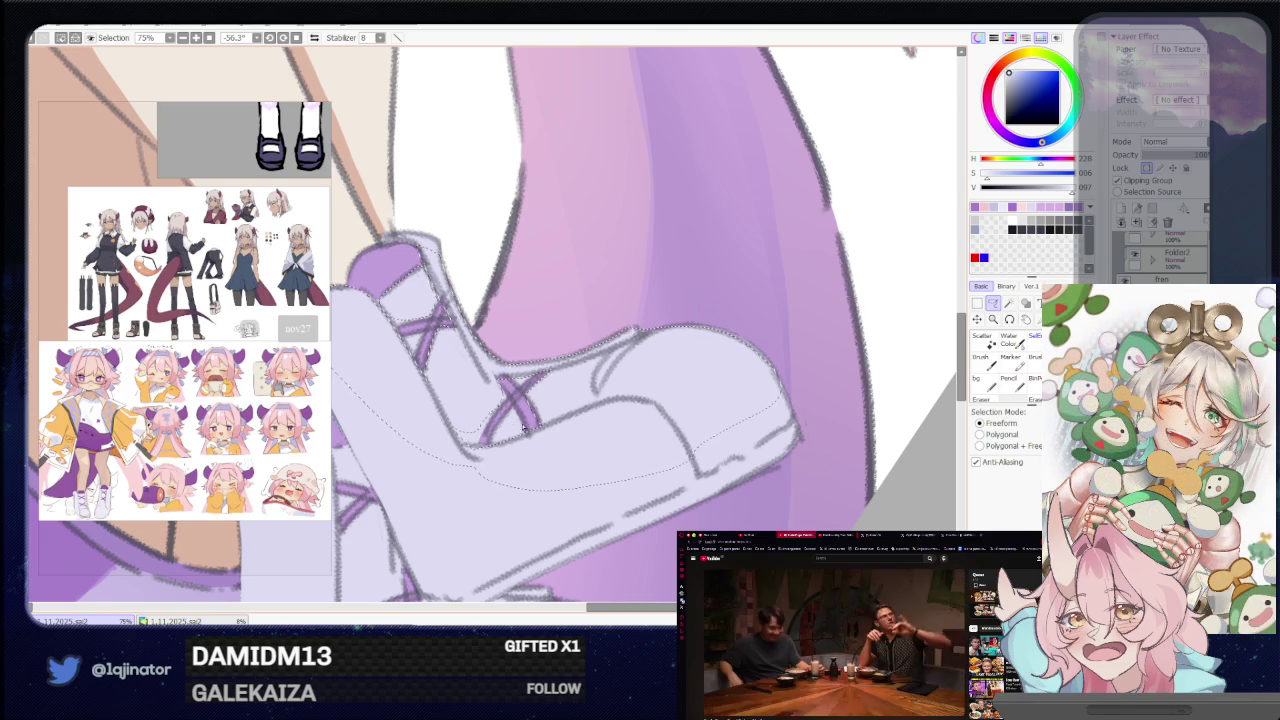
{"action": "scroll", "coordinate": [496, 431], "scroll_direction": "down", "scroll_amount": 3}
Rotate the canvas back upright to 0° and clear the boot selection.
{"action": "key", "text": "b"}
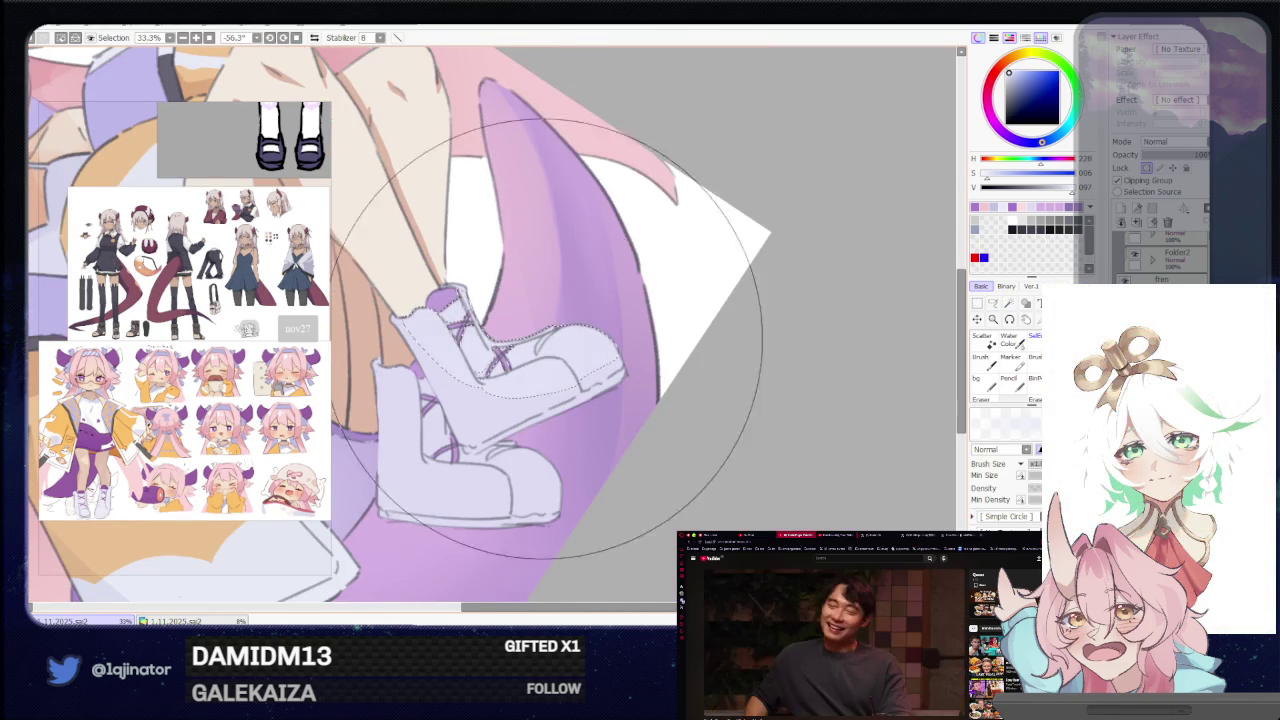
{"action": "left_click_drag", "start_coordinate": [571, 330], "coordinate": [535, 395]}
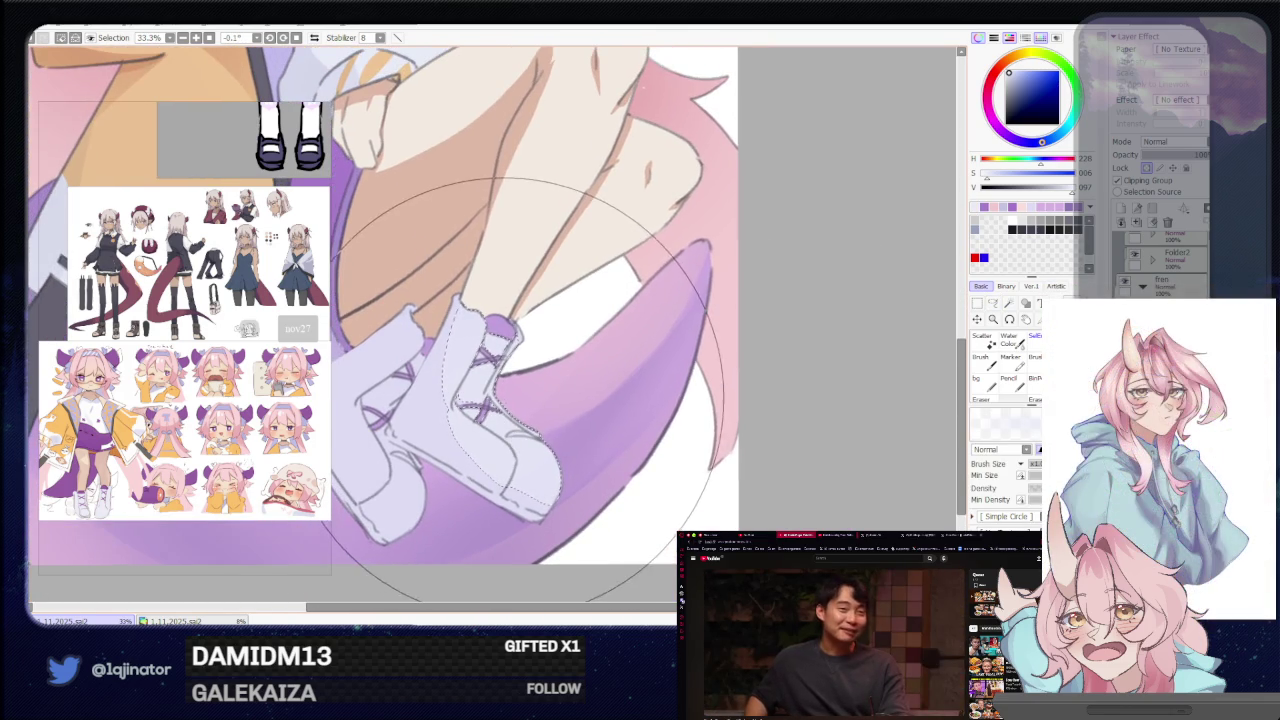
{"action": "key", "text": "ctrl+d"}
{"action": "left_click", "coordinate": [993, 303]}
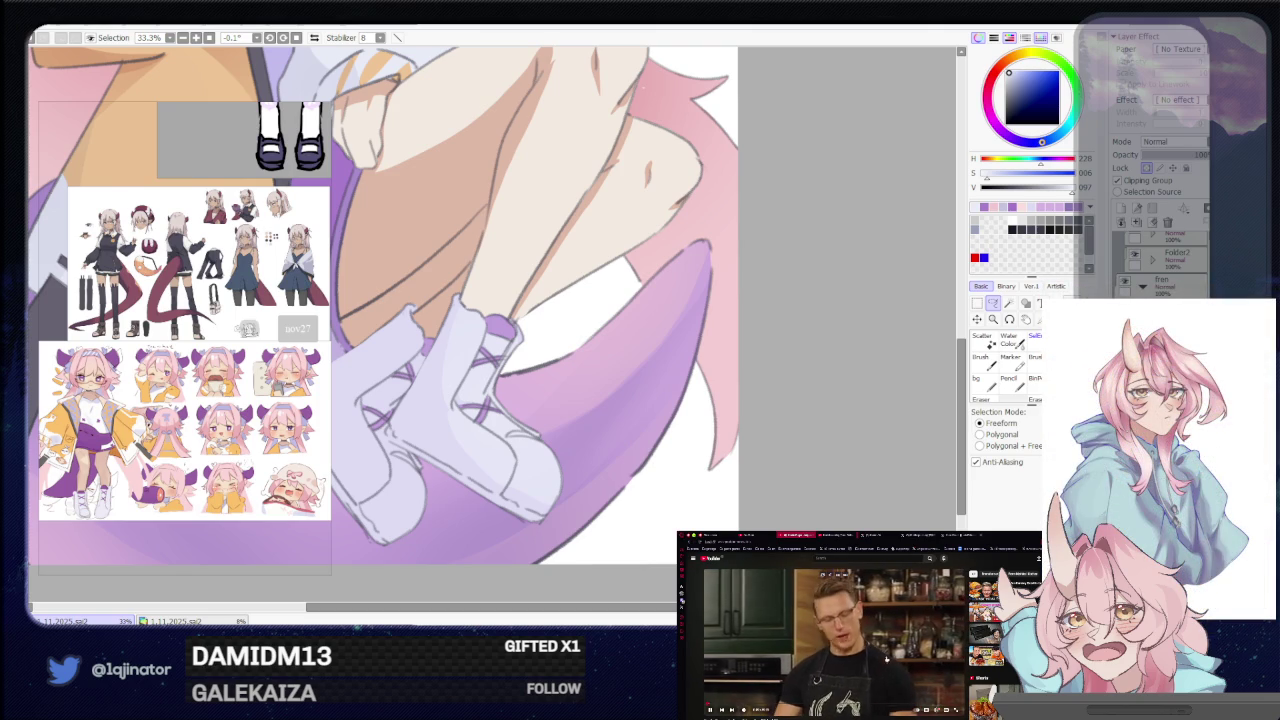
{"action": "scroll", "coordinate": [820, 640], "scroll_direction": "down", "scroll_amount": 5}
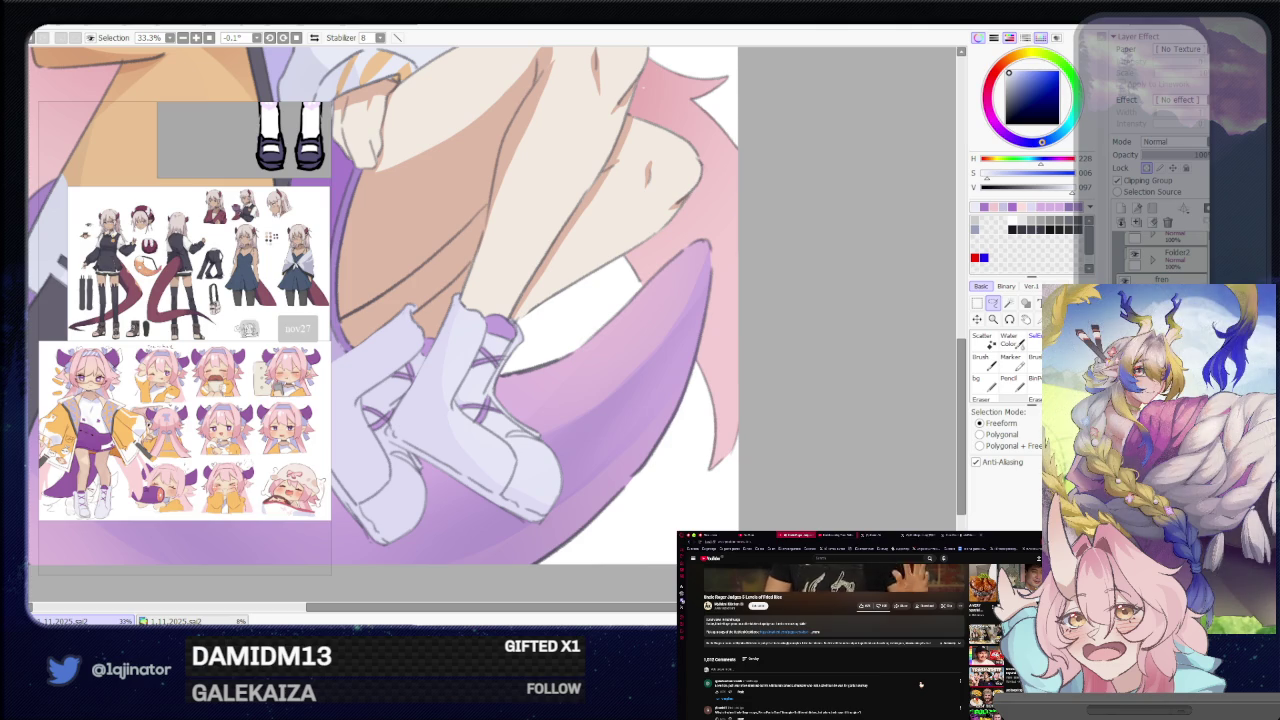
{"action": "scroll", "coordinate": [920, 685], "scroll_direction": "down", "scroll_amount": 5}
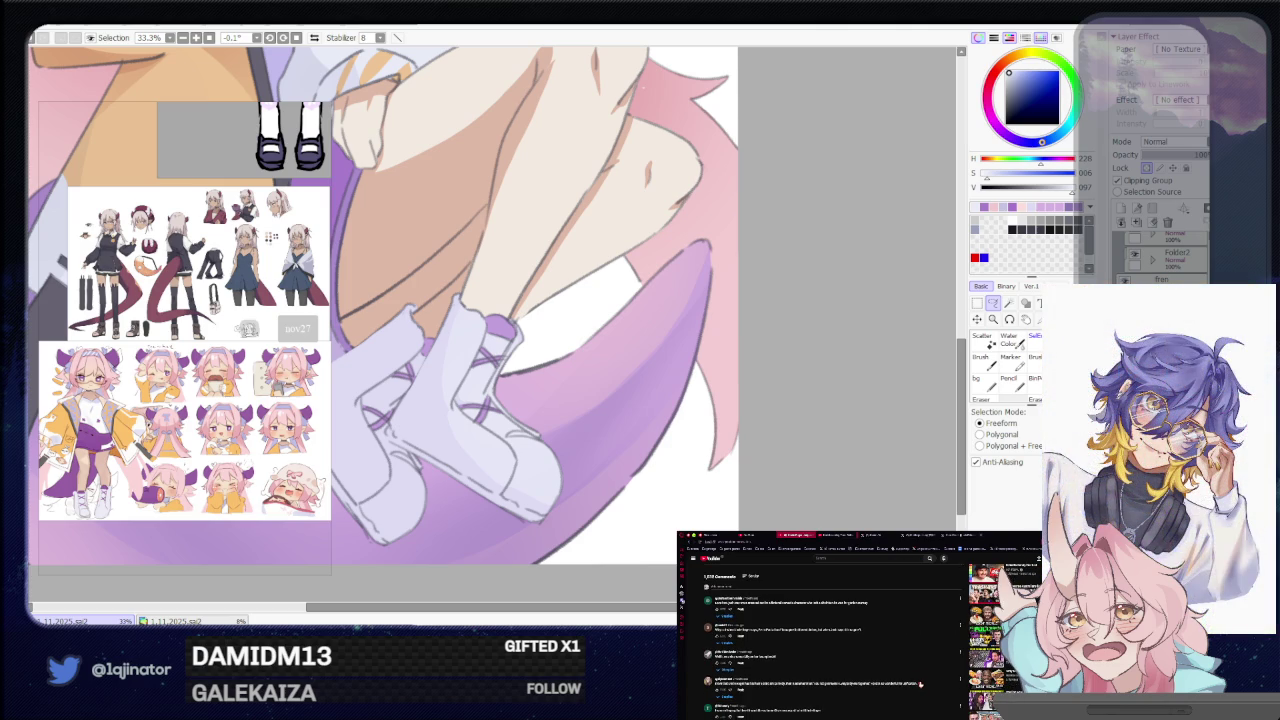
{"action": "scroll", "coordinate": [920, 685], "scroll_direction": "down", "scroll_amount": 1}
{"action": "scroll", "coordinate": [920, 685], "scroll_direction": "down", "scroll_amount": 1}
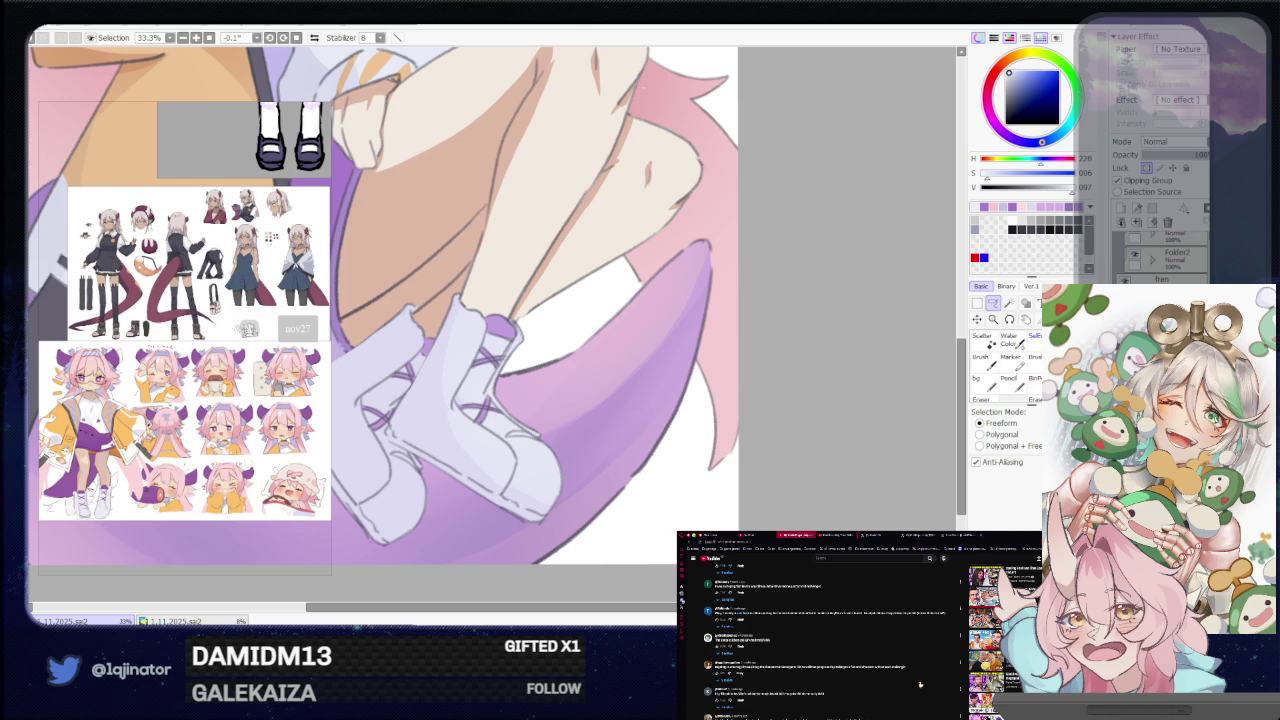
{"action": "scroll", "coordinate": [938, 671], "scroll_direction": "down", "scroll_amount": 1}
{"action": "scroll", "coordinate": [938, 671], "scroll_direction": "down", "scroll_amount": 1}
{"action": "scroll", "coordinate": [938, 671], "scroll_direction": "down", "scroll_amount": 2}
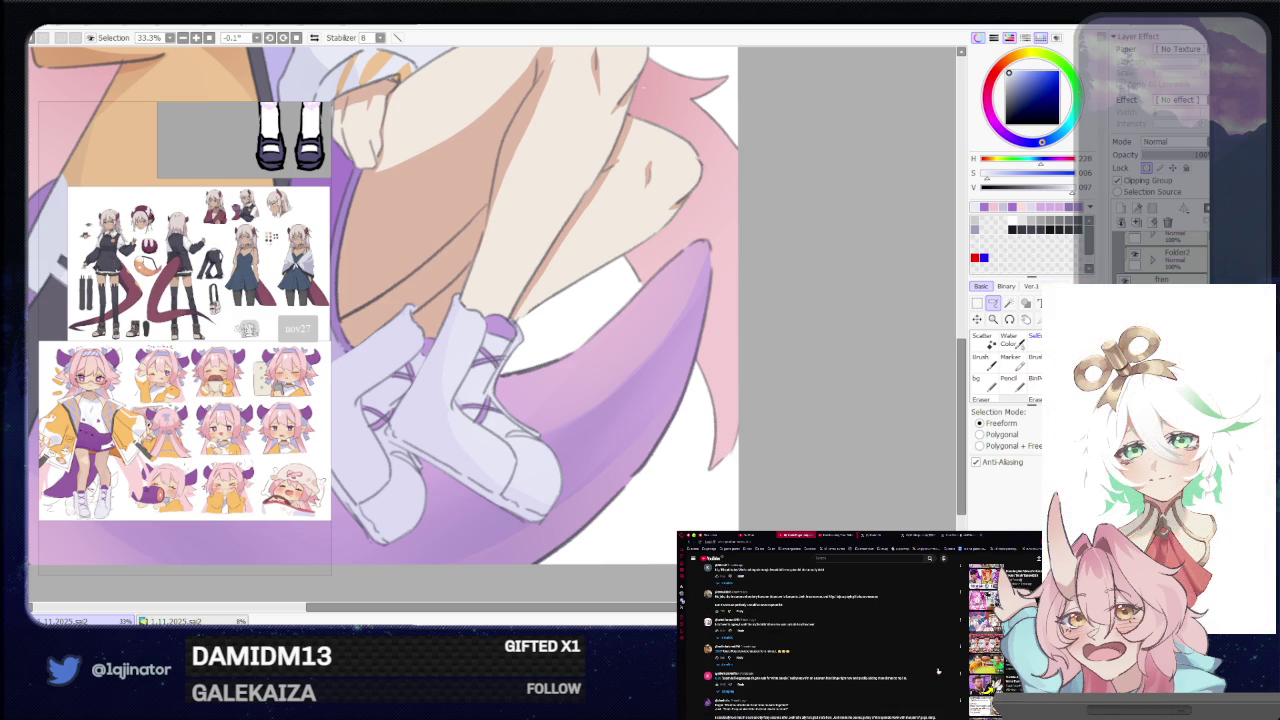
{"action": "scroll", "coordinate": [938, 671], "scroll_direction": "down", "scroll_amount": 2}
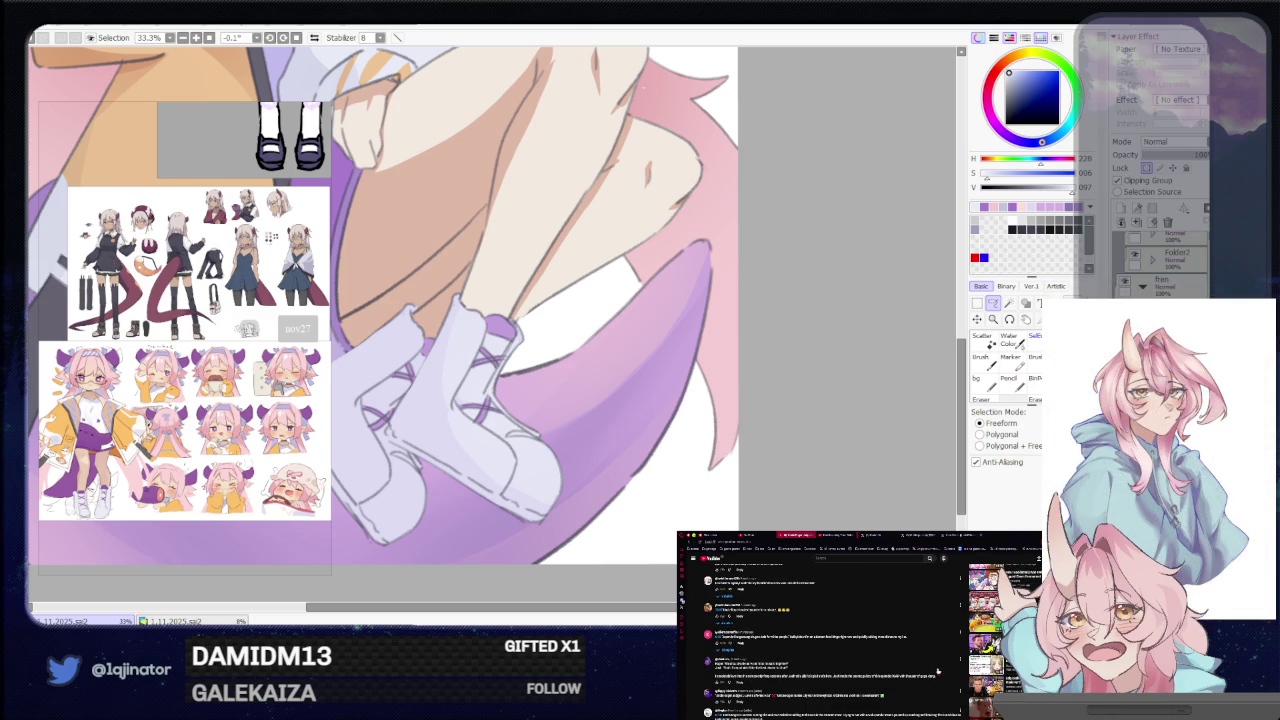
{"action": "scroll", "coordinate": [938, 671], "scroll_direction": "down", "scroll_amount": 2}
{"action": "scroll", "coordinate": [938, 671], "scroll_direction": "down", "scroll_amount": 2}
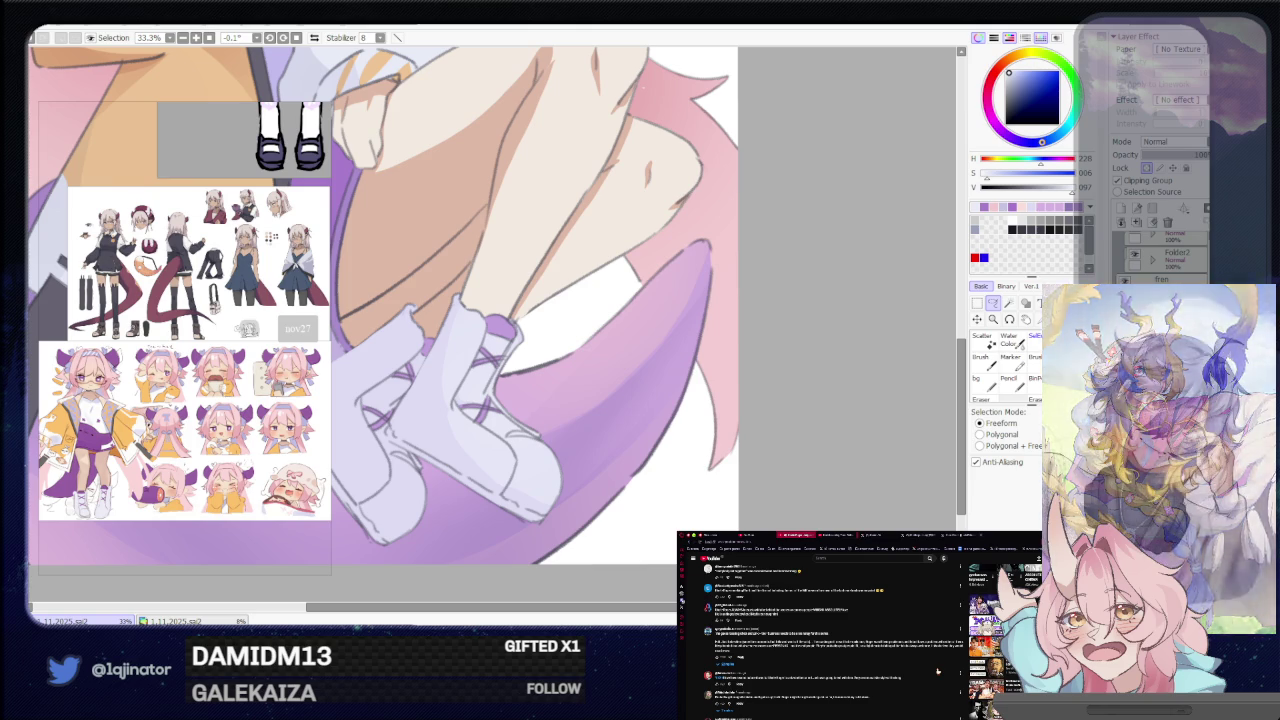
{"action": "scroll", "coordinate": [938, 671], "scroll_direction": "down", "scroll_amount": 2}
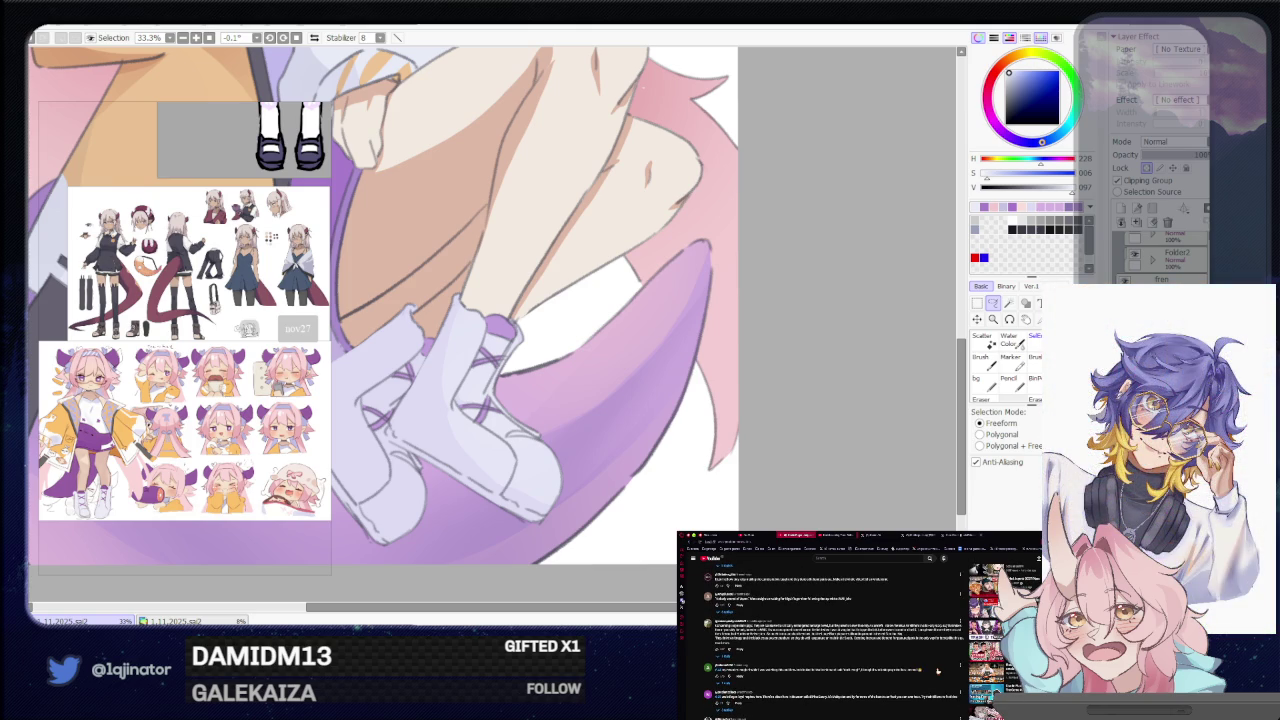
{"action": "scroll", "coordinate": [938, 671], "scroll_direction": "down", "scroll_amount": 3}
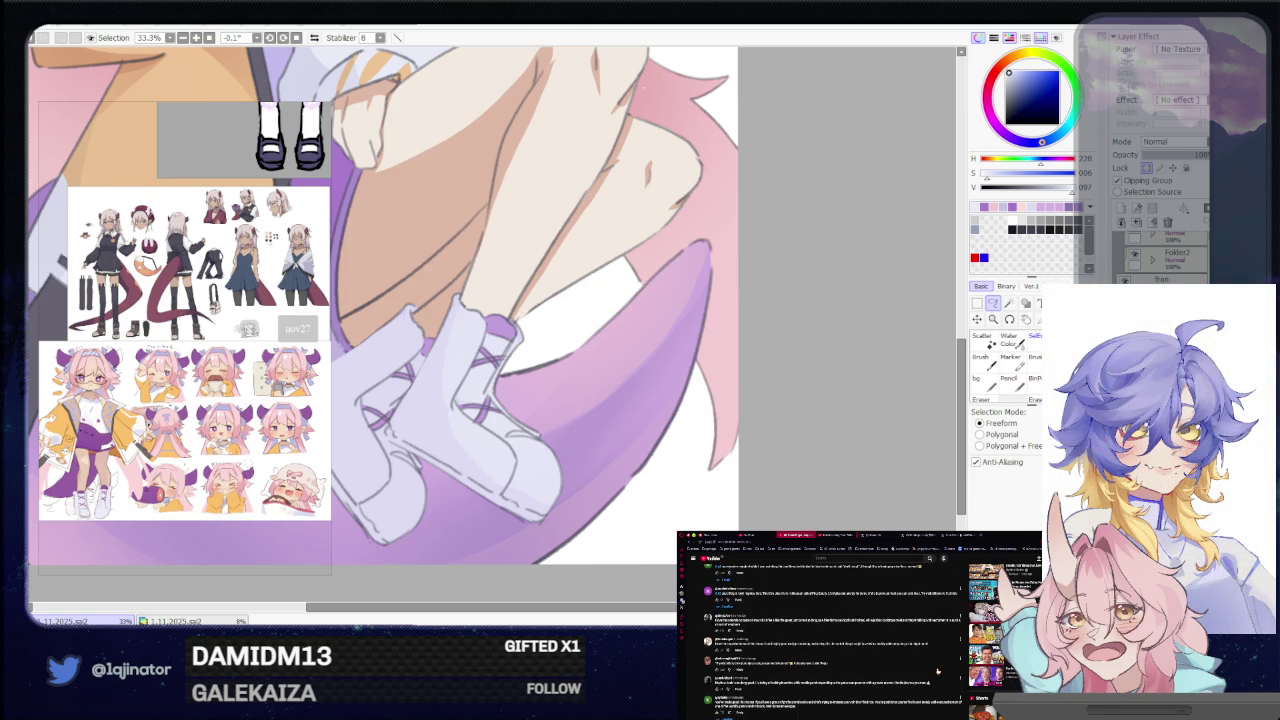
{"action": "scroll", "coordinate": [938, 671], "scroll_direction": "down", "scroll_amount": 3}
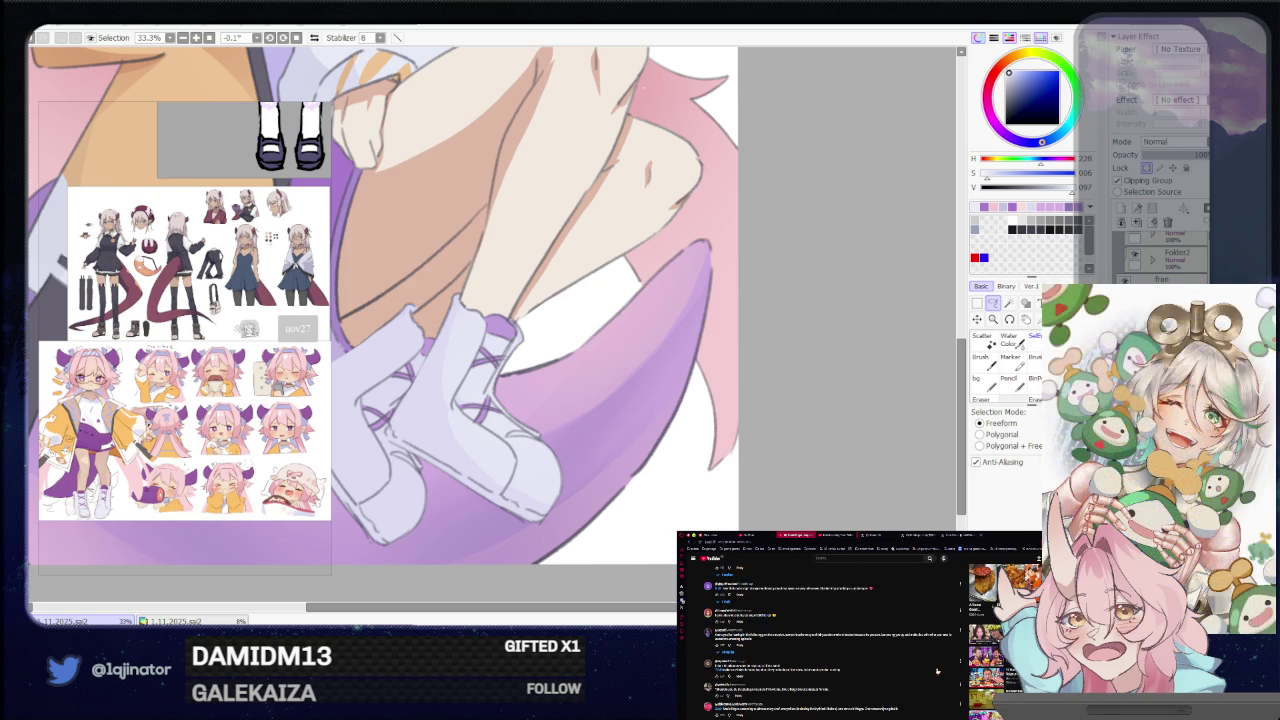
{"action": "scroll", "coordinate": [938, 671], "scroll_direction": "down", "scroll_amount": 3}
{"action": "scroll", "coordinate": [932, 677], "scroll_direction": "down", "scroll_amount": 3}
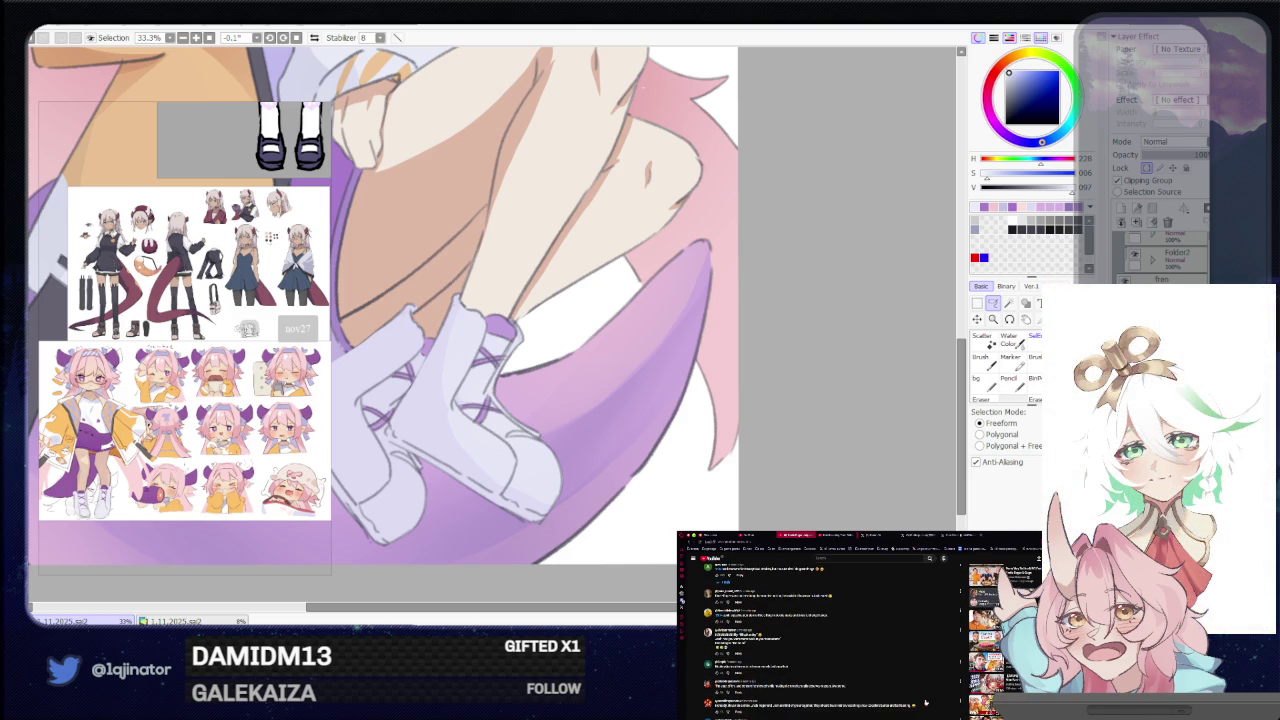
{"action": "scroll", "coordinate": [929, 700], "scroll_direction": "up", "scroll_amount": 10}
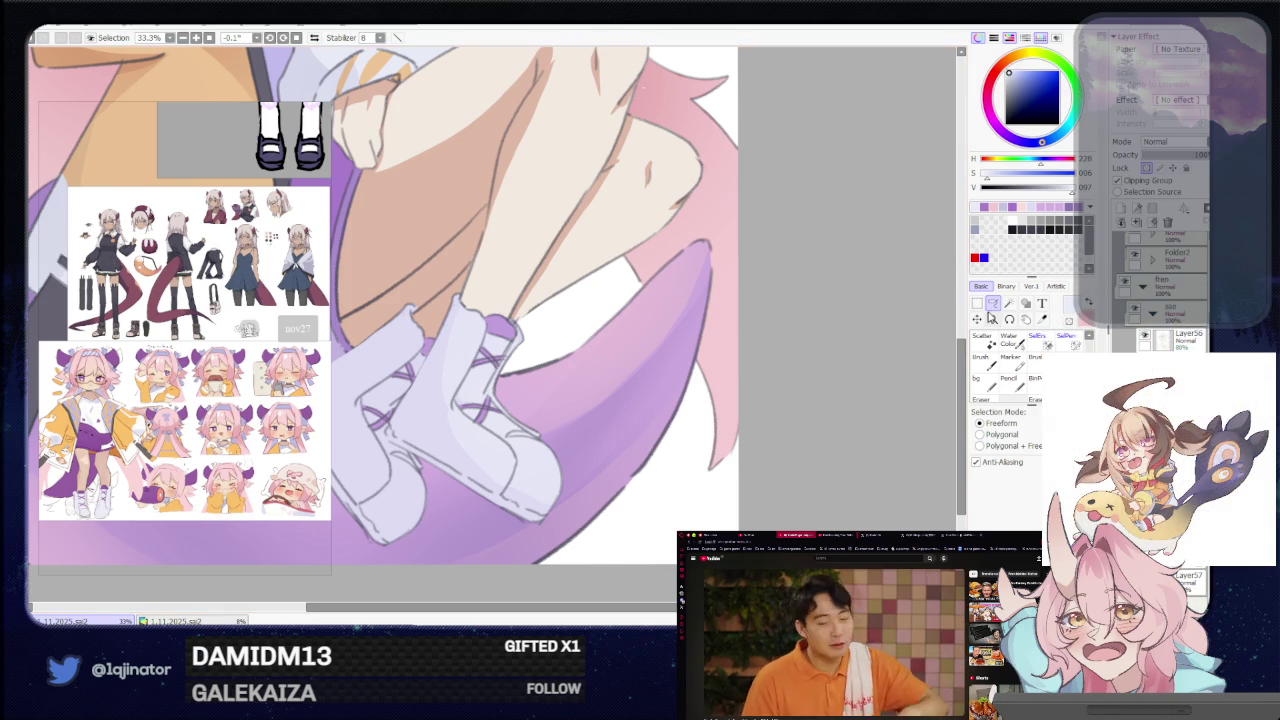
{"action": "scroll", "coordinate": [591, 448], "scroll_direction": "up", "scroll_amount": 1}
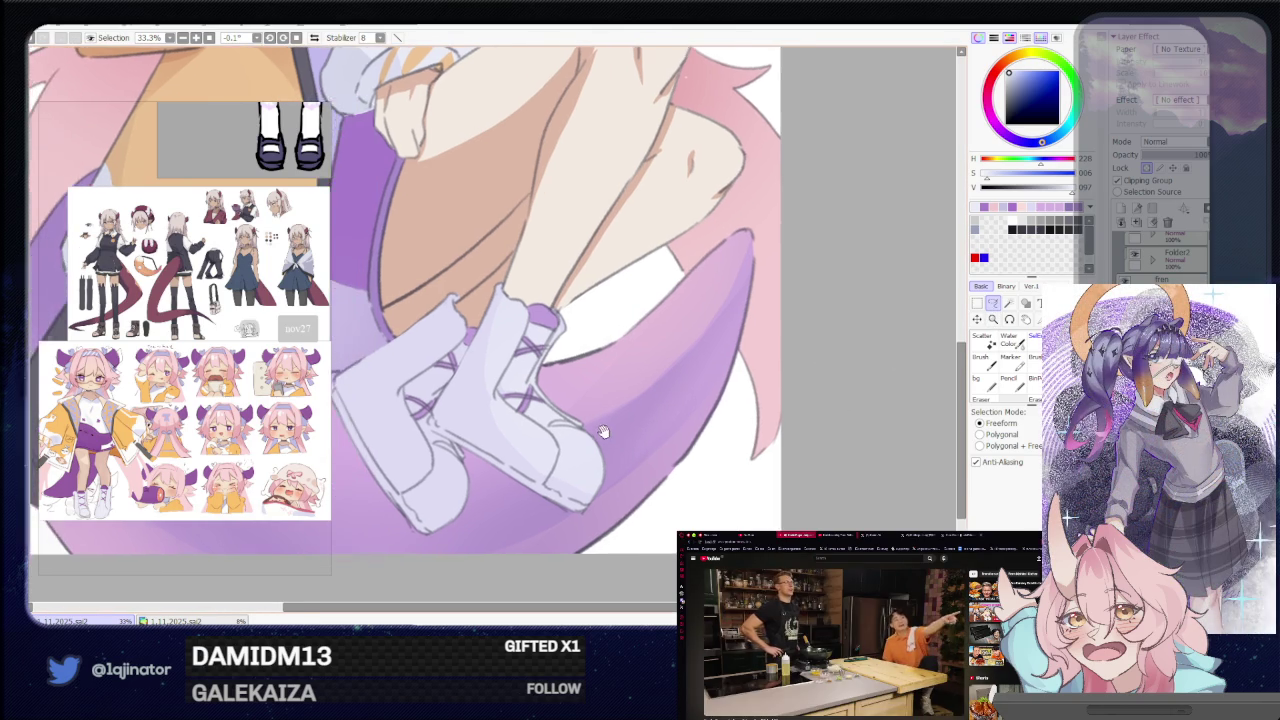
Zoom in and lasso around the toe of the shoe.
{"action": "scroll", "coordinate": [600, 430], "scroll_direction": "up", "scroll_amount": 1}
{"action": "scroll", "coordinate": [573, 438], "scroll_direction": "up", "scroll_amount": 1}
{"action": "scroll", "coordinate": [545, 434], "scroll_direction": "up", "scroll_amount": 1}
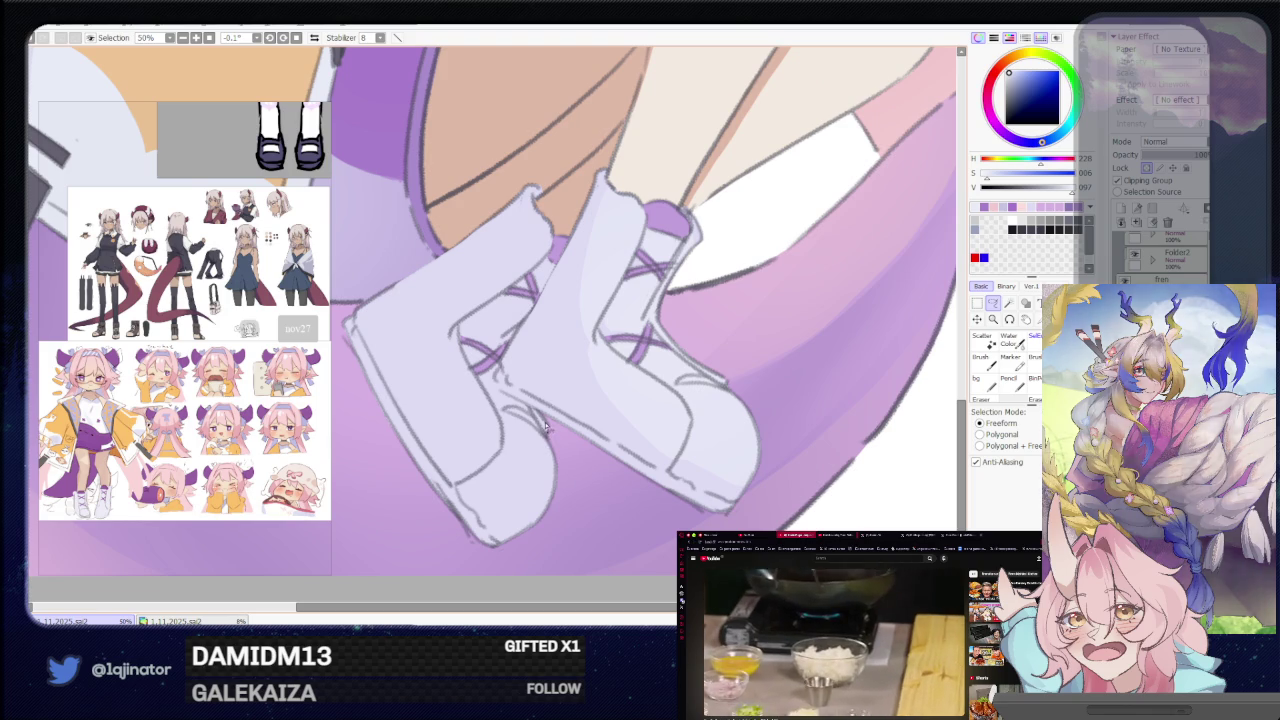
{"action": "left_click_drag", "start_coordinate": [546, 436], "coordinate": [486, 420]}
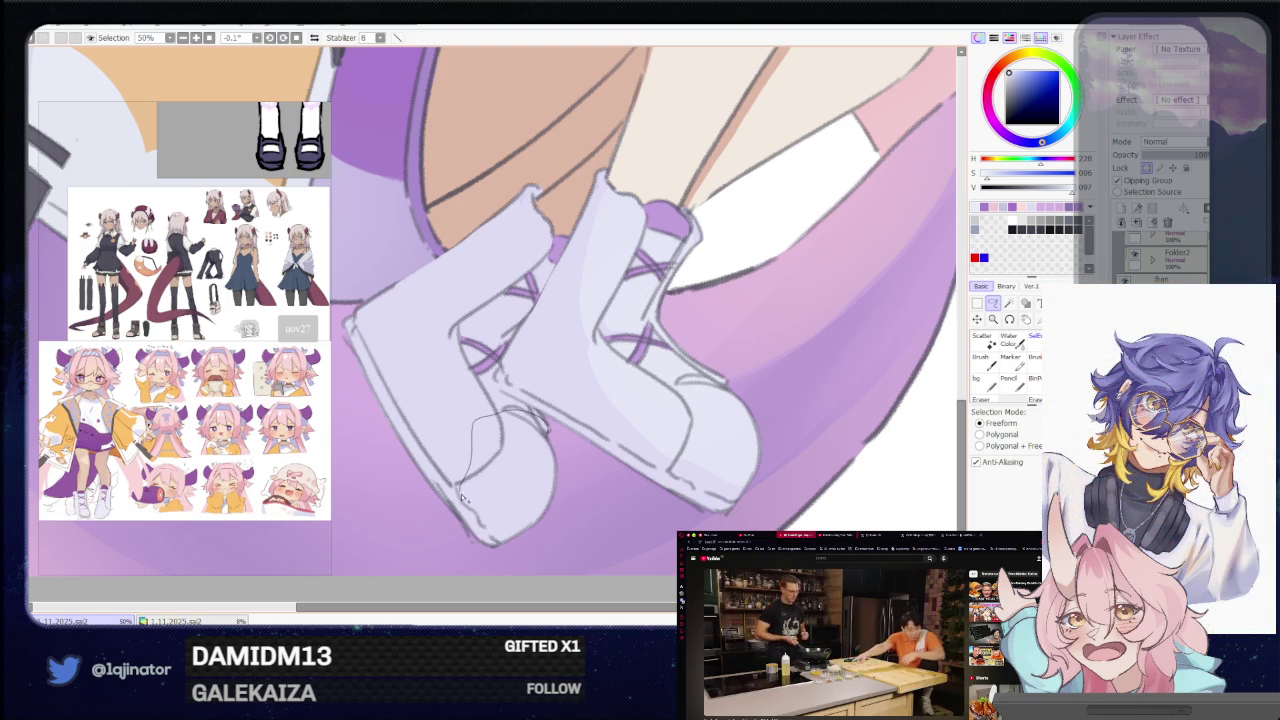
{"action": "left_click_drag", "start_coordinate": [488, 540], "coordinate": [500, 420]}
{"action": "scroll", "coordinate": [510, 440], "scroll_direction": "up", "scroll_amount": 1}
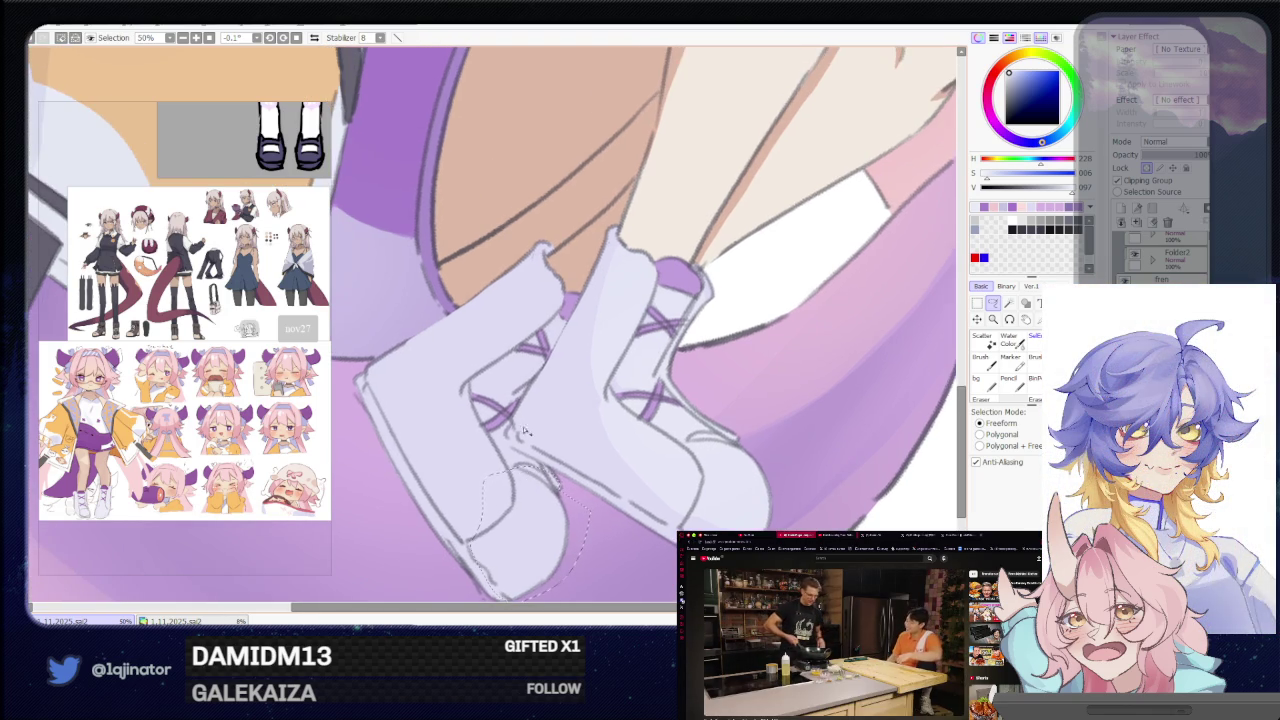
Zoom out to 16.6% and pan until the character fits head to tail.
{"action": "key", "text": "b"}
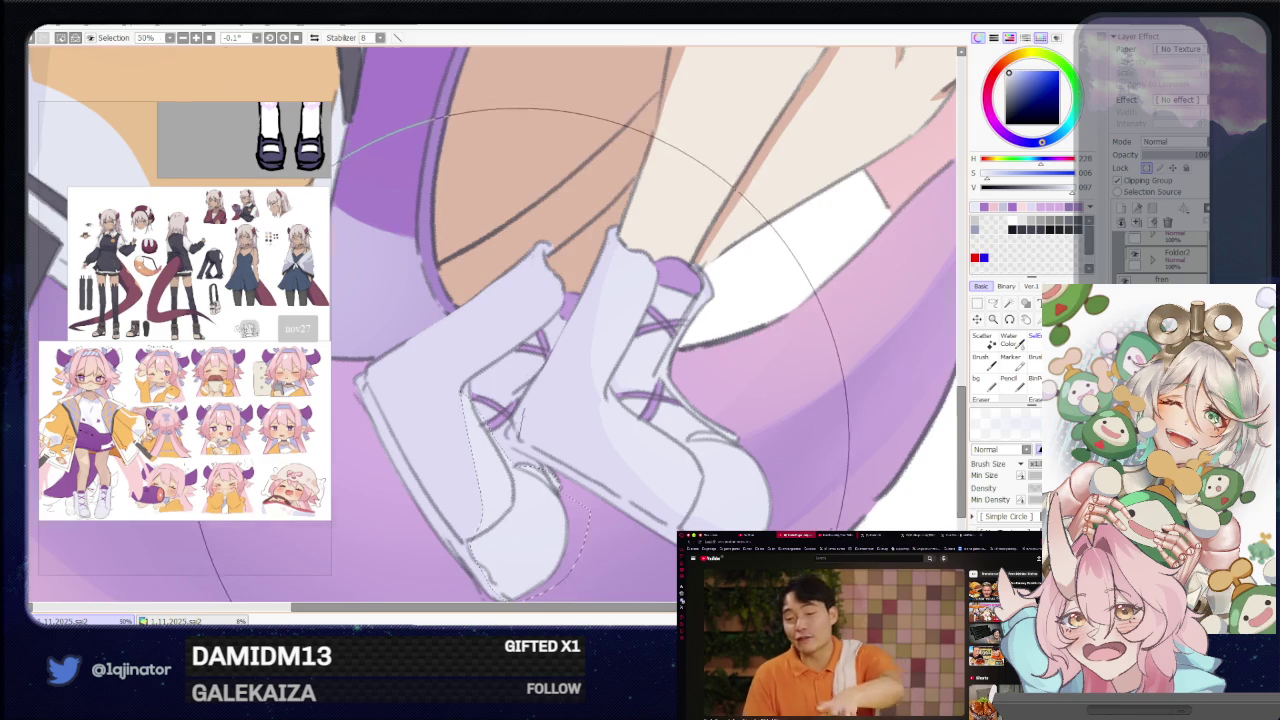
{"action": "scroll", "coordinate": [900, 330], "scroll_direction": "down", "scroll_amount": 3}
{"action": "left_click", "coordinate": [992, 303]}
{"action": "mouse_move", "coordinate": [808, 302]}
{"action": "left_mouse_down"}
{"action": "mouse_move", "coordinate": [717, 443]}
{"action": "mouse_move", "coordinate": [652, 498]}
{"action": "left_mouse_up"}
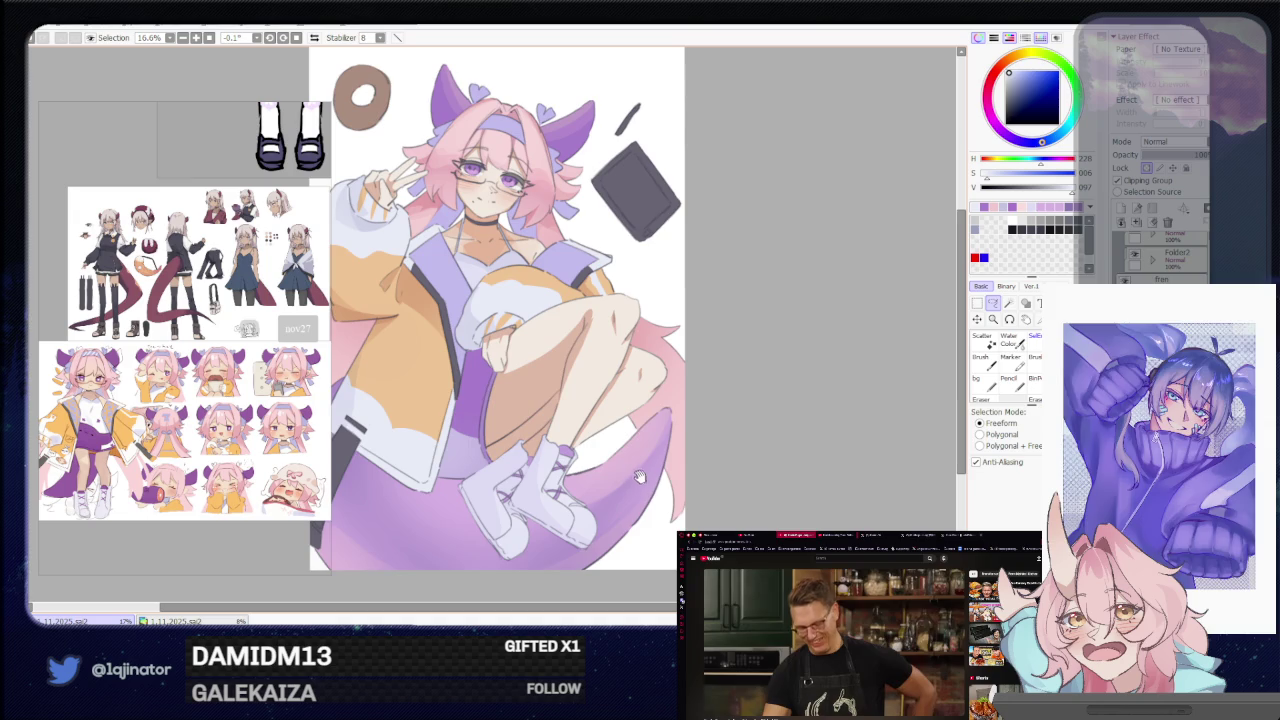
Zoom to 75% on the face and sample a greyish purple from the eye.
{"action": "scroll", "coordinate": [641, 479], "scroll_direction": "up", "scroll_amount": 2}
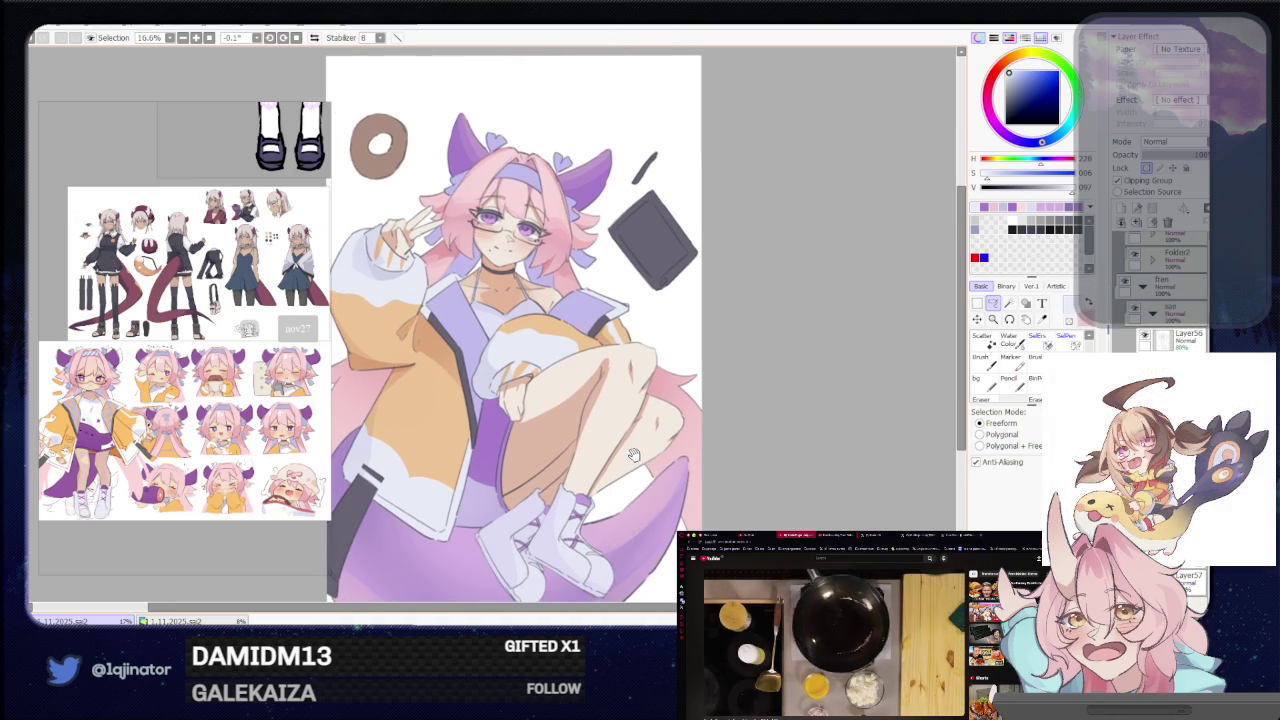
{"action": "scroll", "coordinate": [620, 435], "scroll_direction": "up", "scroll_amount": 5}
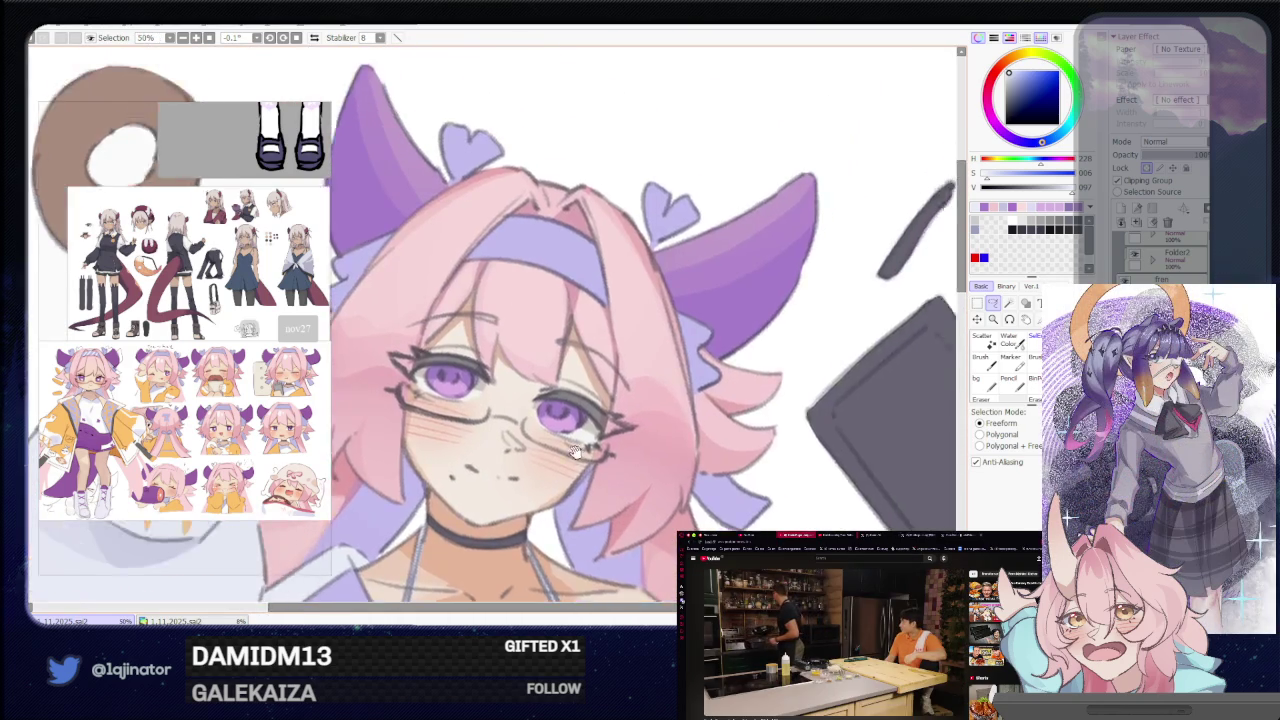
{"action": "left_click", "coordinate": [595, 456], "text": "alt"}
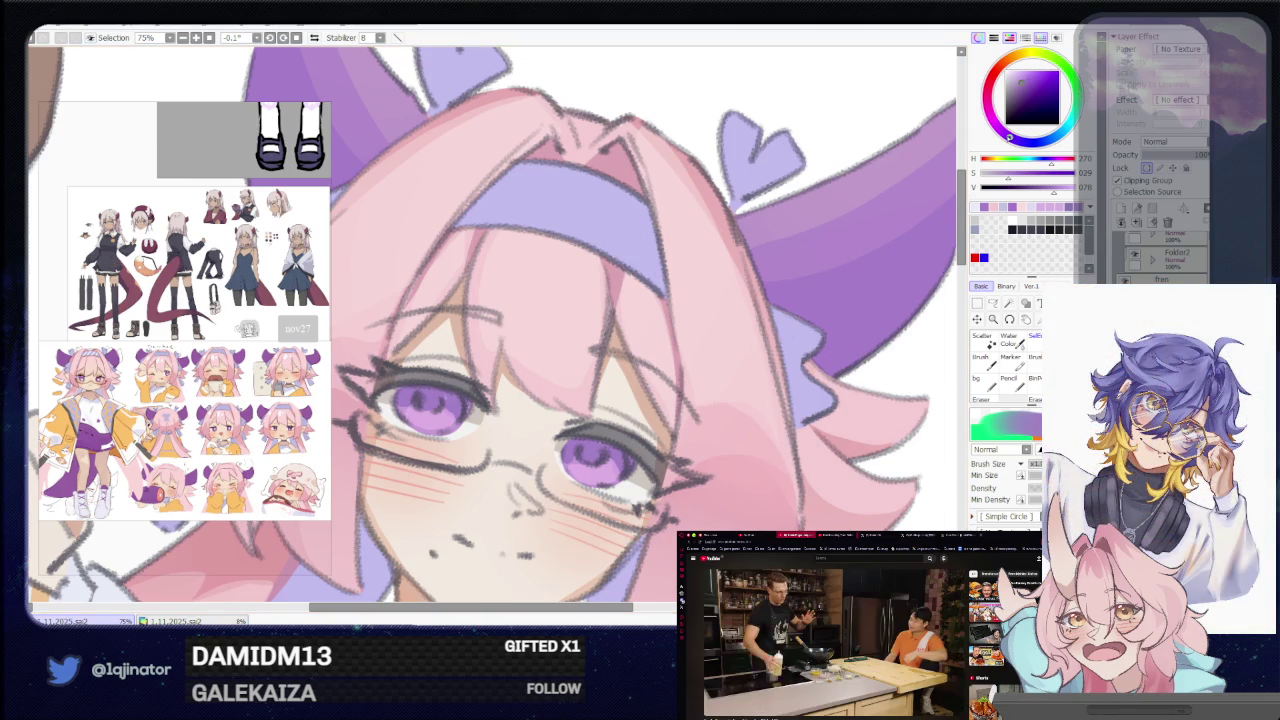
{"action": "key", "text": "l"}
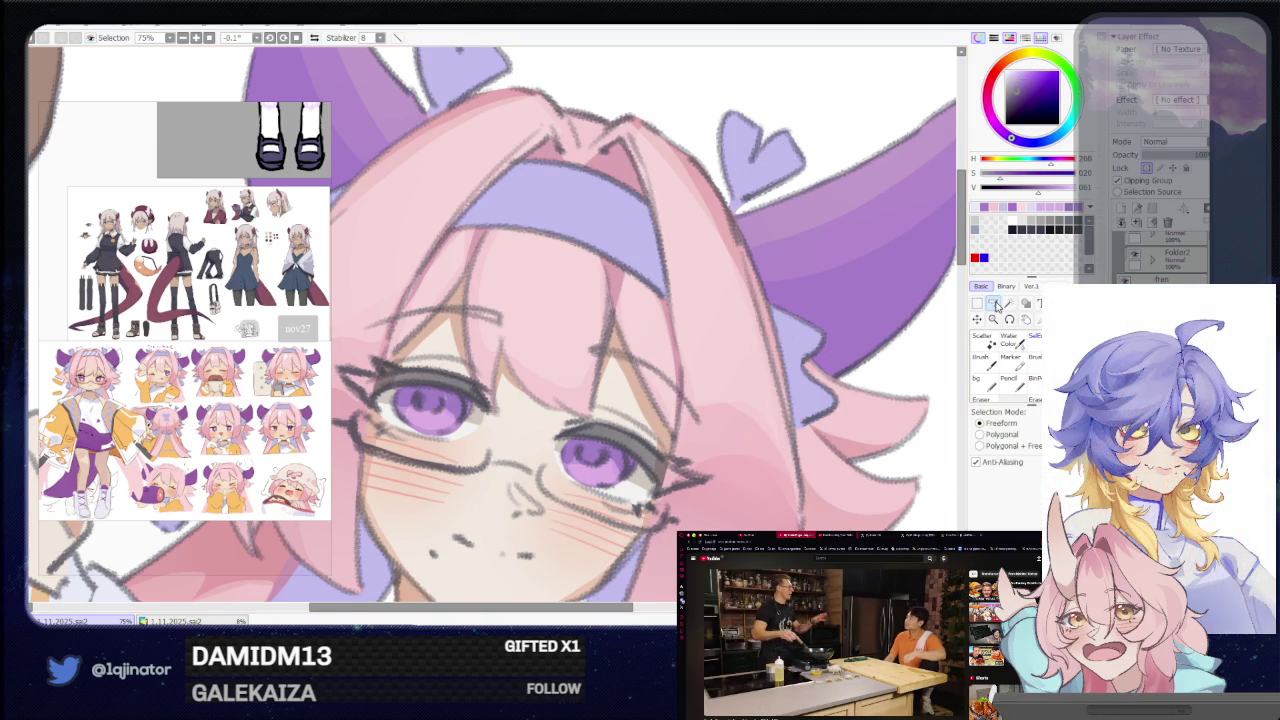
{"action": "scroll", "coordinate": [562, 409], "scroll_direction": "down", "scroll_amount": 2}
{"action": "scroll", "coordinate": [562, 409], "scroll_direction": "up", "scroll_amount": 2}
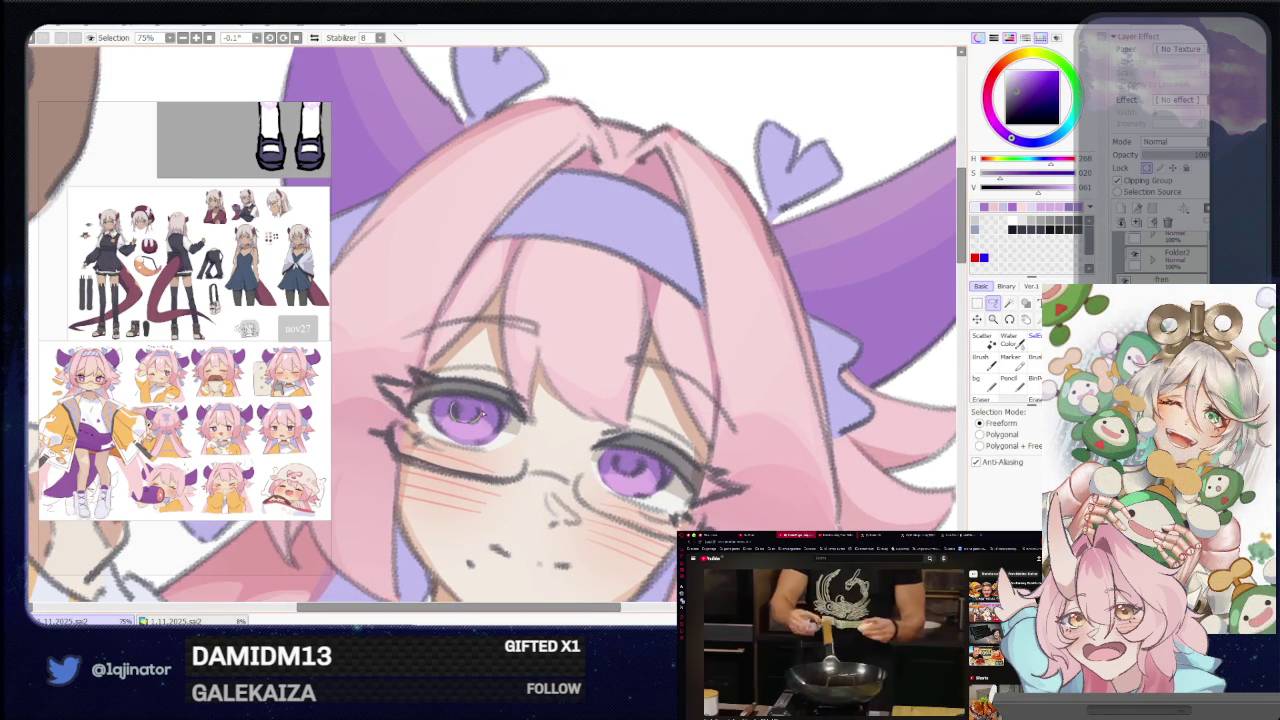
{"action": "mouse_move", "coordinate": [633, 443]}
{"action": "left_mouse_down"}
{"action": "mouse_move", "coordinate": [583, 383]}
{"action": "mouse_move", "coordinate": [566, 410]}
{"action": "left_mouse_up"}
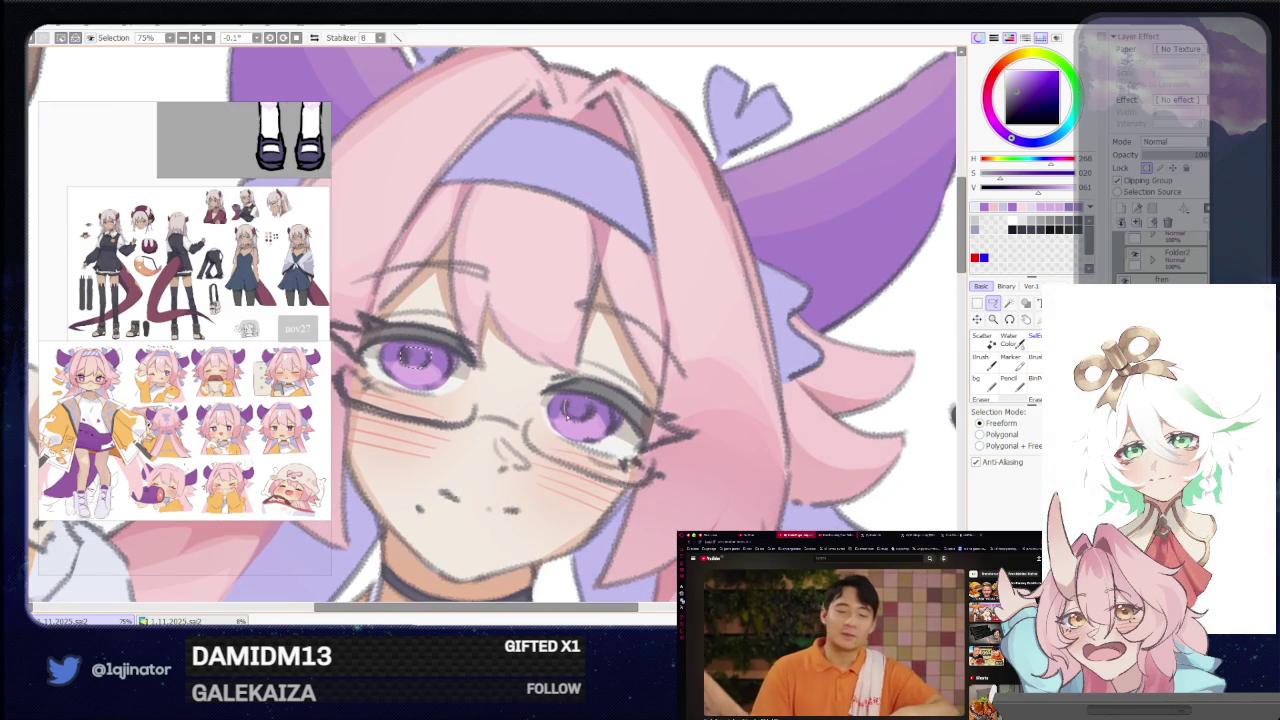
Zoom out and reposition the view to check the whole illustration.
{"action": "key", "text": "b"}
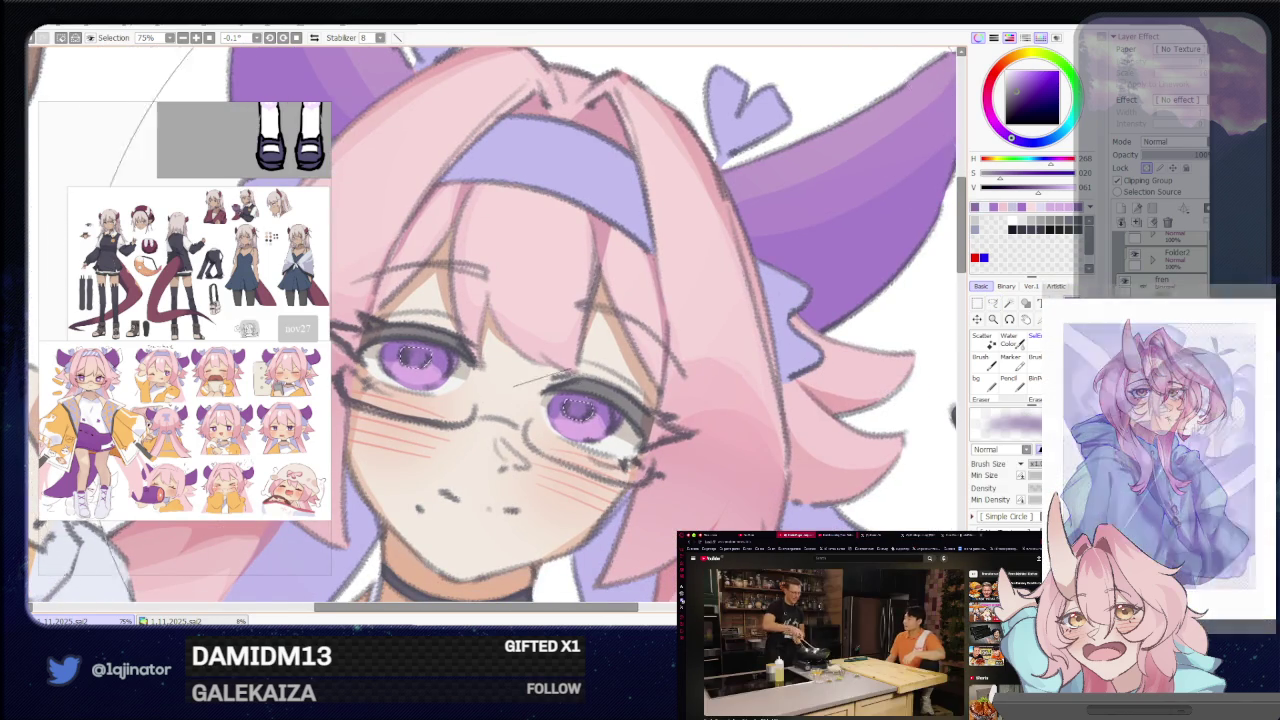
{"action": "scroll", "coordinate": [811, 386], "scroll_direction": "down", "scroll_amount": 5}
{"action": "key", "text": "m"}
{"action": "scroll", "coordinate": [811, 386], "scroll_direction": "down", "scroll_amount": 3}
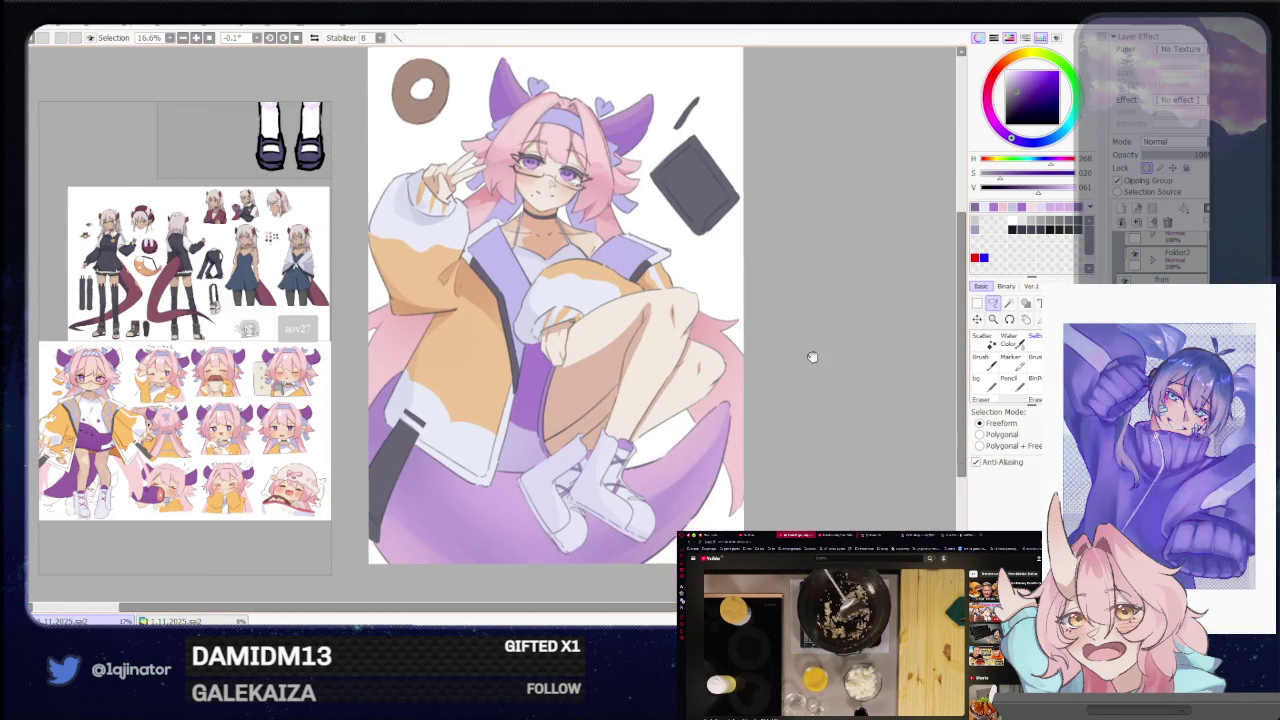
{"action": "left_click_drag", "start_coordinate": [847, 447], "coordinate": [840, 454]}
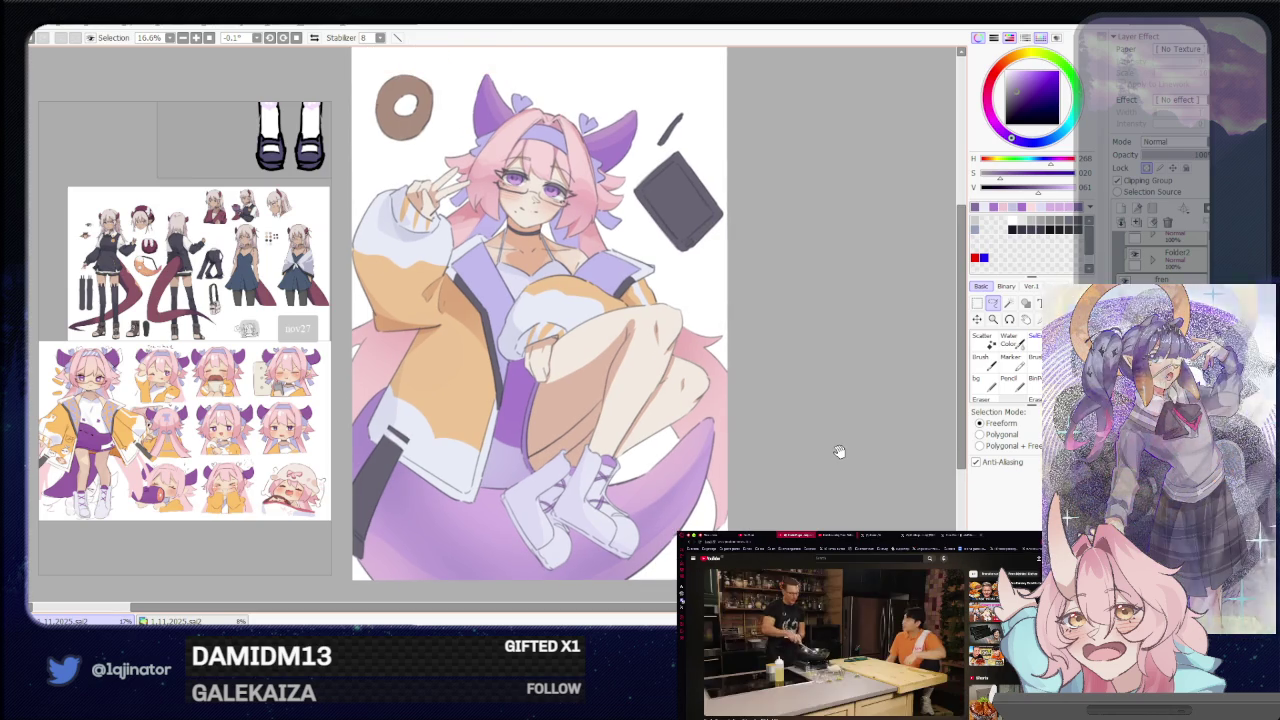
{"action": "left_click_drag", "start_coordinate": [840, 452], "coordinate": [838, 456]}
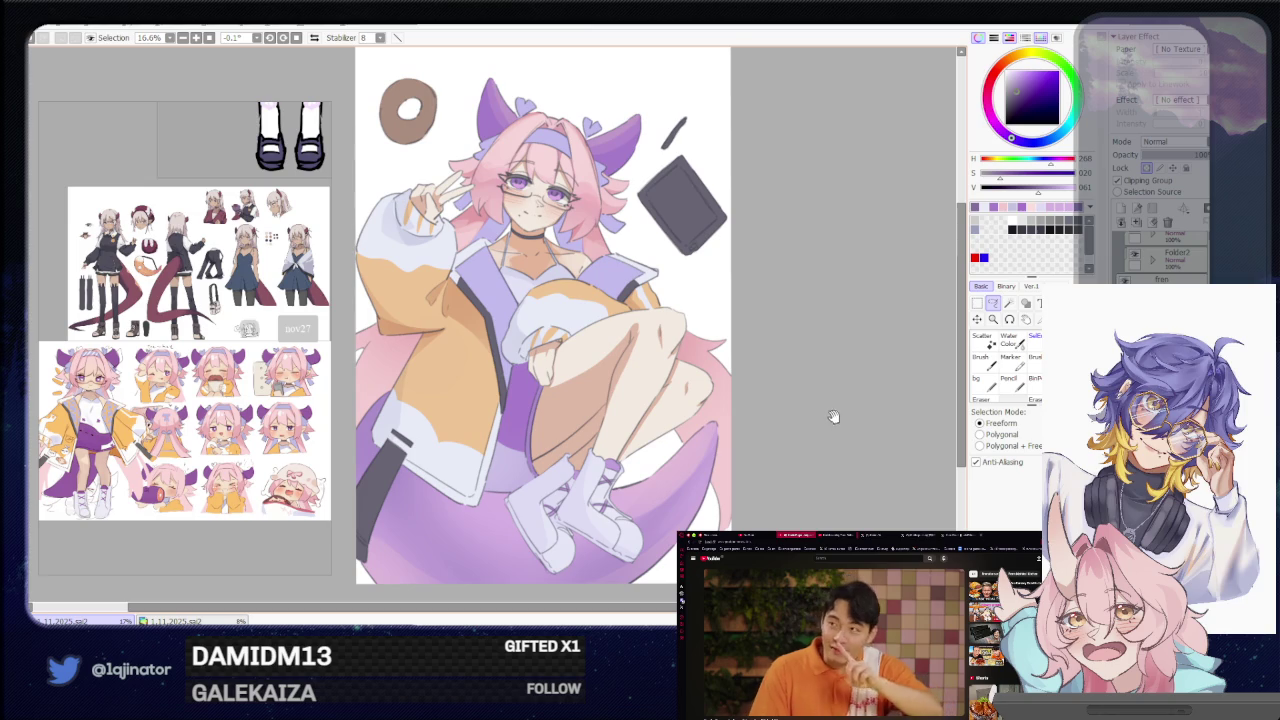
Zoom to 50% on the donut and bring it into view.
{"action": "scroll", "coordinate": [826, 449], "scroll_direction": "up", "scroll_amount": 1}
{"action": "scroll", "coordinate": [814, 480], "scroll_direction": "up", "scroll_amount": 3}
{"action": "scroll", "coordinate": [843, 449], "scroll_direction": "up", "scroll_amount": 2}
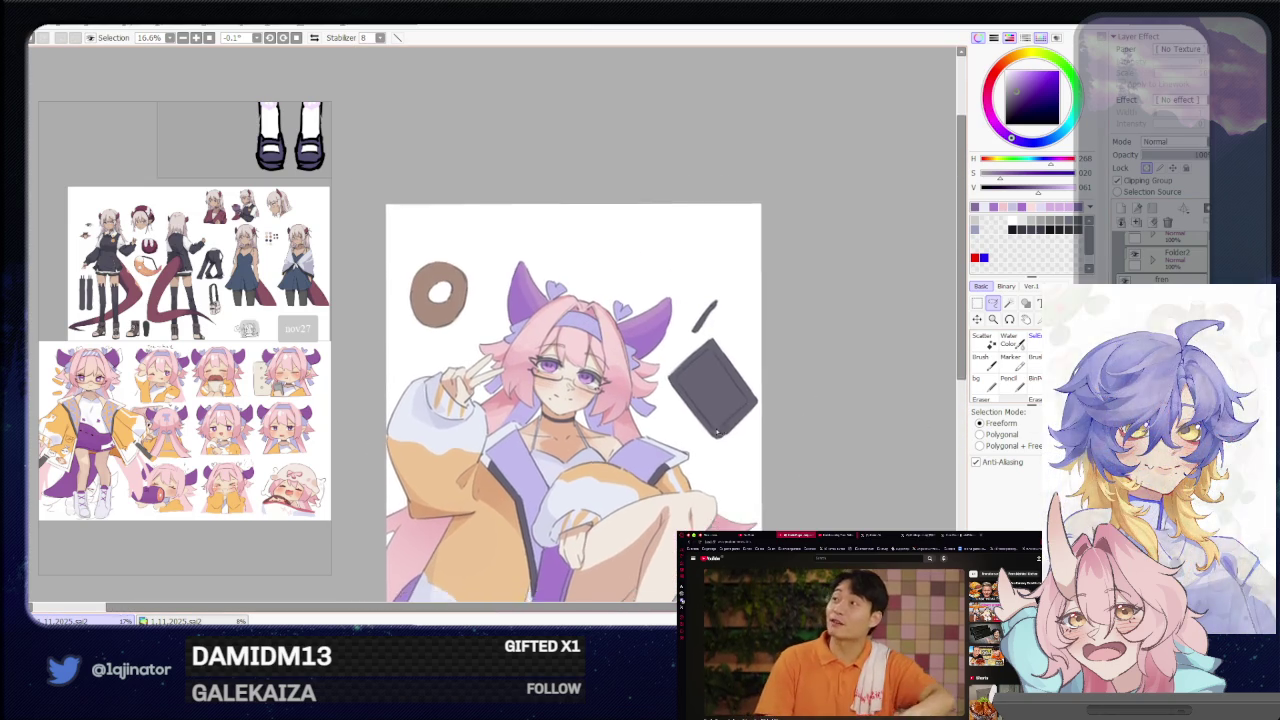
{"action": "scroll", "coordinate": [450, 330], "scroll_direction": "up", "scroll_amount": 3}
{"action": "scroll", "coordinate": [470, 400], "scroll_direction": "up", "scroll_amount": 3}
{"action": "left_click_drag", "start_coordinate": [497, 477], "coordinate": [587, 555]}
{"action": "key", "text": "b"}
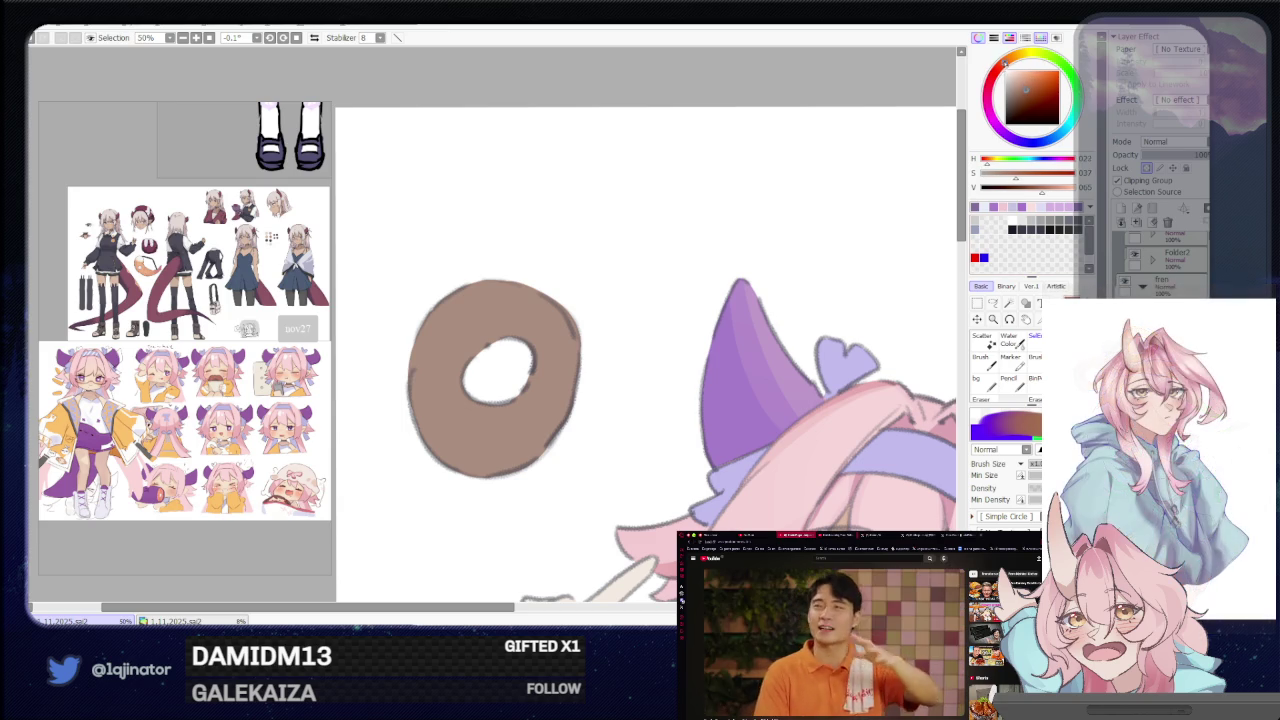
Lasso the whole donut and repaint it a slightly lighter, warmer tan brown.
{"action": "left_click", "coordinate": [1026, 85]}
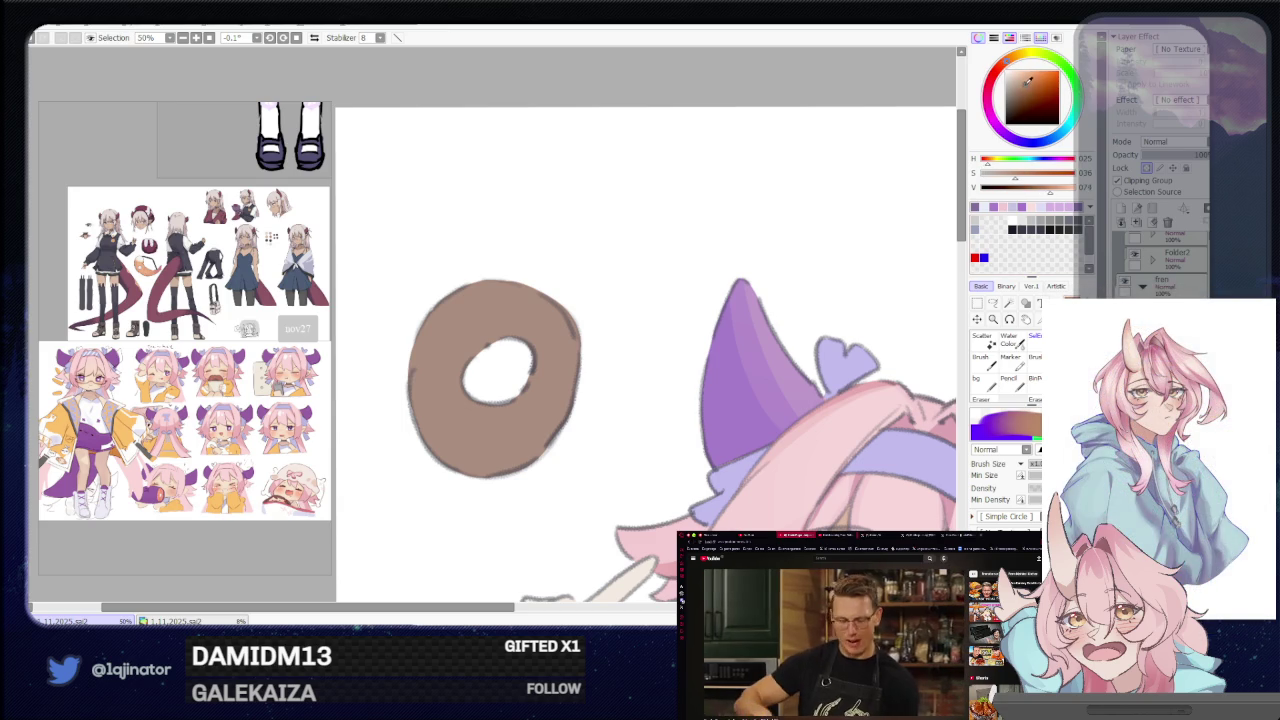
{"action": "left_click", "coordinate": [993, 302]}
{"action": "scroll", "coordinate": [494, 423], "scroll_direction": "up", "scroll_amount": 2}
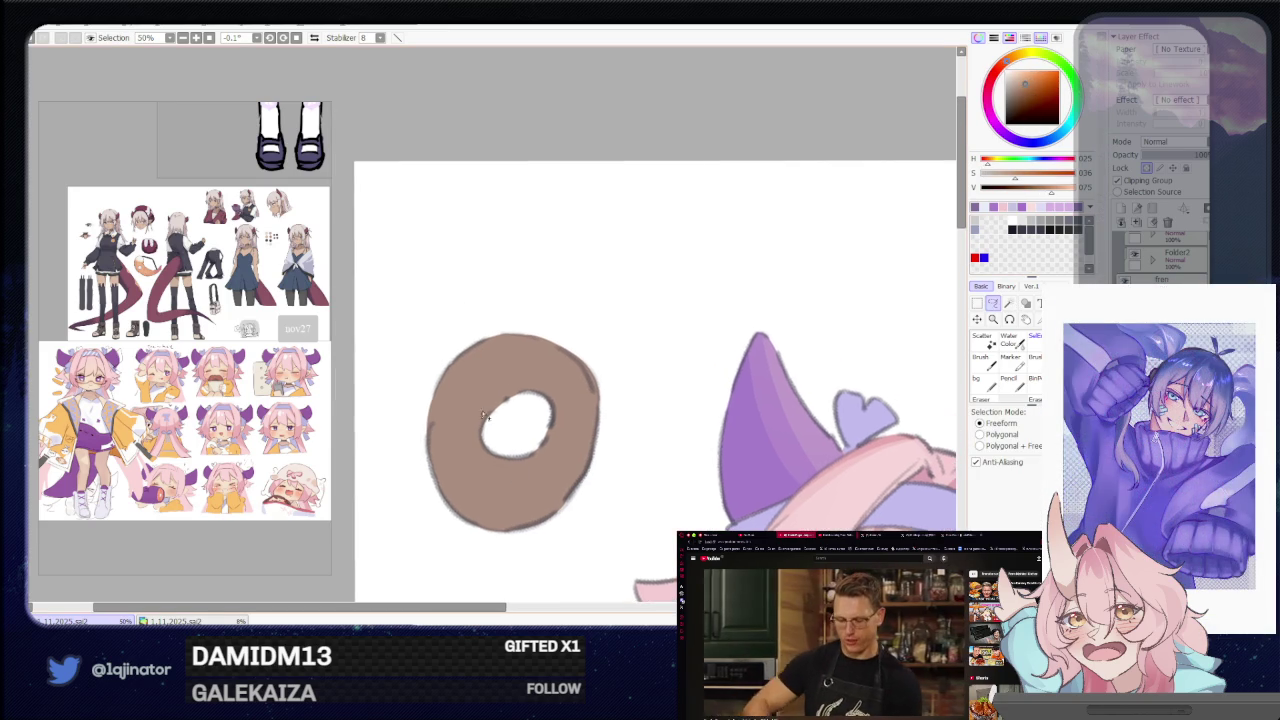
{"action": "left_click_drag", "start_coordinate": [544, 321], "coordinate": [434, 441]}
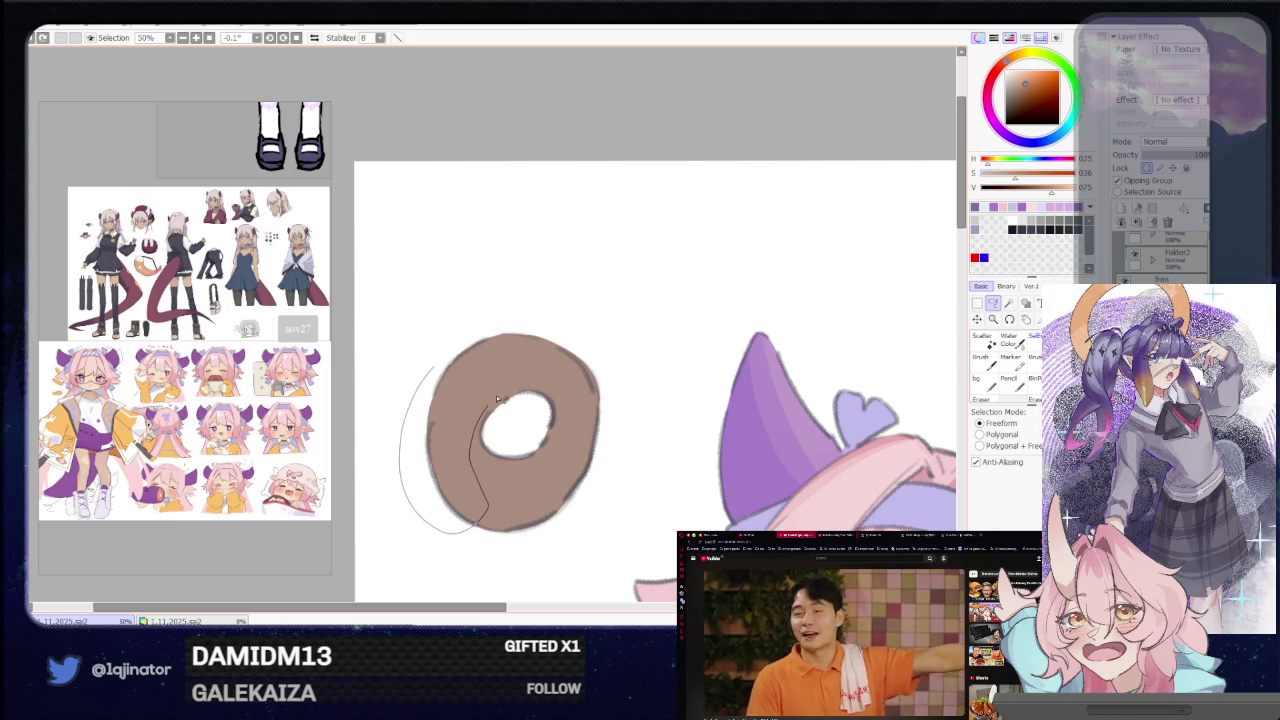
{"action": "left_click_drag", "start_coordinate": [490, 408], "coordinate": [541, 378]}
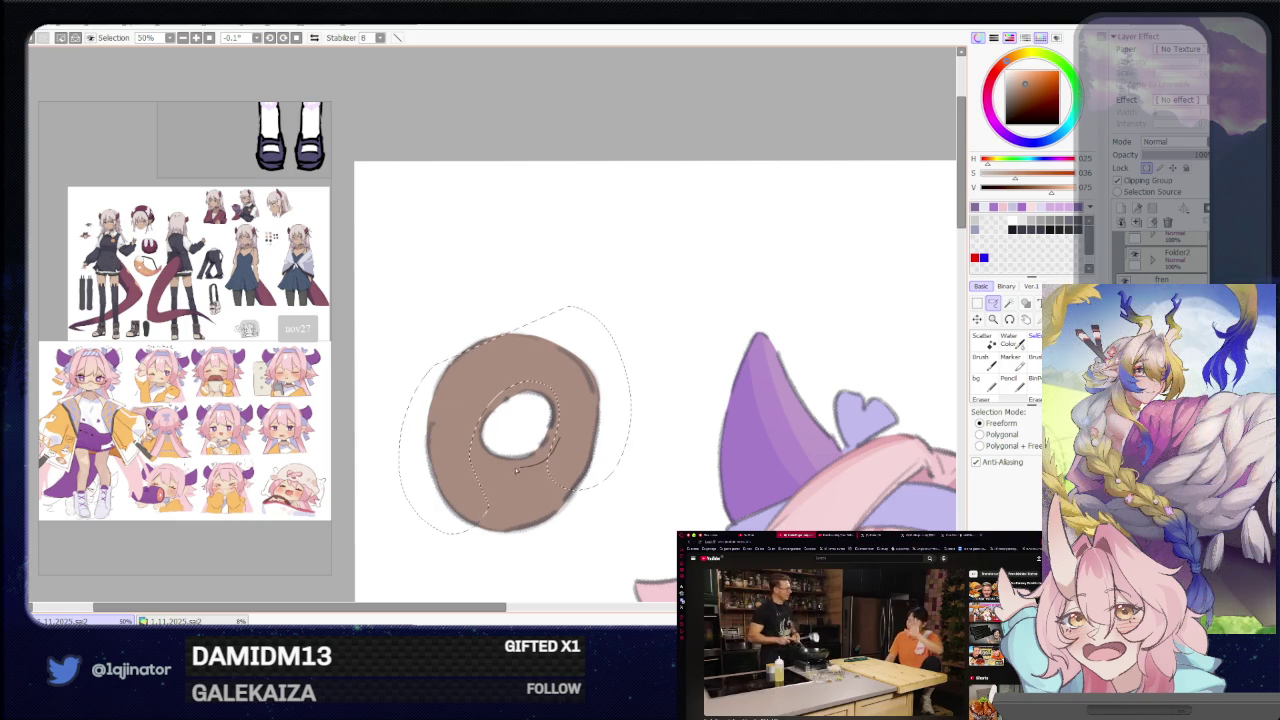
{"action": "left_click_drag", "start_coordinate": [484, 543], "coordinate": [484, 543]}
{"action": "key", "text": "b"}
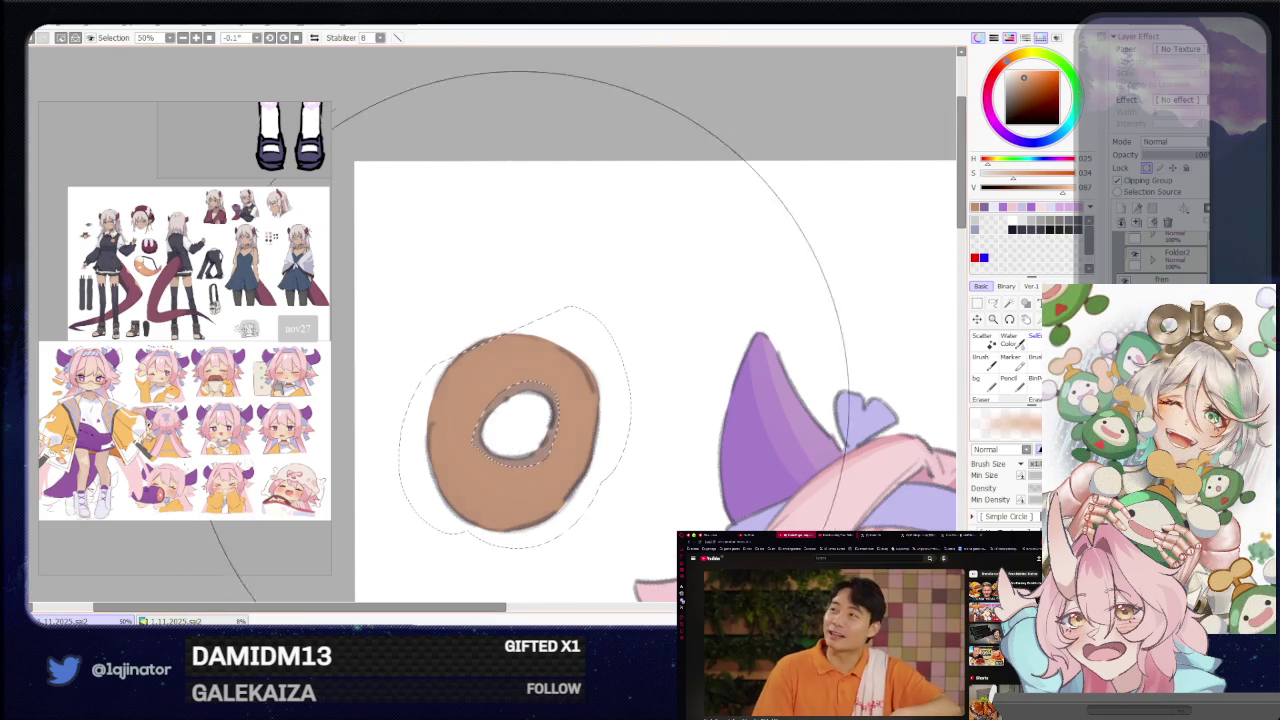
{"action": "key", "text": "ctrl+d"}
Shade a darker, more saturated brown band inside a lasso around the donut hole.
{"action": "scroll", "coordinate": [811, 167], "scroll_direction": "down", "scroll_amount": 2}
{"action": "scroll", "coordinate": [489, 323], "scroll_direction": "up", "scroll_amount": 2}
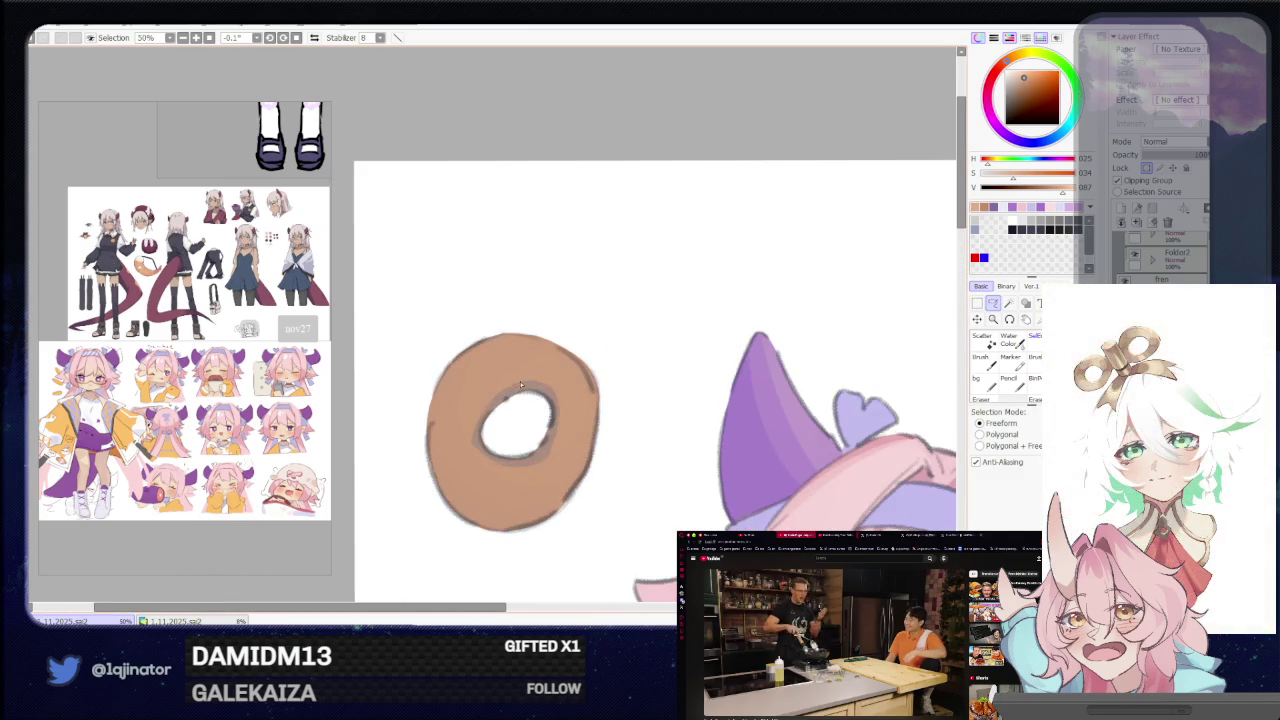
{"action": "key", "text": "b"}
{"action": "left_click", "coordinate": [995, 172]}
{"action": "left_click", "coordinate": [994, 304]}
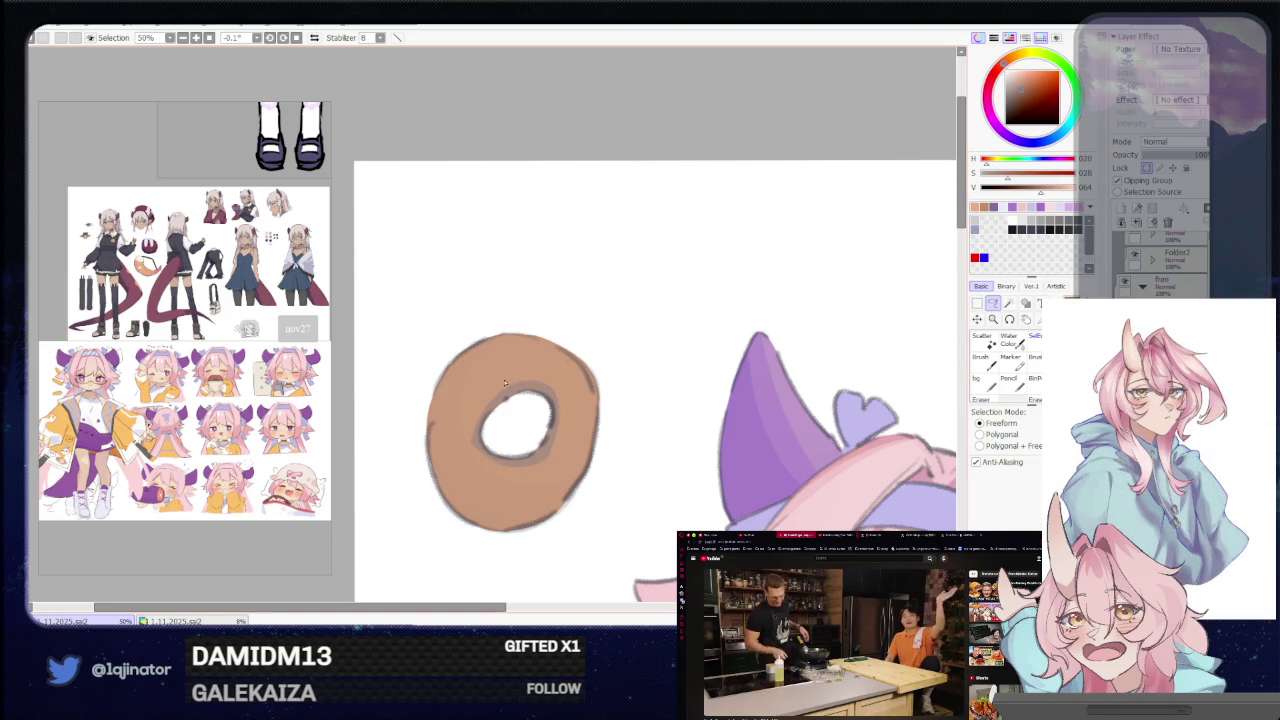
{"action": "left_click_drag", "start_coordinate": [510, 380], "coordinate": [514, 378]}
{"action": "key", "text": "b"}
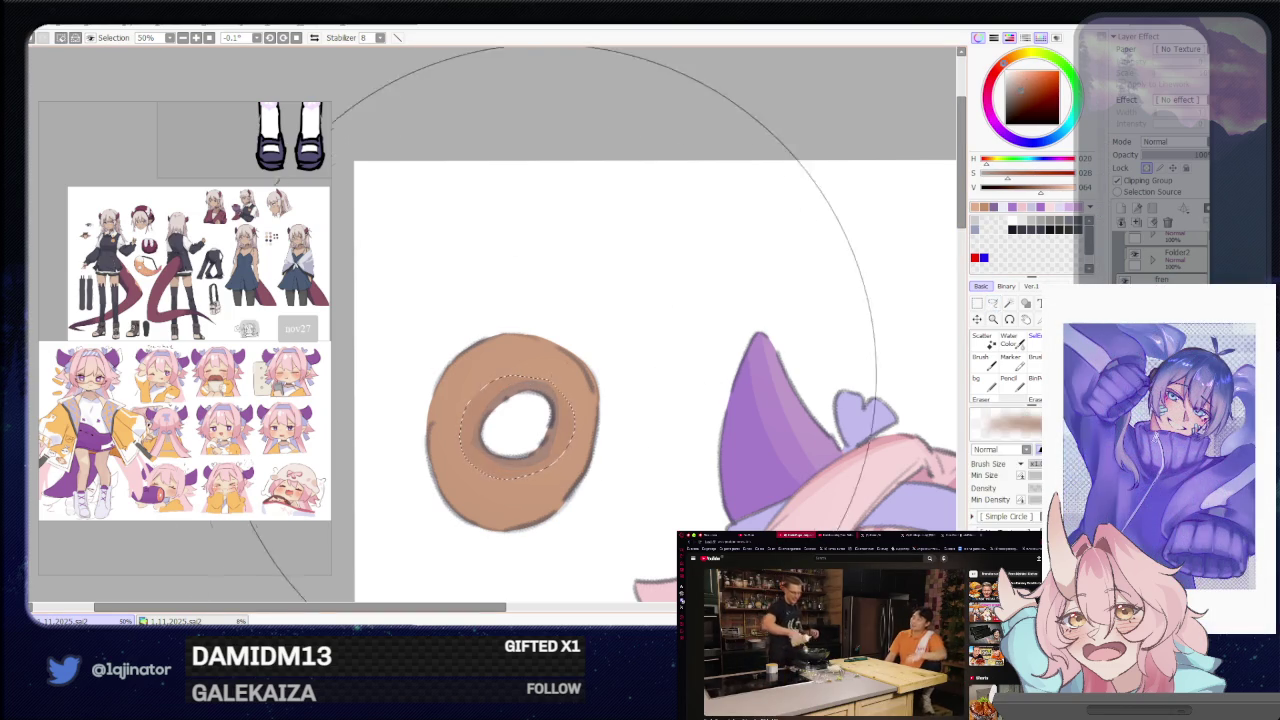
{"action": "key", "text": "ctrl+d"}
Zoom out from the donut to see the whole illustration.
{"action": "key", "text": "l"}
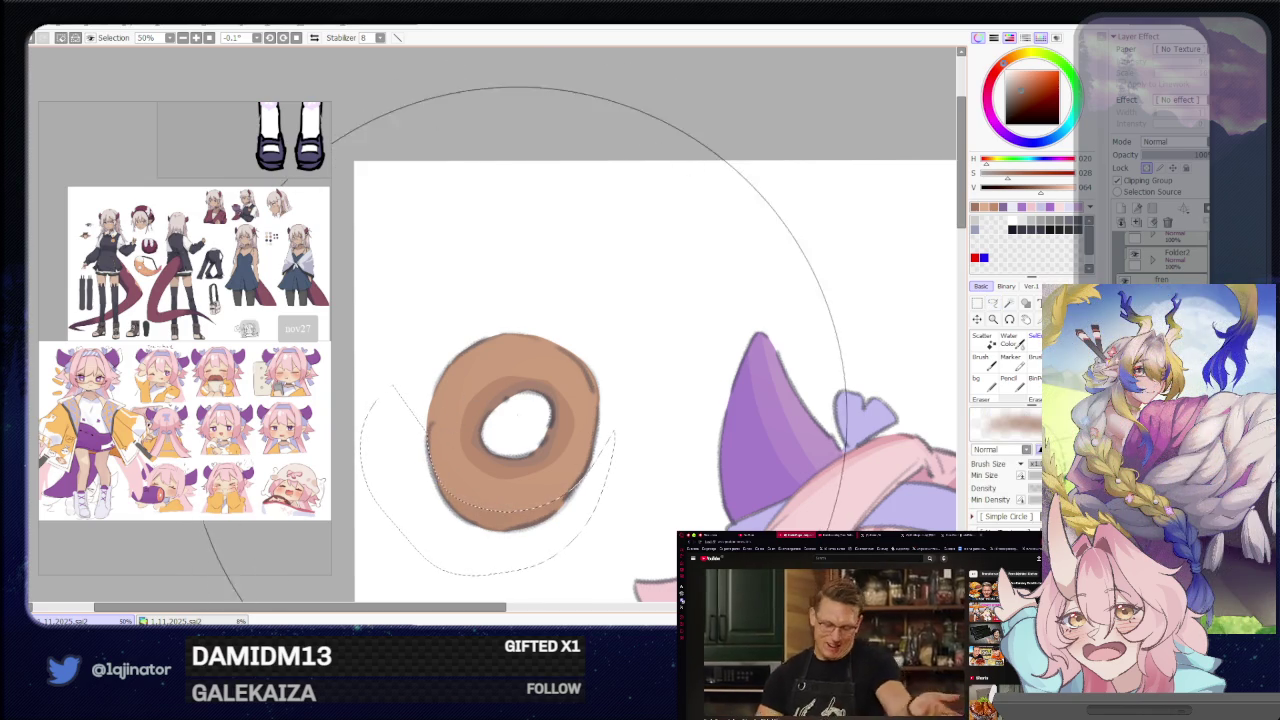
{"action": "key", "text": "minus"}
{"action": "key", "text": "minus"}
{"action": "key", "text": "minus"}
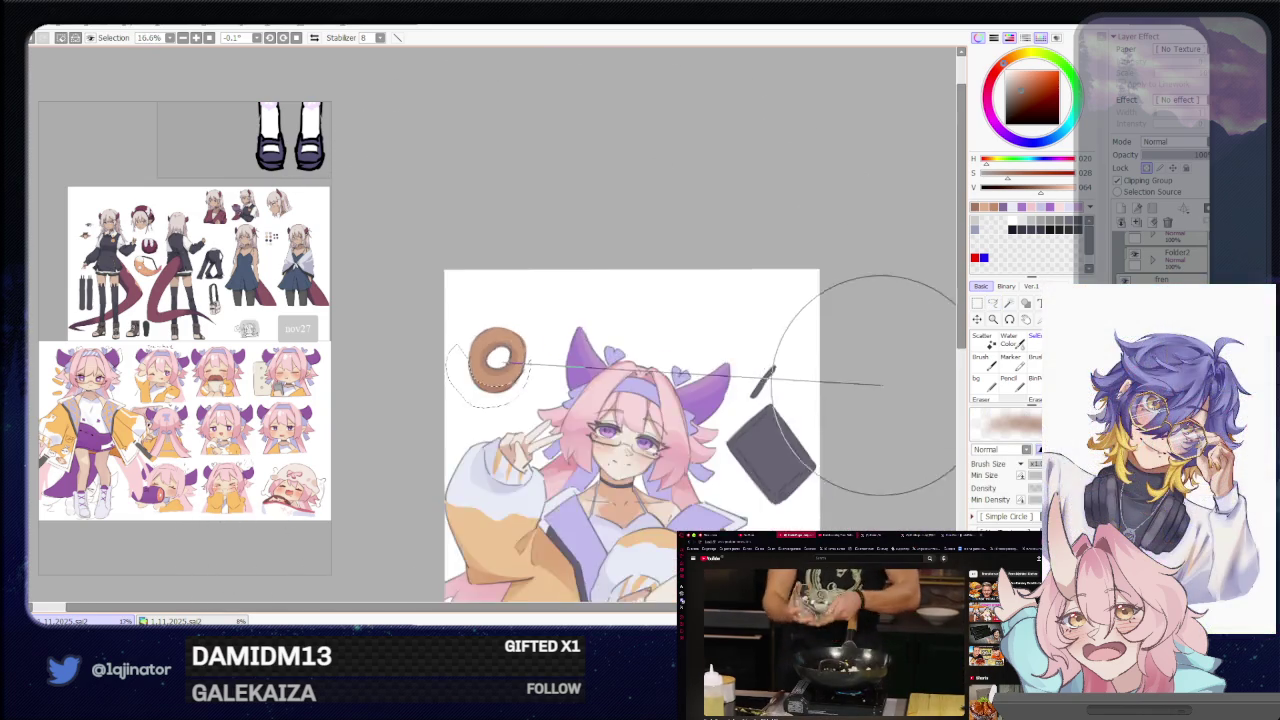
{"action": "key", "text": "minus"}
{"action": "left_click", "coordinate": [993, 303]}
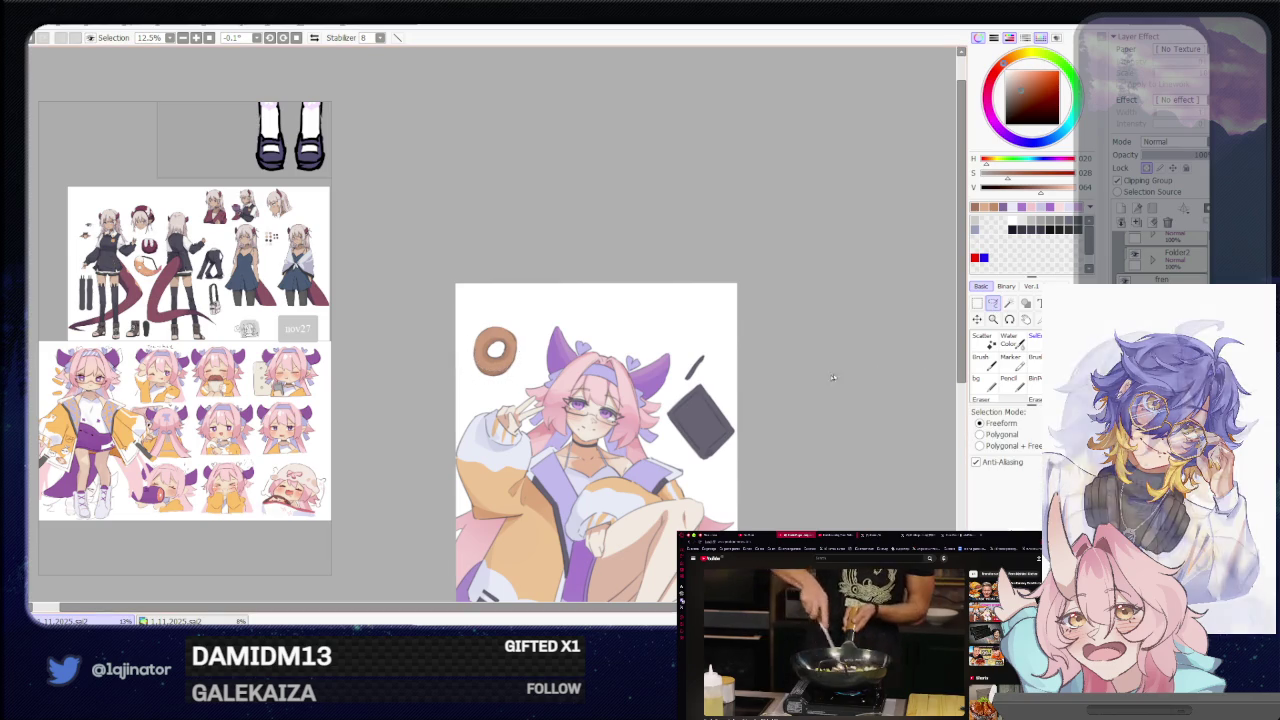
{"action": "key", "text": "plus"}
{"action": "key", "text": "plus"}
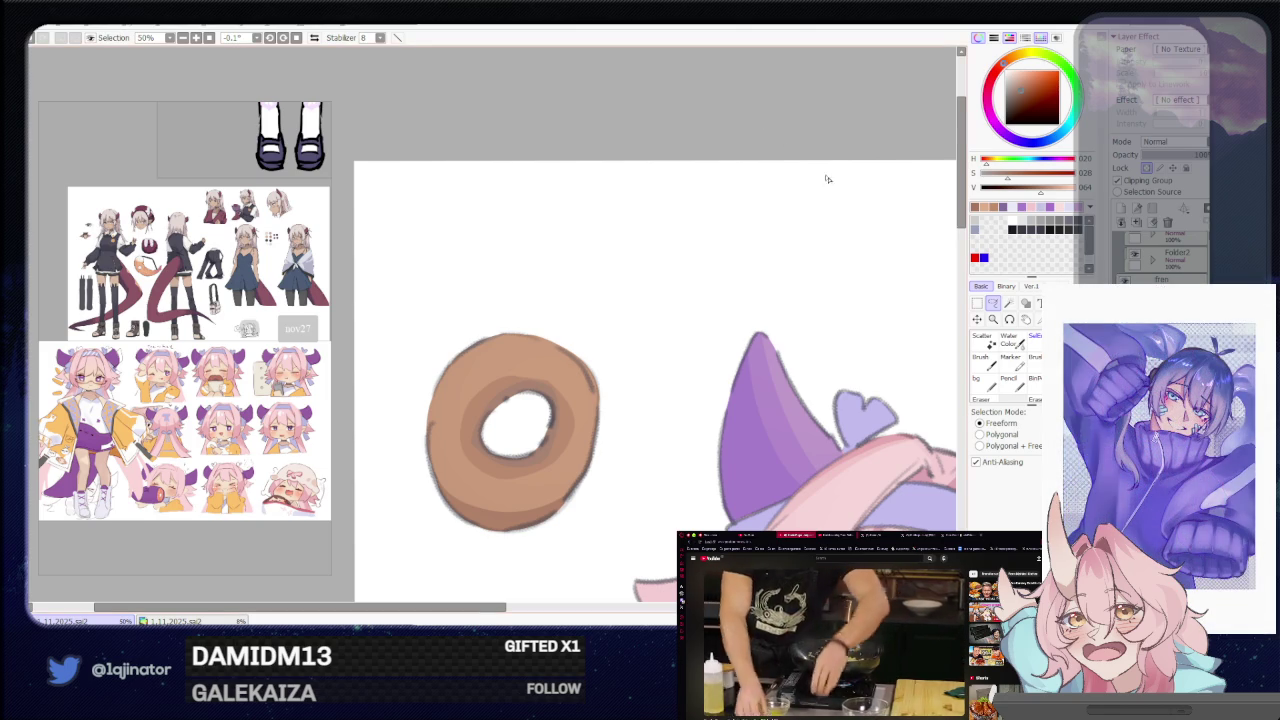
{"action": "scroll", "coordinate": [839, 319], "scroll_direction": "down", "scroll_amount": 4}
{"action": "scroll", "coordinate": [839, 319], "scroll_direction": "down", "scroll_amount": 1}
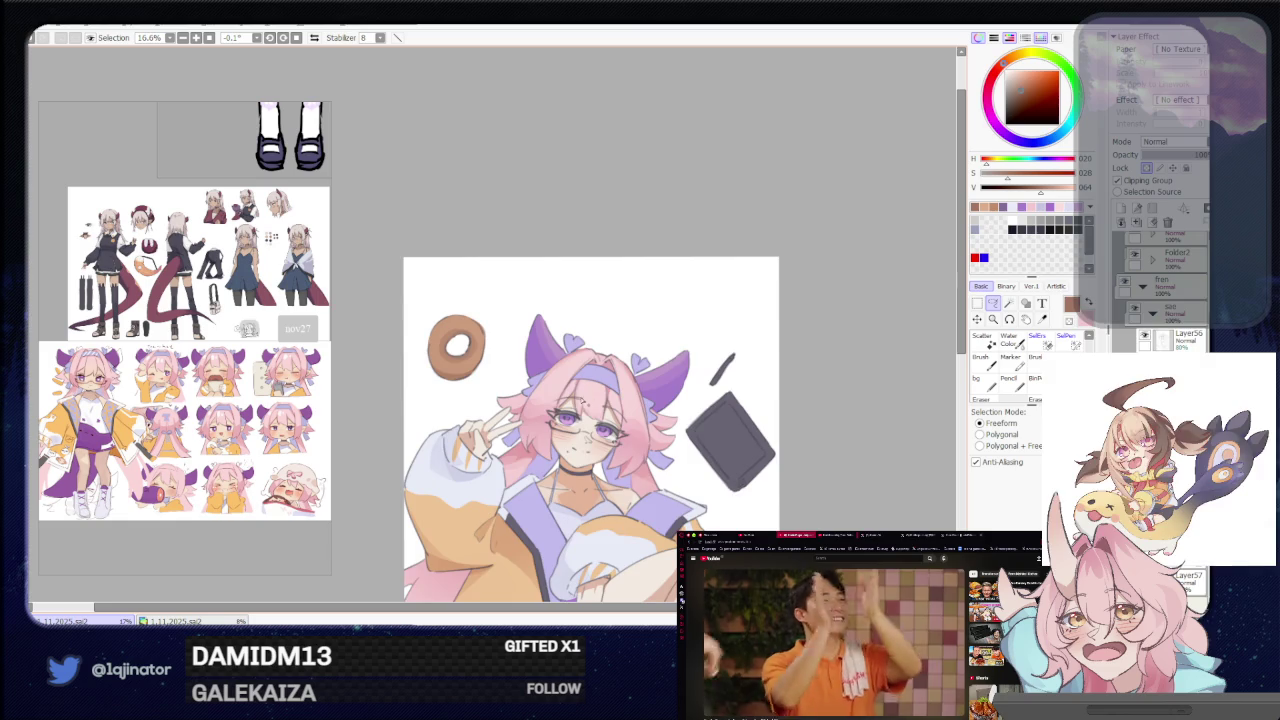
{"action": "scroll", "coordinate": [788, 381], "scroll_direction": "up", "scroll_amount": 2}
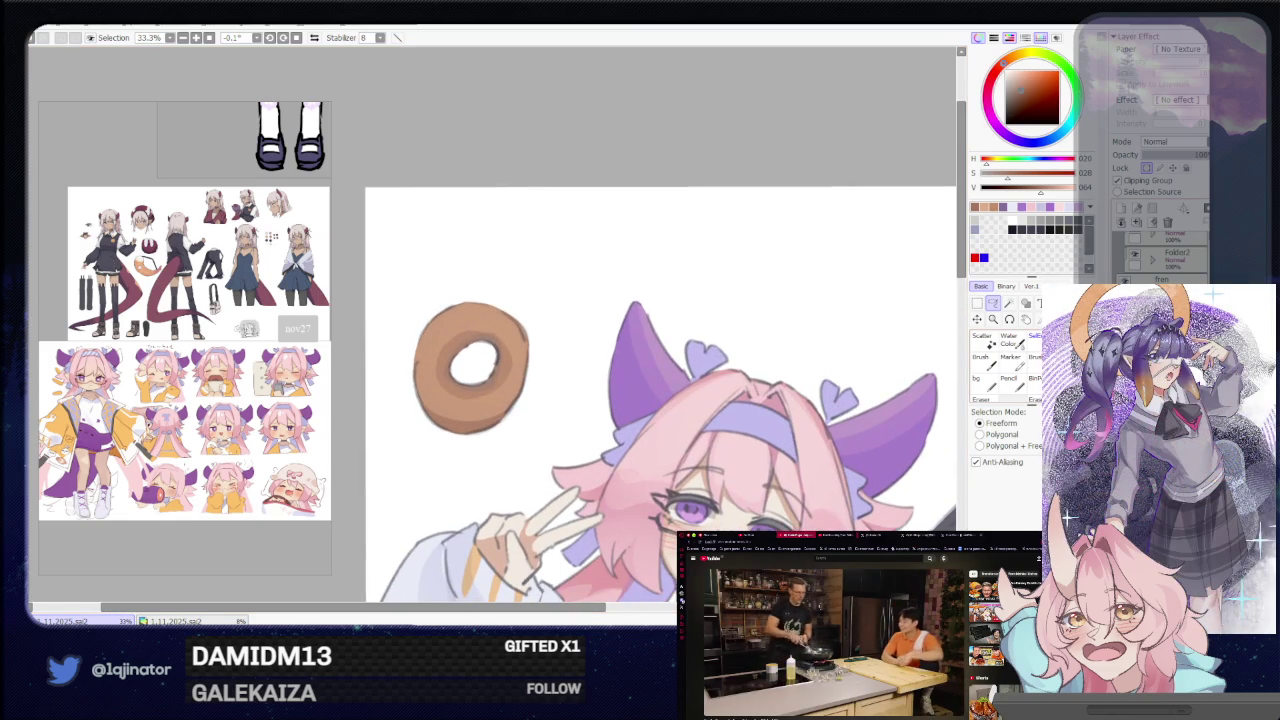
{"action": "scroll", "coordinate": [634, 431], "scroll_direction": "down", "scroll_amount": 3}
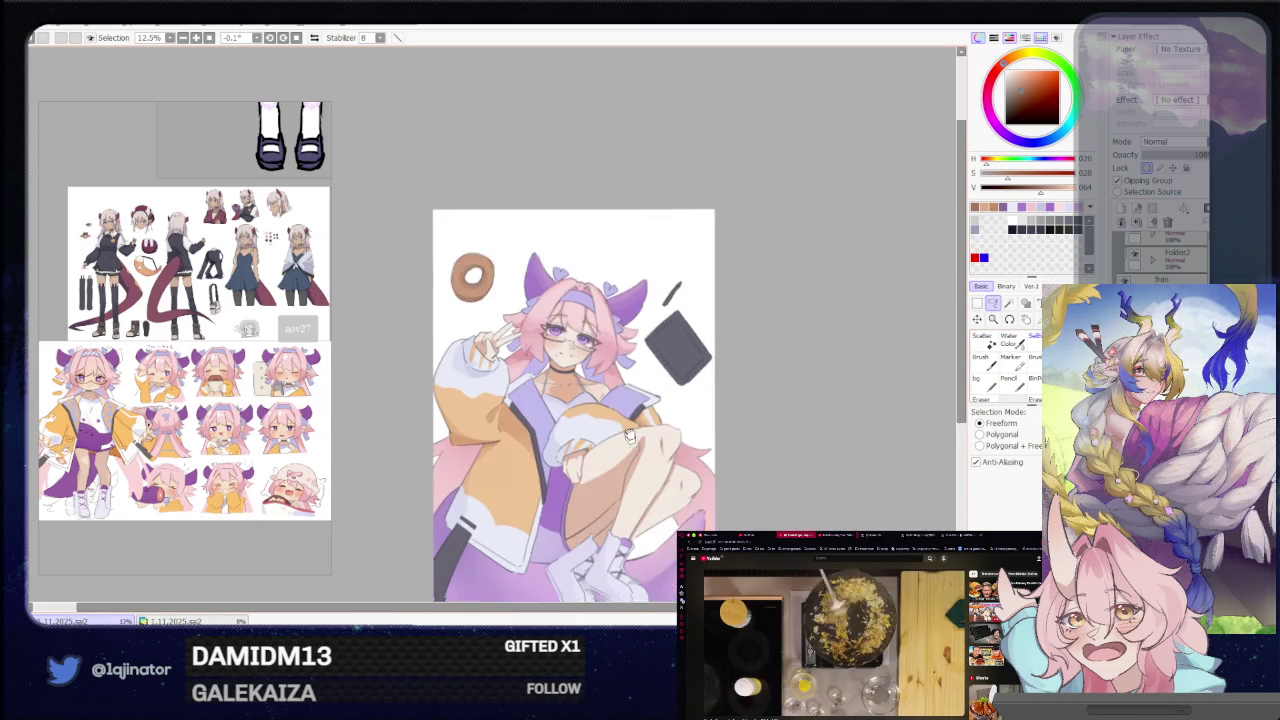
{"action": "left_click_drag", "start_coordinate": [634, 431], "coordinate": [610, 452]}
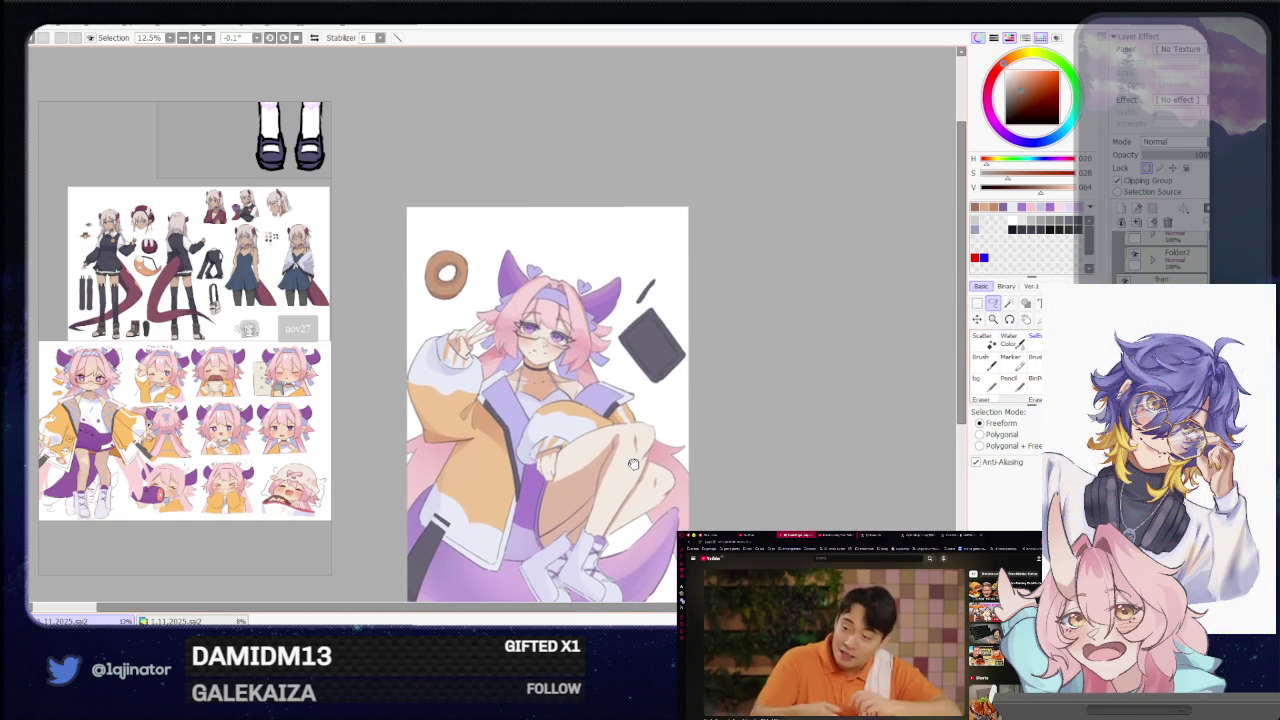
{"action": "scroll", "coordinate": [631, 460], "scroll_direction": "down", "scroll_amount": 1}
{"action": "scroll", "coordinate": [631, 460], "scroll_direction": "down", "scroll_amount": 1}
{"action": "scroll", "coordinate": [631, 458], "scroll_direction": "down", "scroll_amount": 1}
{"action": "scroll", "coordinate": [632, 456], "scroll_direction": "down", "scroll_amount": 1}
{"action": "scroll", "coordinate": [632, 460], "scroll_direction": "down", "scroll_amount": 1}
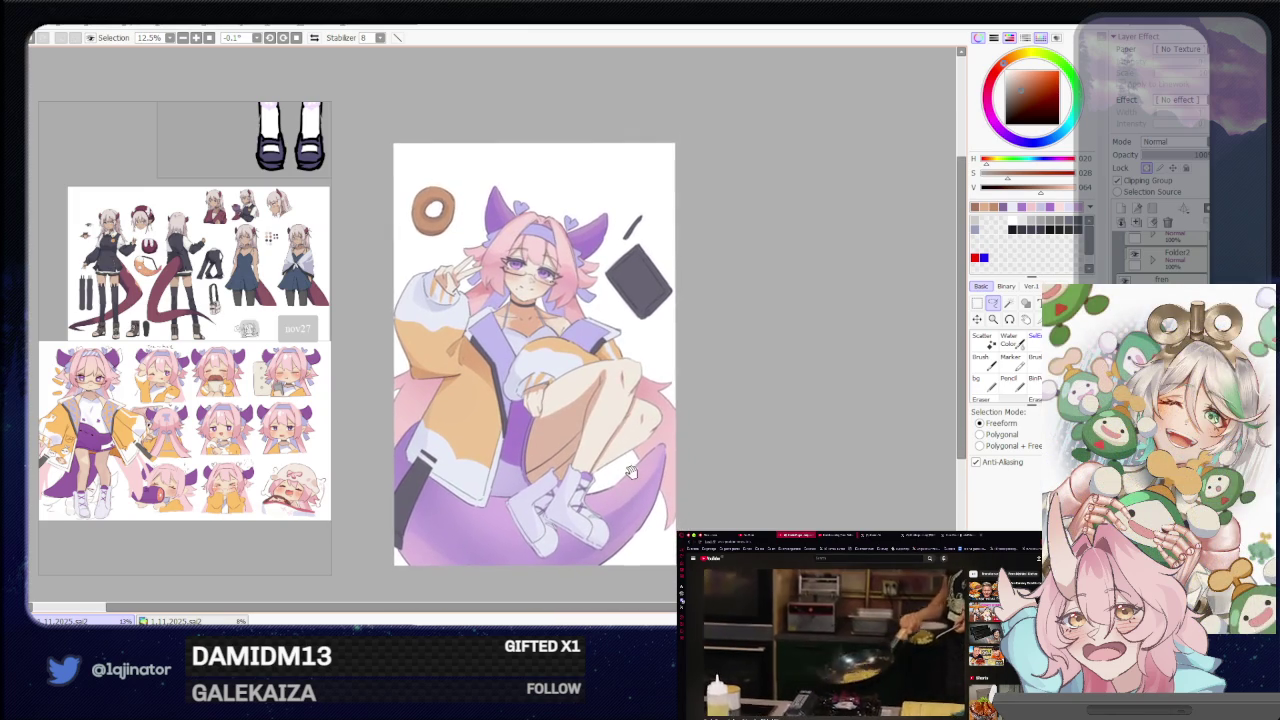
{"action": "scroll", "coordinate": [631, 476], "scroll_direction": "up", "scroll_amount": 1}
{"action": "scroll", "coordinate": [600, 470], "scroll_direction": "down", "scroll_amount": 1}
{"action": "scroll", "coordinate": [570, 465], "scroll_direction": "down", "scroll_amount": 1}
{"action": "scroll", "coordinate": [543, 461], "scroll_direction": "down", "scroll_amount": 1}
{"action": "key", "text": "b"}
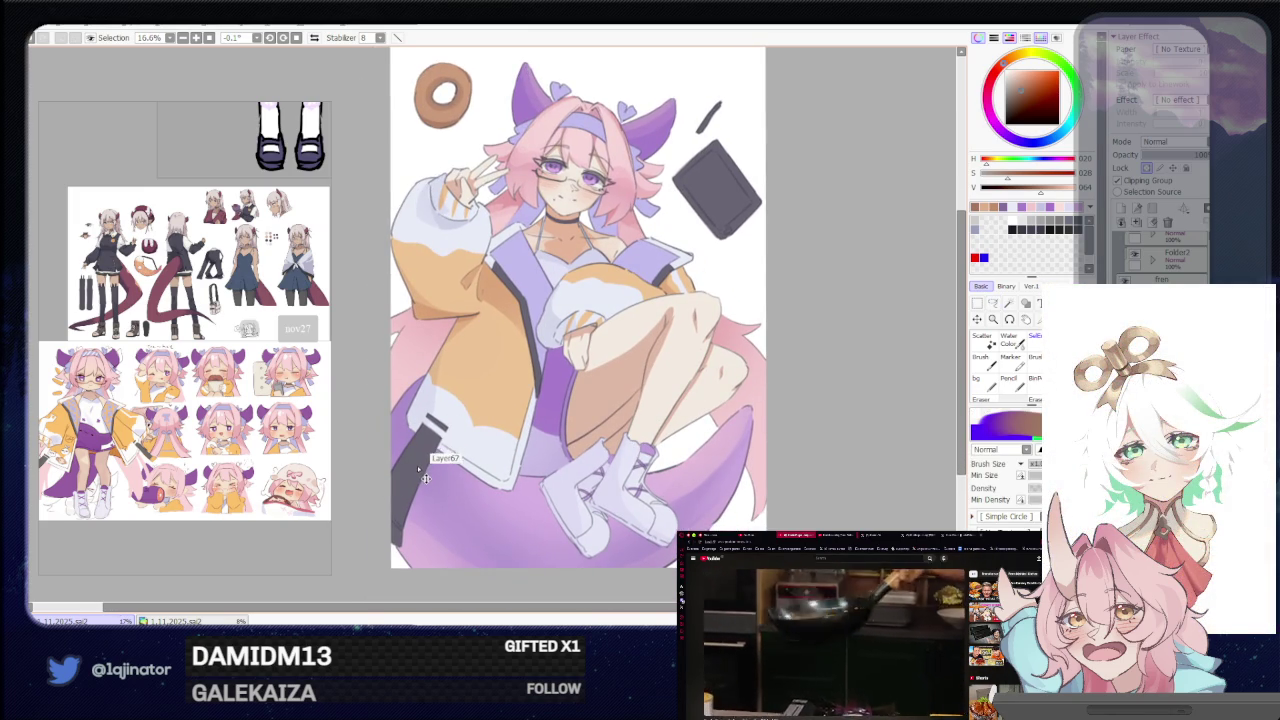
{"action": "scroll", "coordinate": [428, 479], "scroll_direction": "up", "scroll_amount": 1}
{"action": "scroll", "coordinate": [434, 481], "scroll_direction": "up", "scroll_amount": 1}
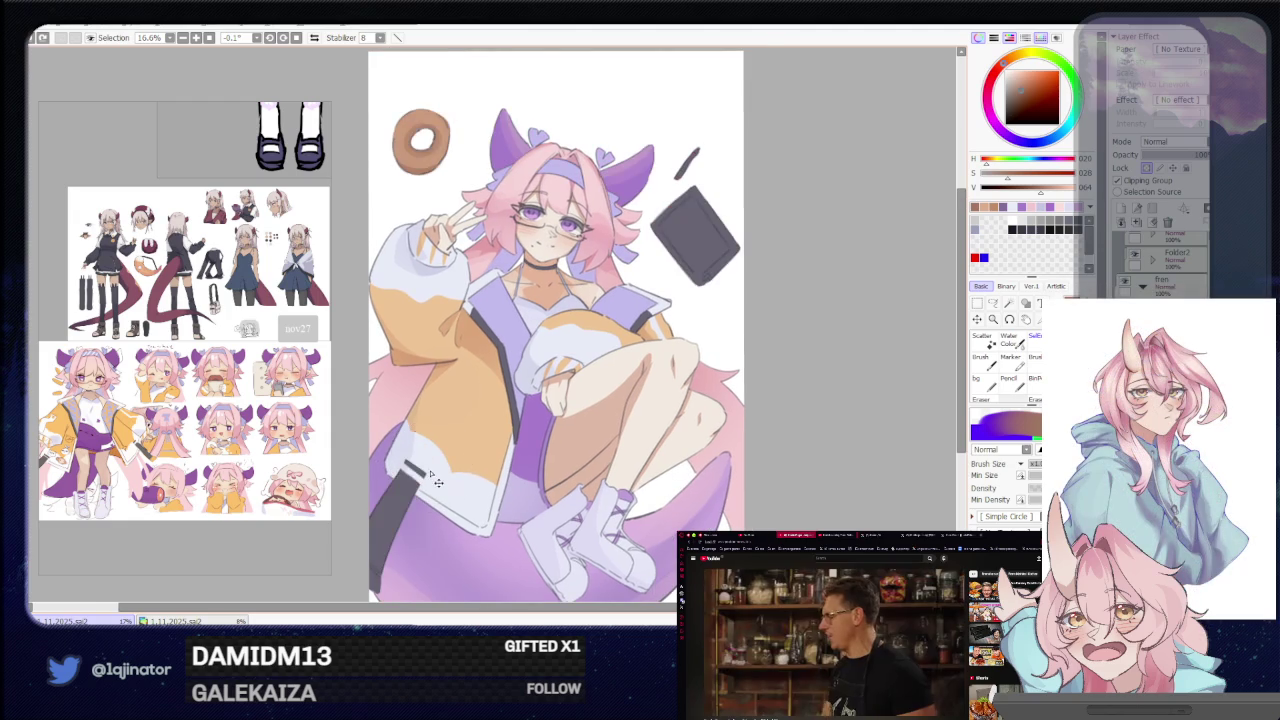
{"action": "scroll", "coordinate": [443, 443], "scroll_direction": "down", "scroll_amount": 1}
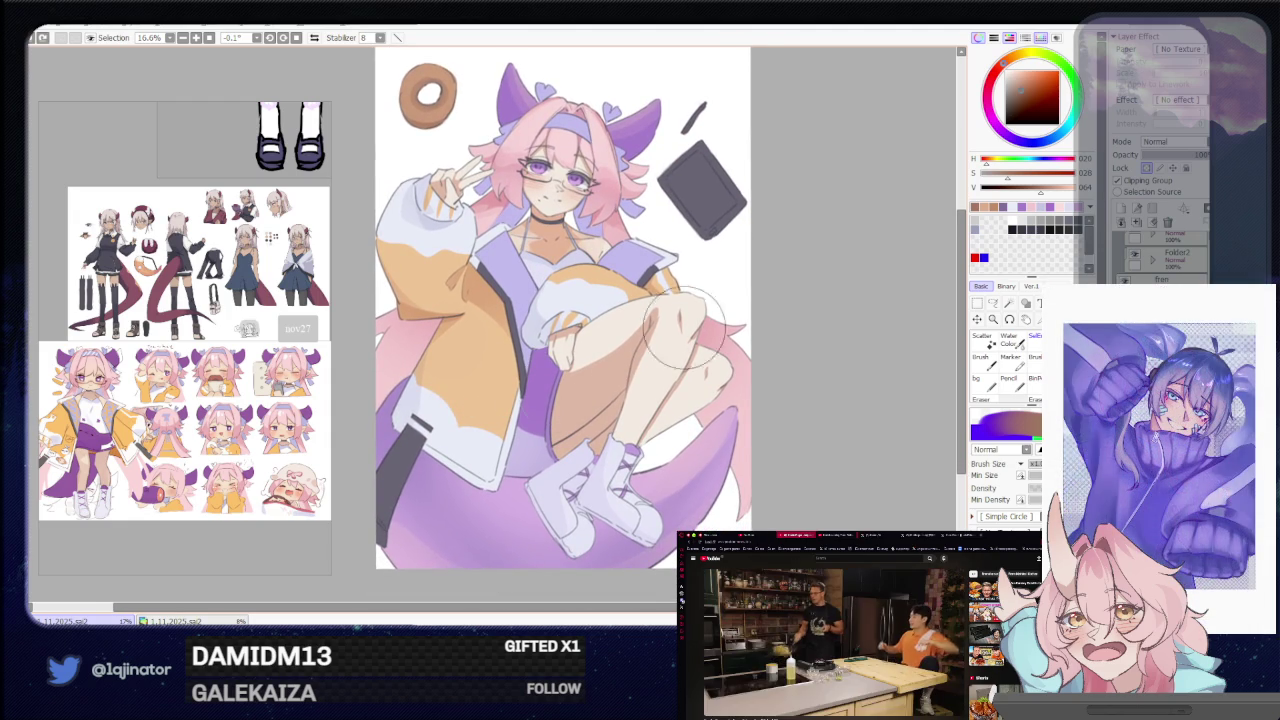
{"action": "left_click", "coordinate": [410, 455], "text": "alt"}
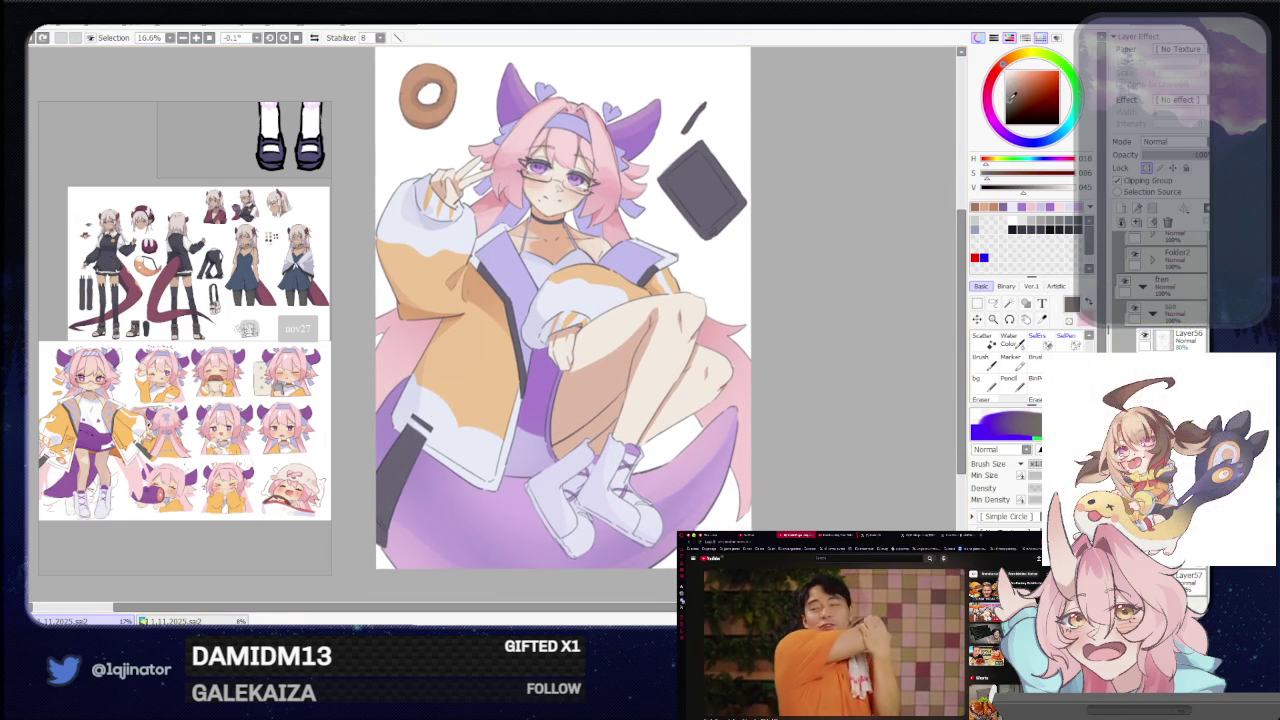
{"action": "scroll", "coordinate": [470, 430], "scroll_direction": "down", "scroll_amount": 2}
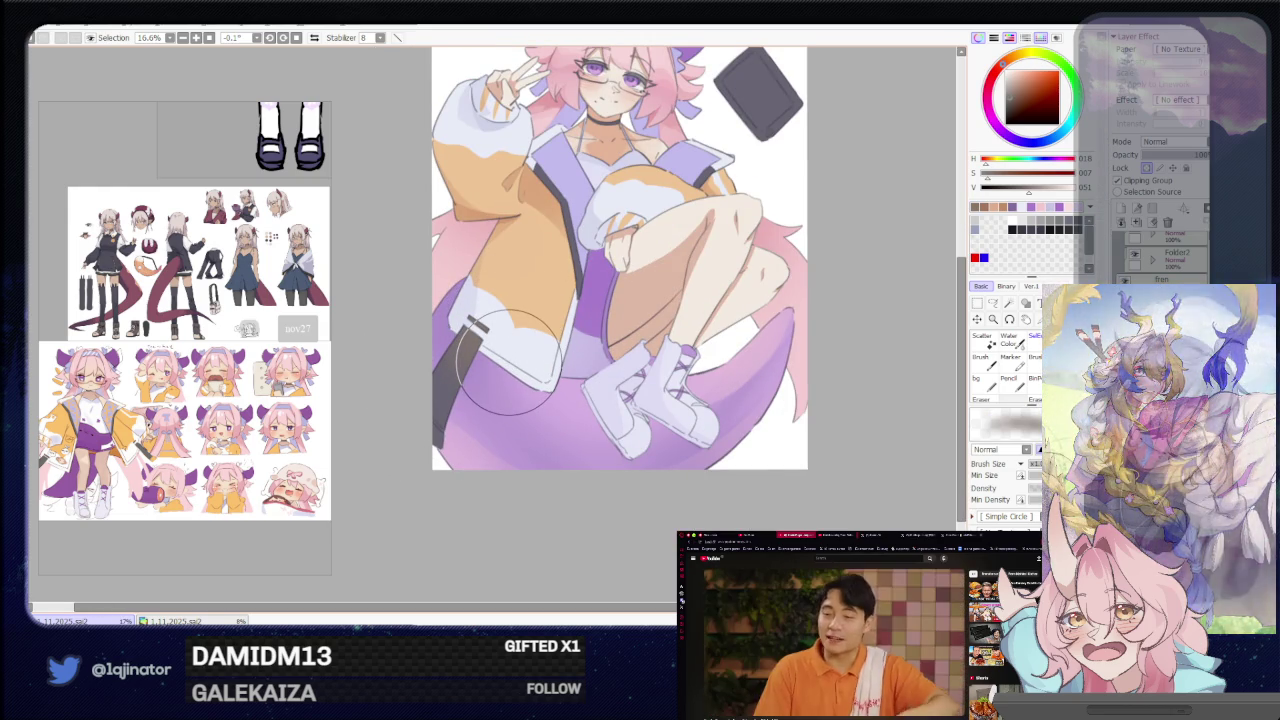
{"action": "left_click_drag", "start_coordinate": [690, 321], "coordinate": [530, 421]}
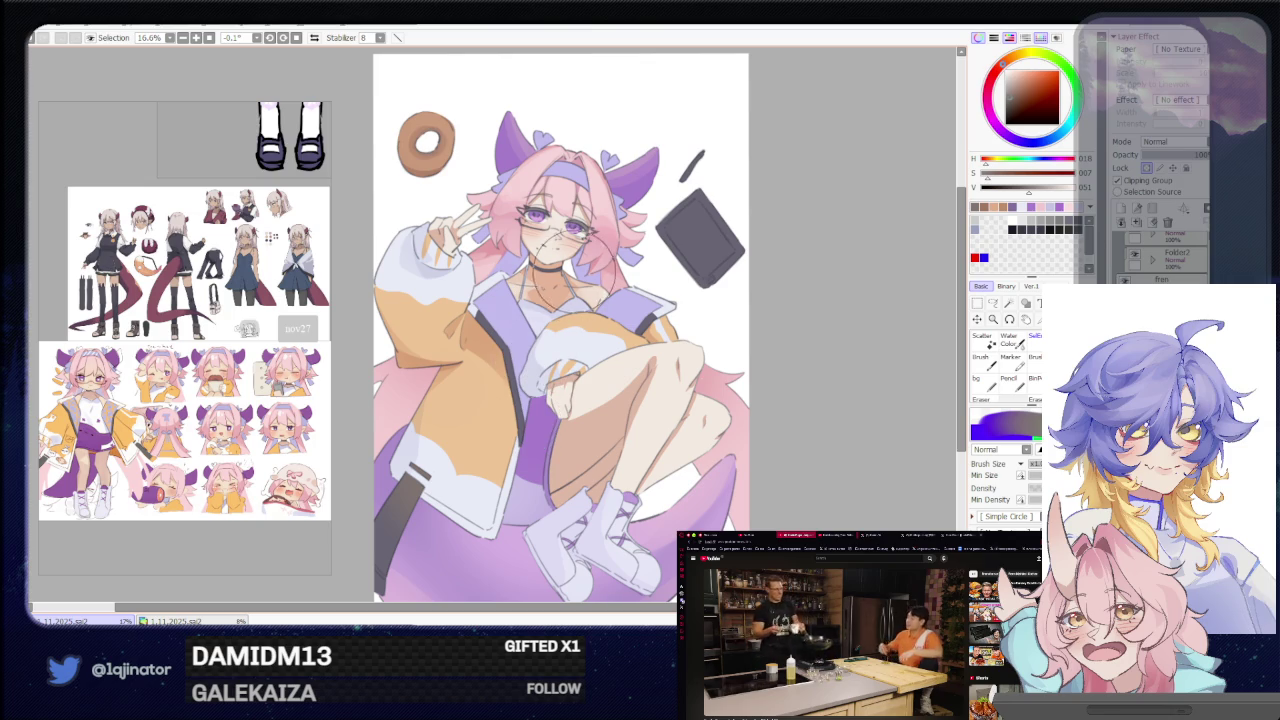
{"action": "key", "text": "e"}
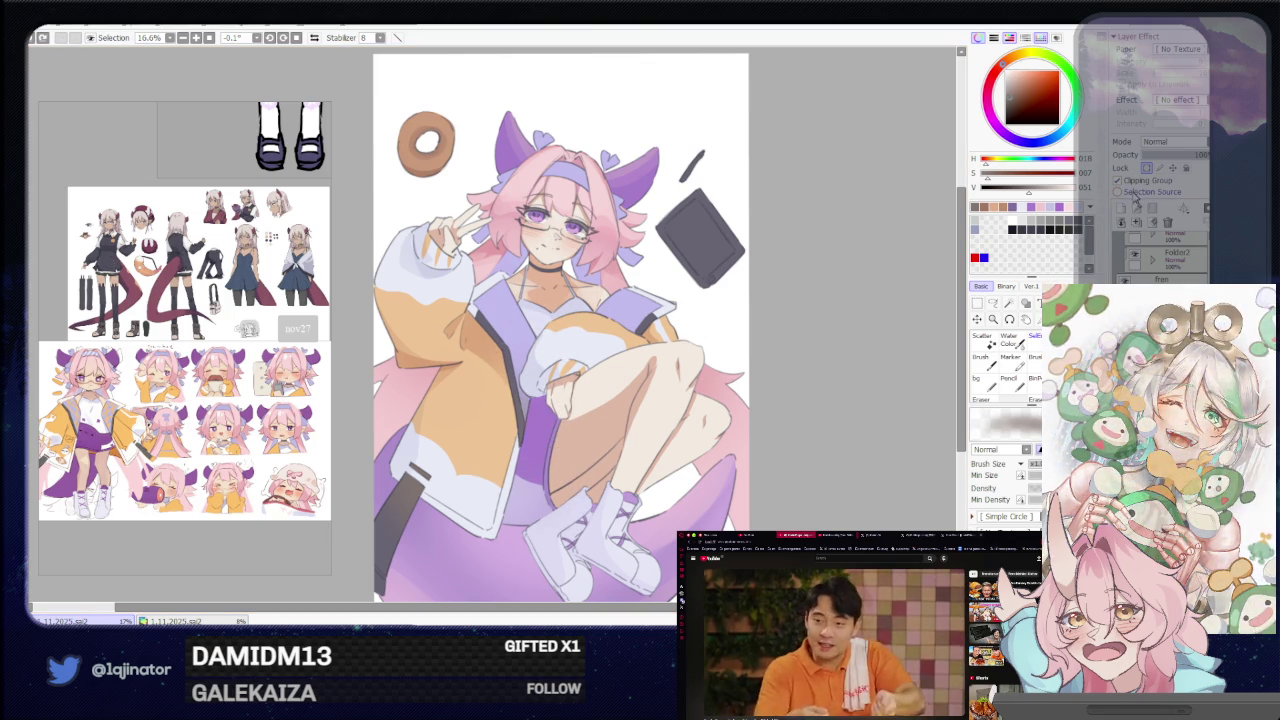
{"action": "left_click", "coordinate": [993, 302]}
{"action": "left_click_drag", "start_coordinate": [830, 390], "coordinate": [781, 410]}
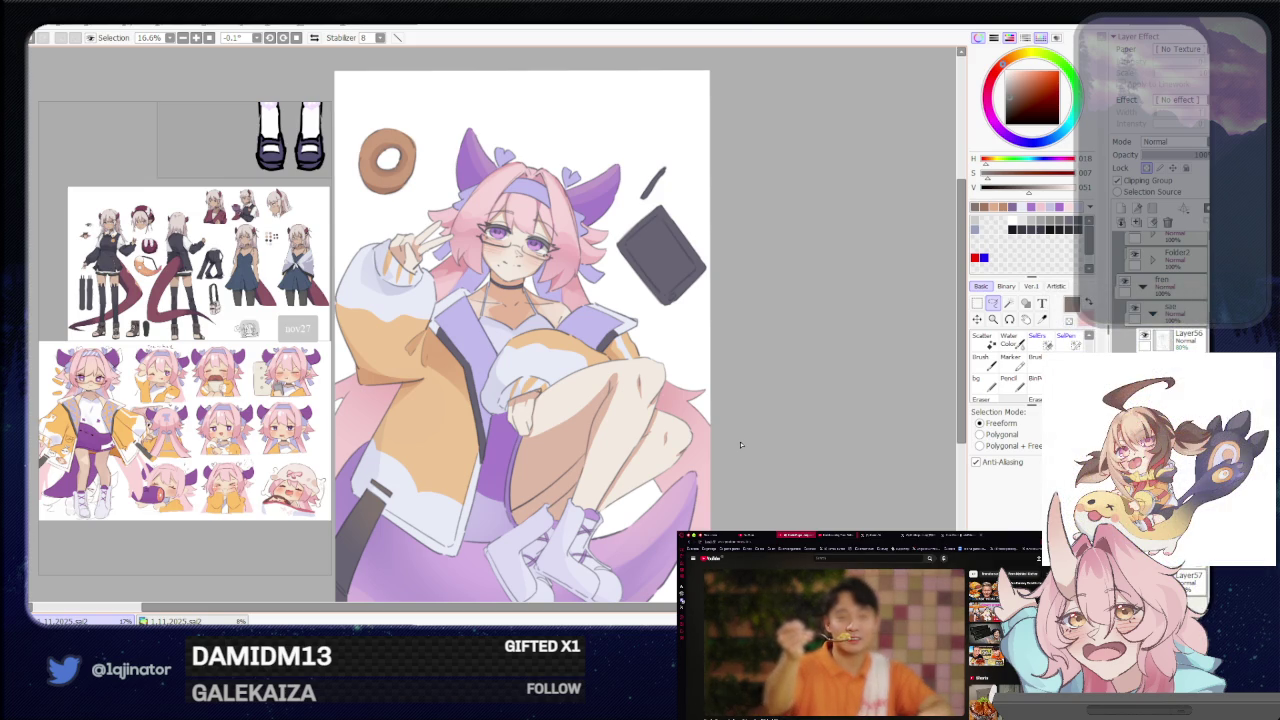
{"action": "mouse_move", "coordinate": [783, 374]}
{"action": "left_mouse_down"}
{"action": "mouse_move", "coordinate": [770, 405]}
{"action": "mouse_move", "coordinate": [787, 403]}
{"action": "left_mouse_up"}
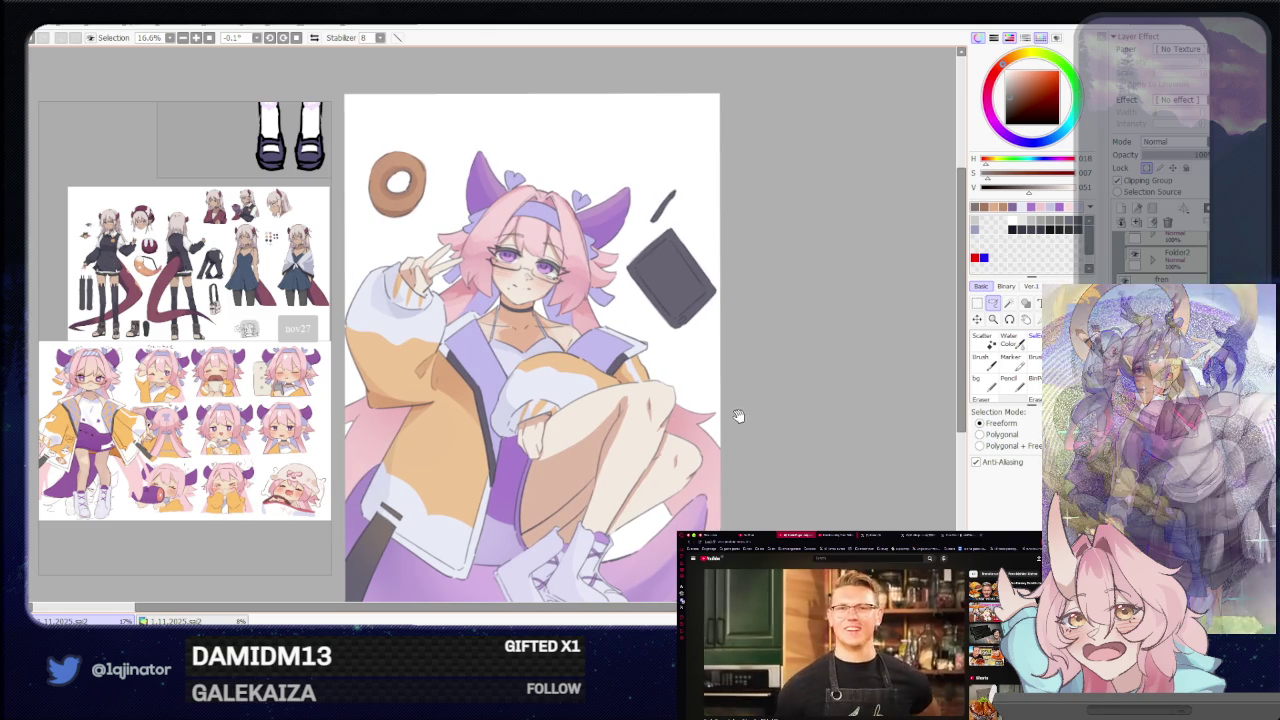
{"action": "mouse_move", "coordinate": [731, 458]}
{"action": "left_mouse_down"}
{"action": "mouse_move", "coordinate": [732, 436]}
{"action": "mouse_move", "coordinate": [731, 455]}
{"action": "left_mouse_up"}
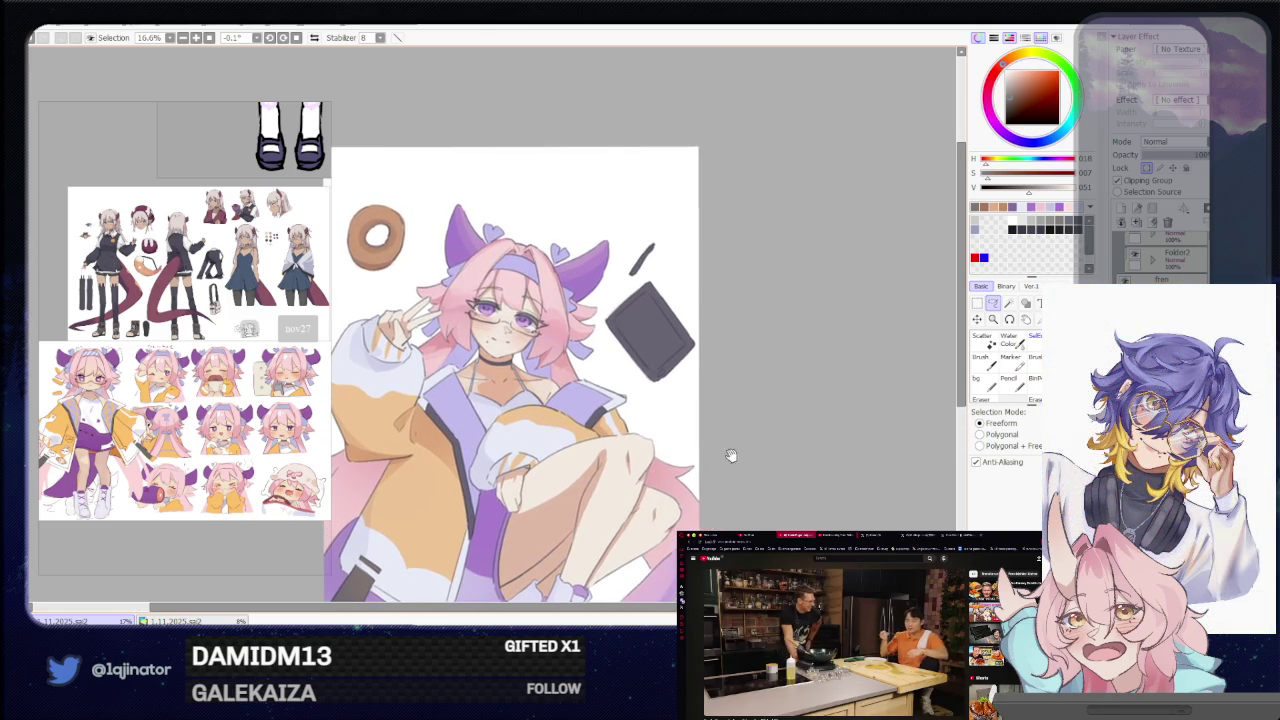
{"action": "key", "text": "b"}
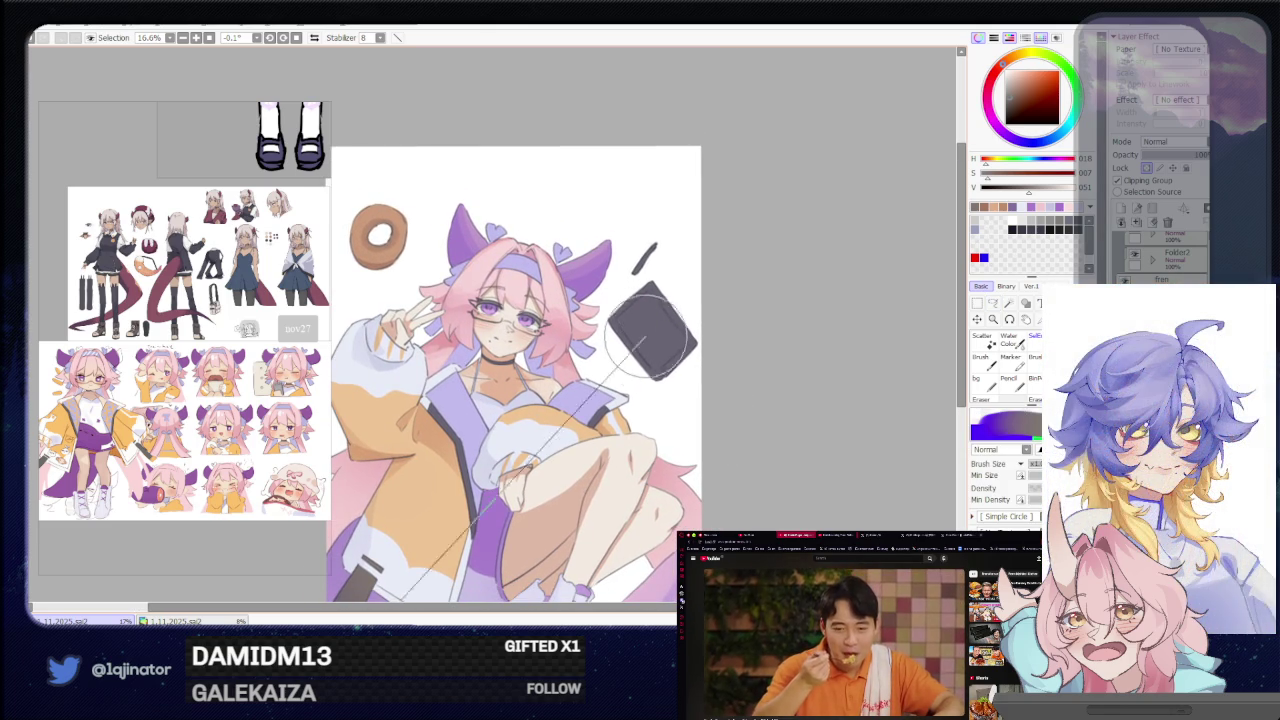
{"action": "left_click_drag", "start_coordinate": [753, 390], "coordinate": [601, 438]}
{"action": "key", "text": "e"}
{"action": "key", "text": "ctrl+plus"}
{"action": "key", "text": "ctrl+plus"}
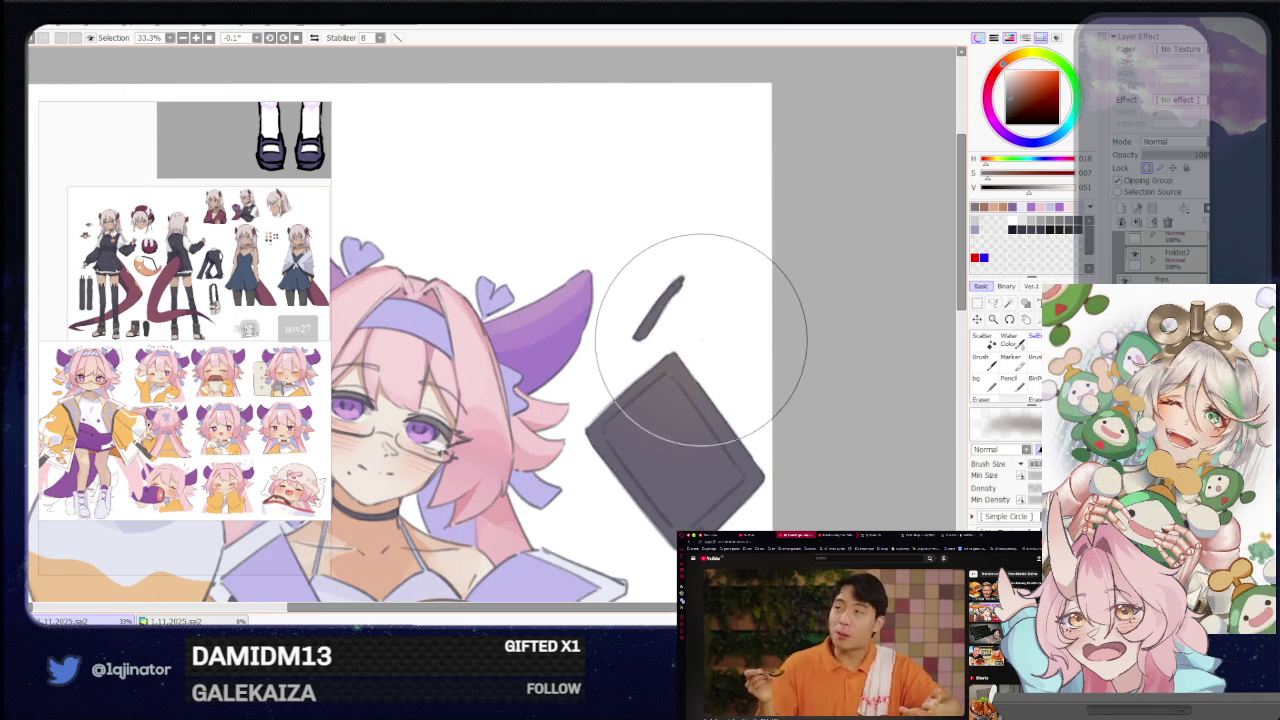
{"action": "key", "text": "ctrl+minus"}
{"action": "key", "text": "ctrl+minus"}
{"action": "key", "text": "ctrl+minus"}
{"action": "key", "text": "a"}
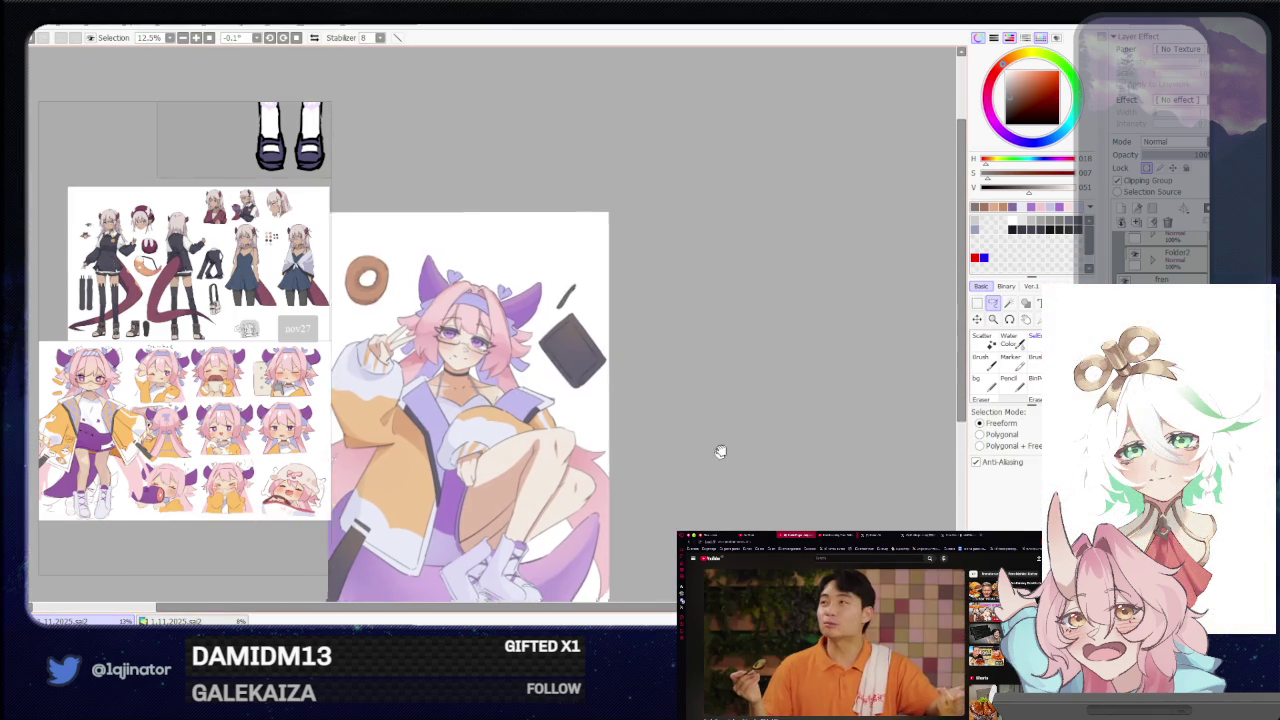
{"action": "key", "text": "ctrl+minus"}
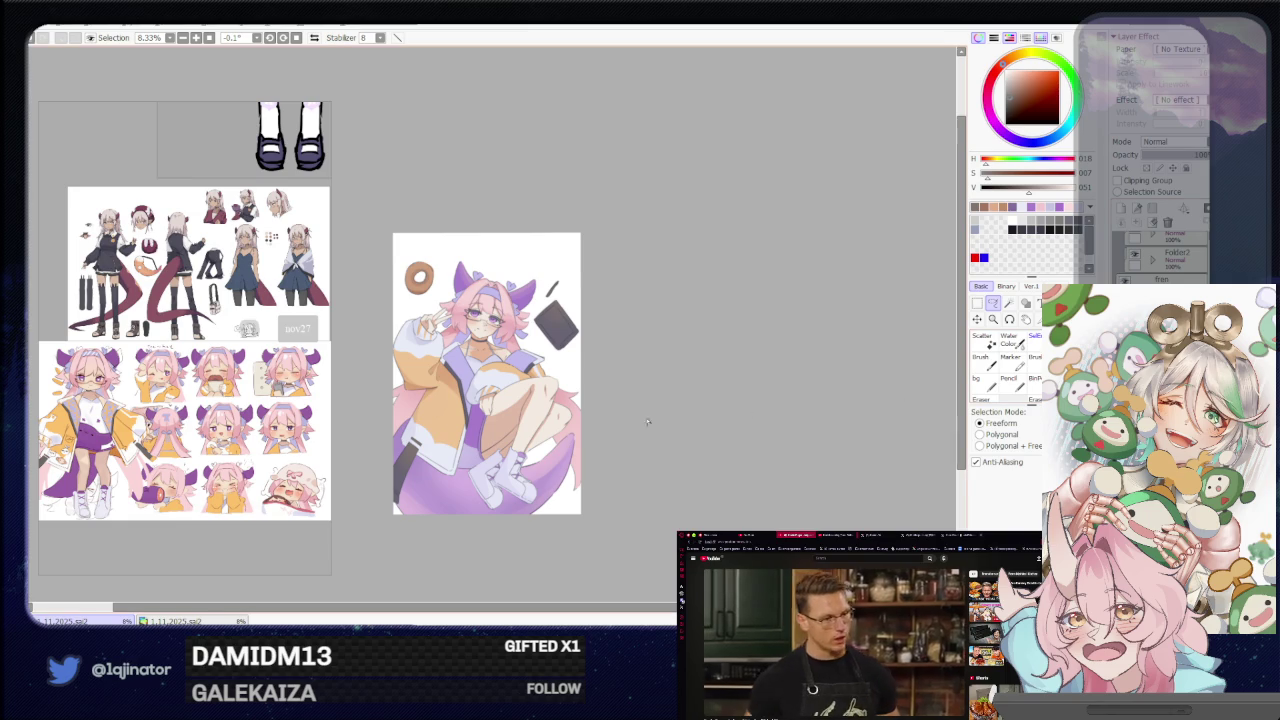
Zoom to 50% on the face and pick a deep purple brush colour.
{"action": "scroll", "coordinate": [490, 430], "scroll_direction": "up", "scroll_amount": 2}
{"action": "left_click_drag", "start_coordinate": [490, 380], "coordinate": [490, 430]}
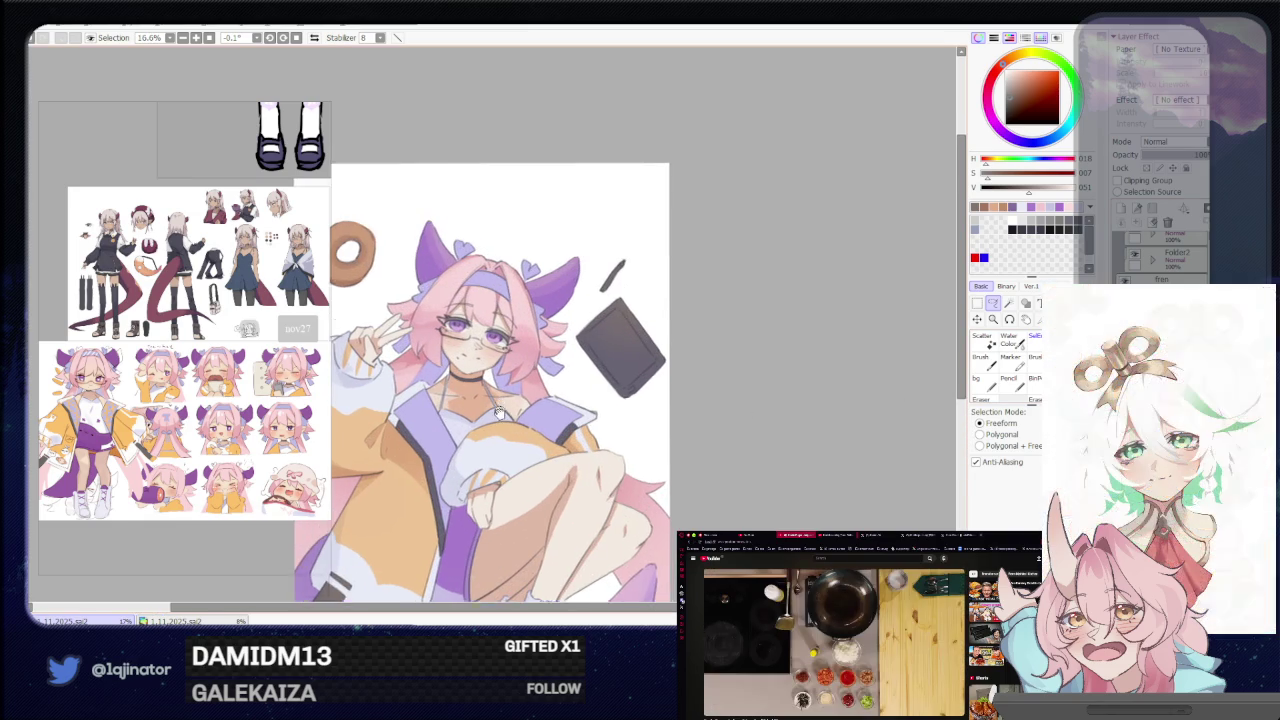
{"action": "left_click_drag", "start_coordinate": [470, 487], "coordinate": [490, 445]}
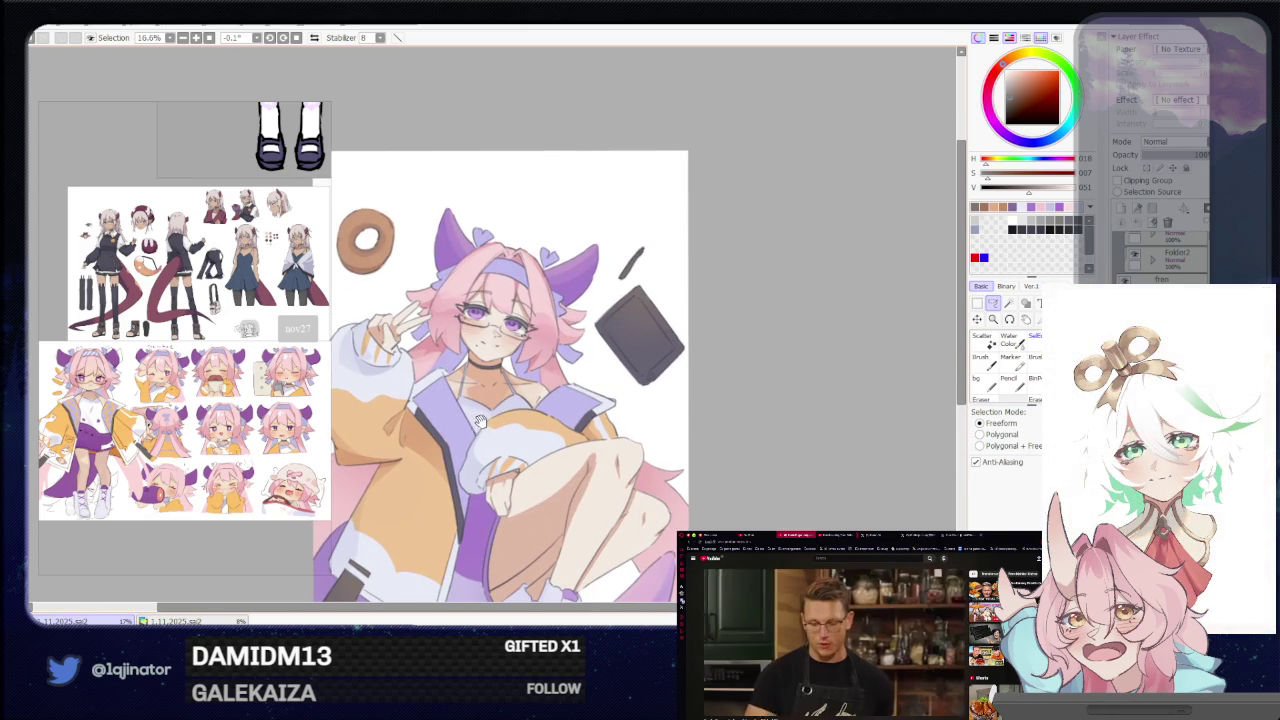
{"action": "left_click_drag", "start_coordinate": [545, 375], "coordinate": [562, 315]}
{"action": "left_click_drag", "start_coordinate": [524, 400], "coordinate": [517, 432]}
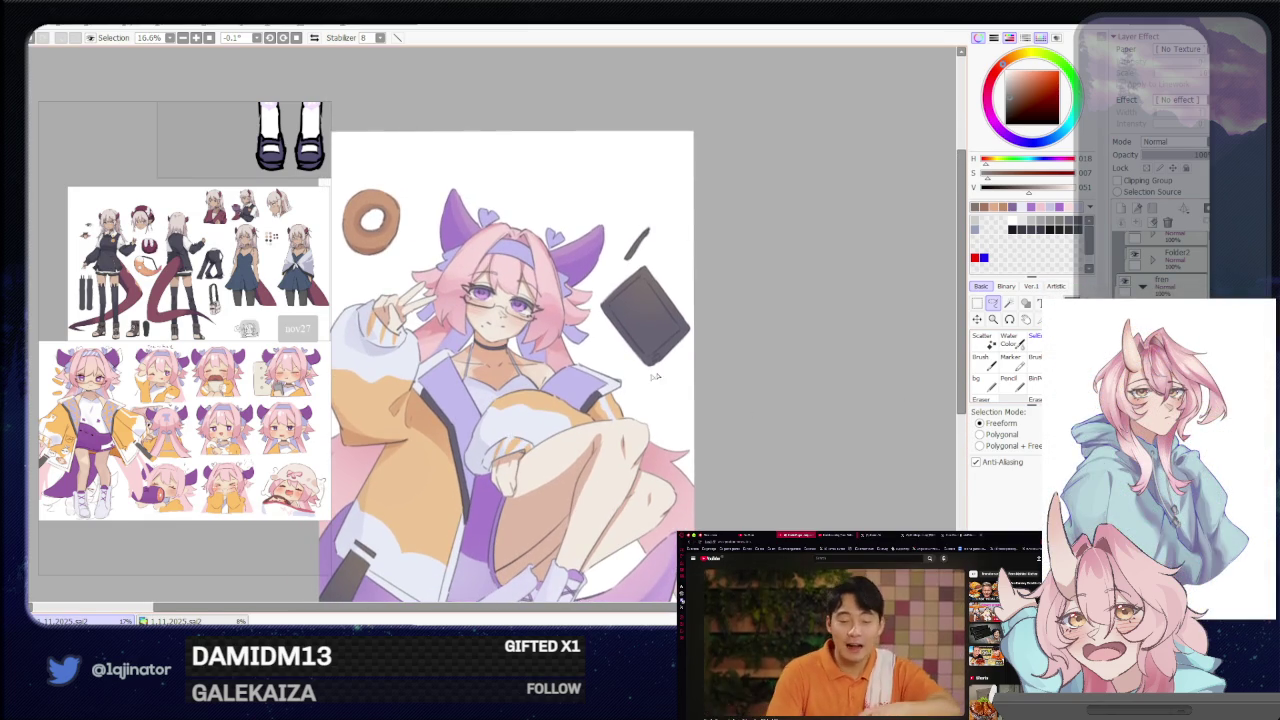
{"action": "scroll", "coordinate": [560, 370], "scroll_direction": "up", "scroll_amount": 2}
{"action": "scroll", "coordinate": [560, 370], "scroll_direction": "up", "scroll_amount": 1}
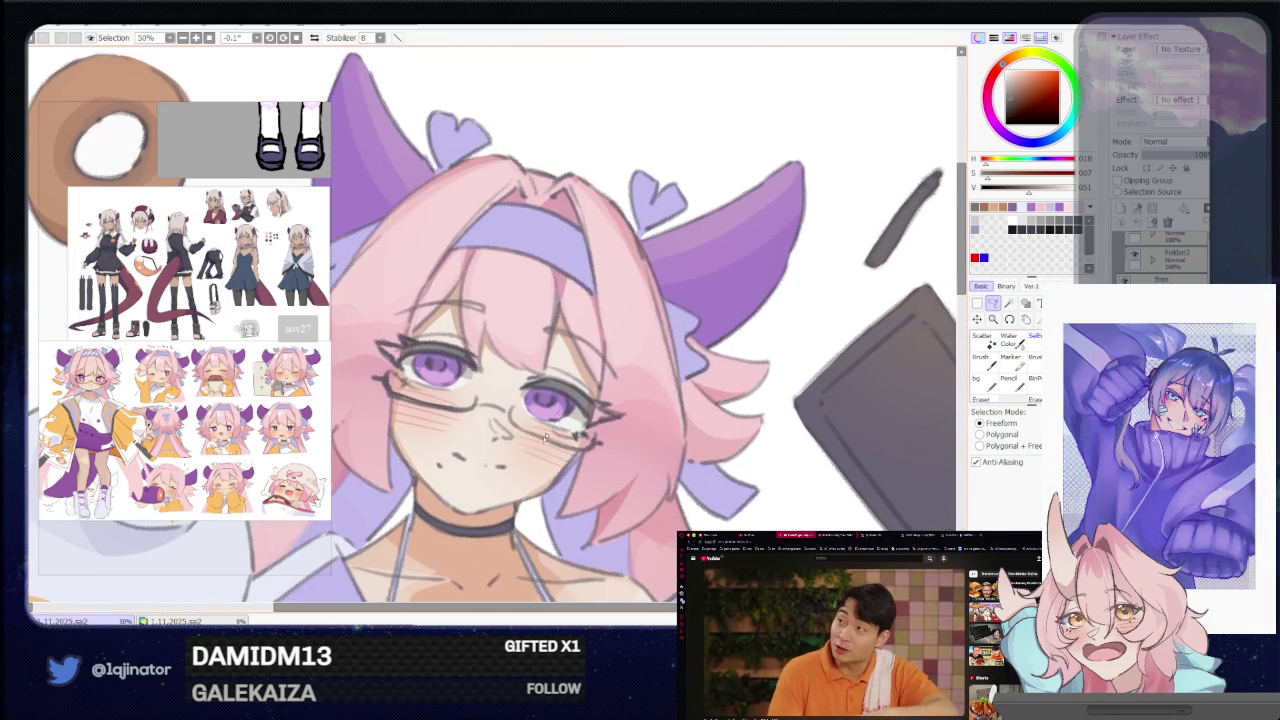
{"action": "key", "text": "b"}
{"action": "left_click", "coordinate": [561, 393], "text": "alt"}
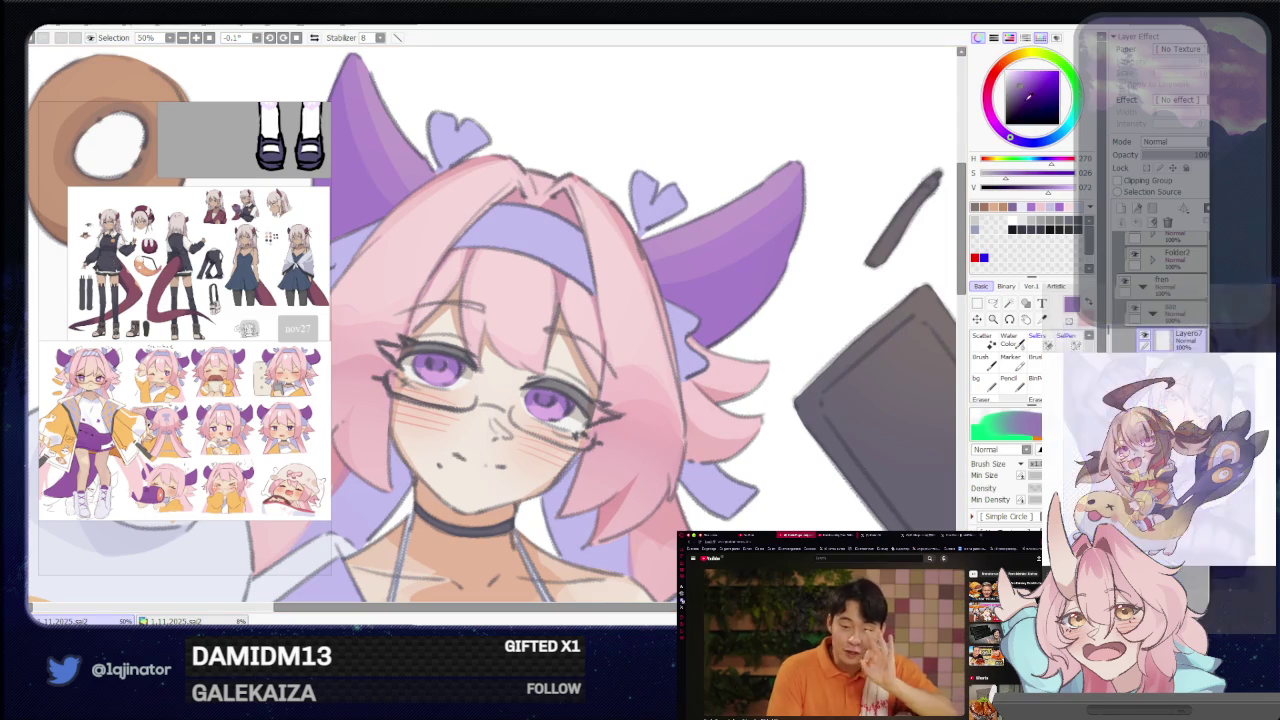
At 100% with a smaller brush, add purple accents and light pink highlights to both eyes.
{"action": "scroll", "coordinate": [657, 375], "scroll_direction": "up", "scroll_amount": 2}
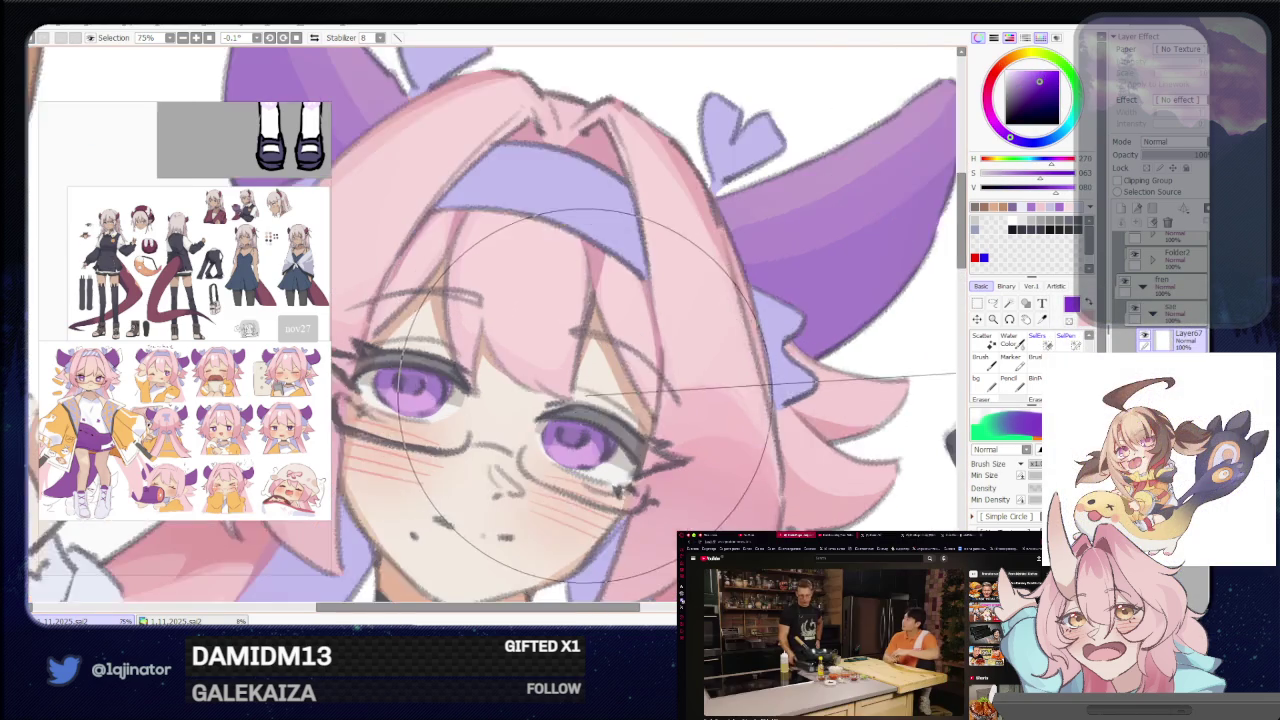
{"action": "scroll", "coordinate": [657, 375], "scroll_direction": "up", "scroll_amount": 1}
{"action": "key", "text": "n"}
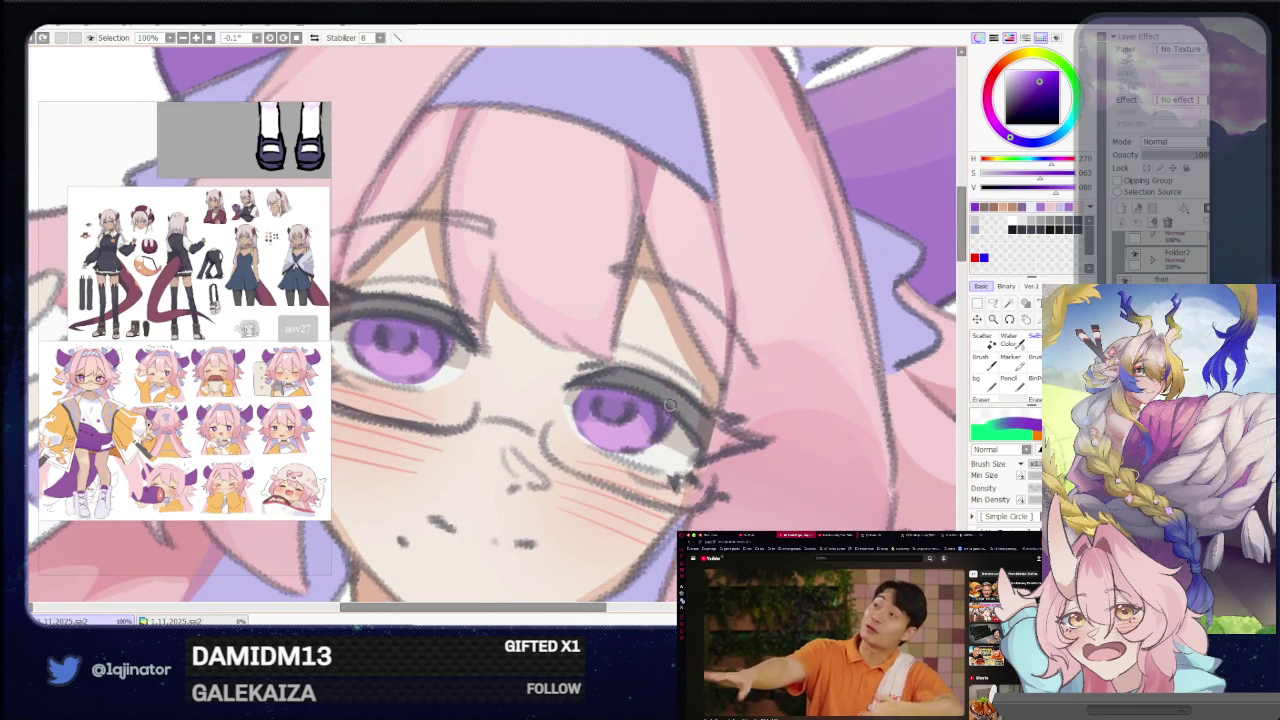
{"action": "mouse_move", "coordinate": [578, 395]}
{"action": "left_mouse_down"}
{"action": "mouse_move", "coordinate": [619, 440]}
{"action": "mouse_move", "coordinate": [647, 390]}
{"action": "left_mouse_up"}
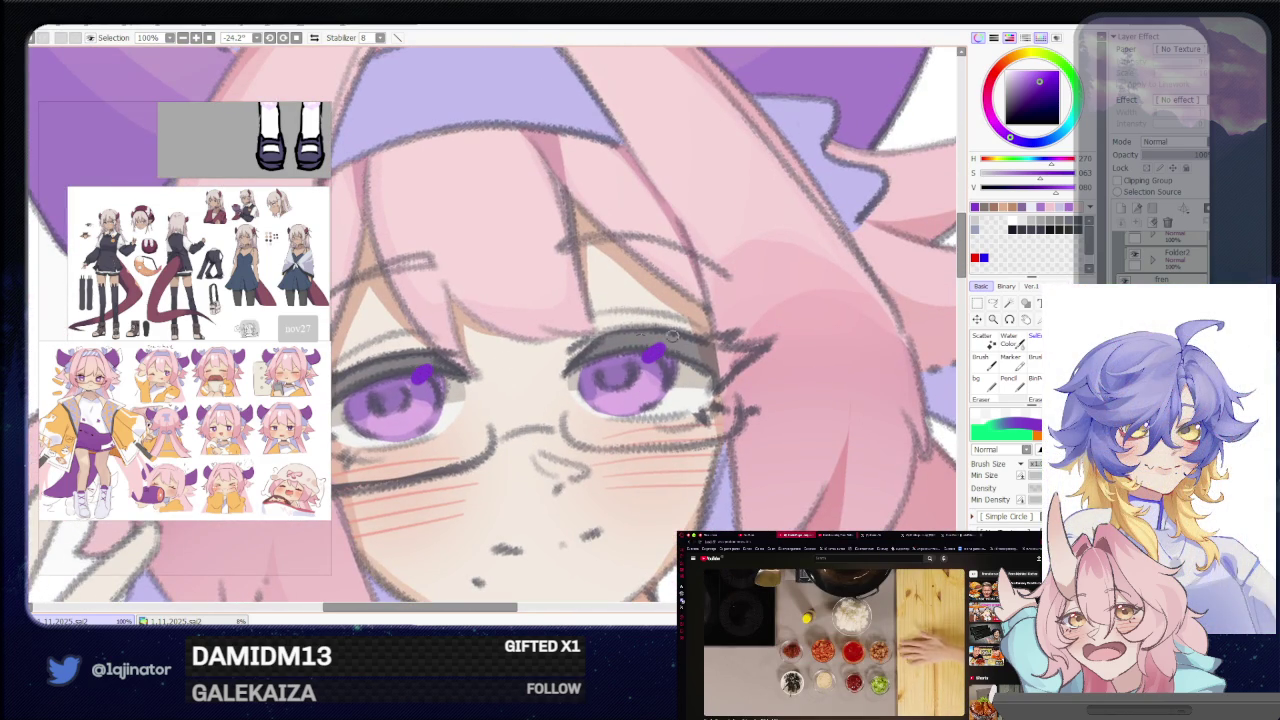
{"action": "left_click", "coordinate": [711, 296], "text": "alt"}
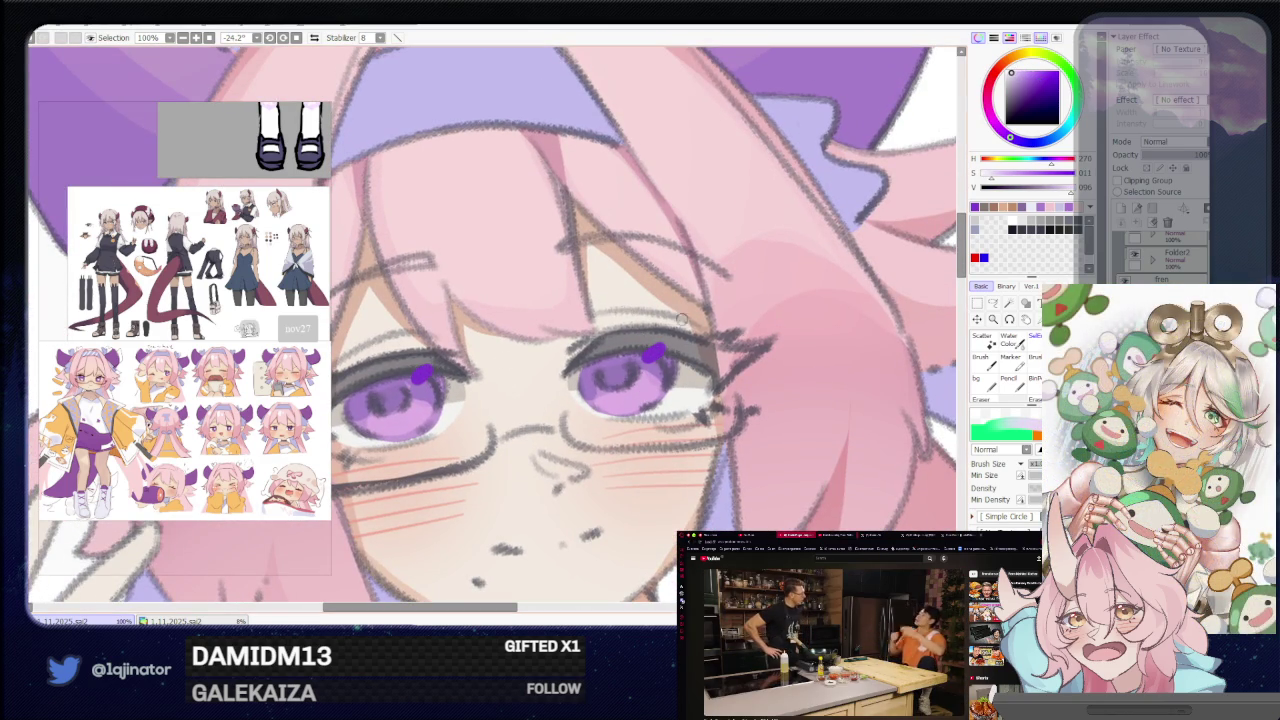
{"action": "left_click", "coordinate": [653, 351]}
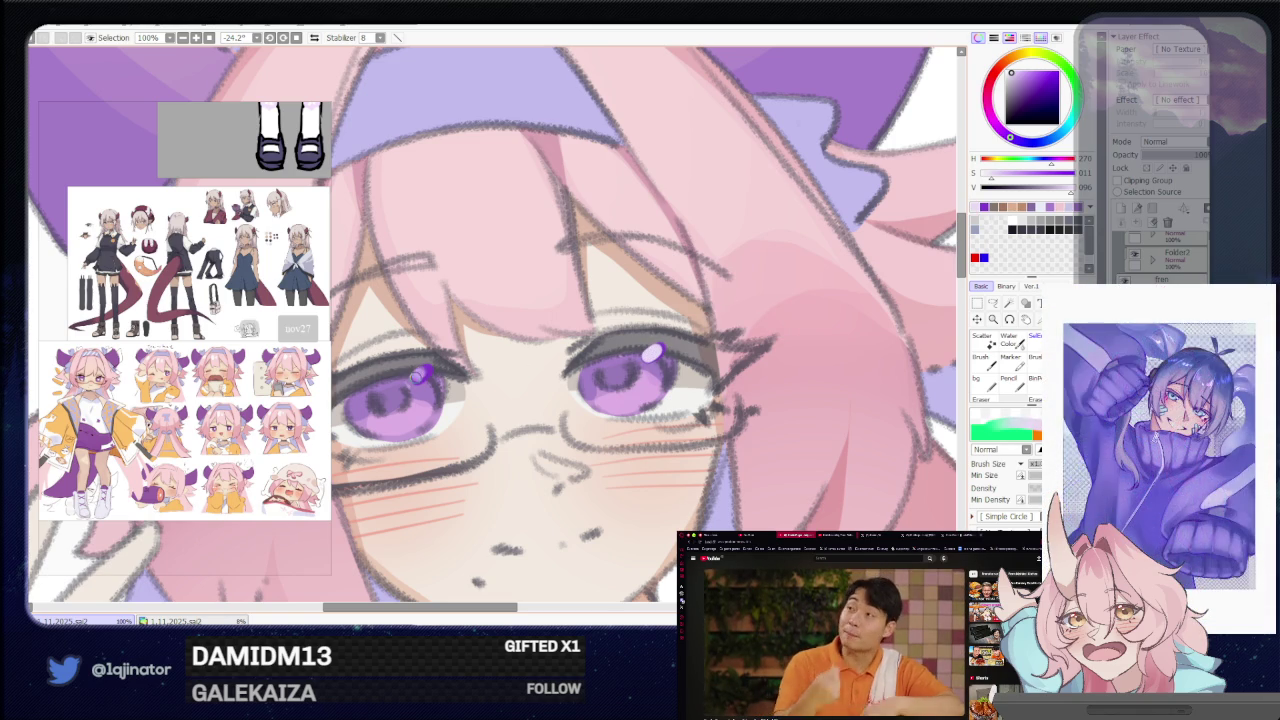
{"action": "left_click", "coordinate": [422, 373]}
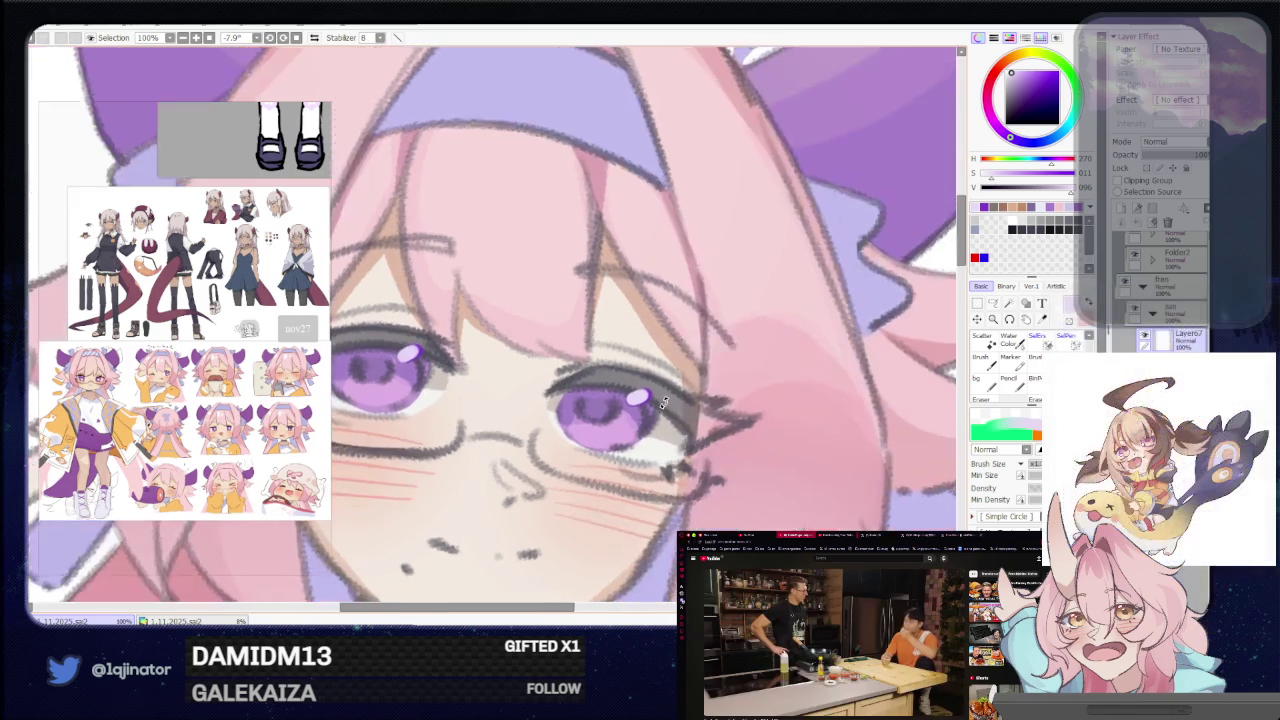
{"action": "left_click_drag", "start_coordinate": [689, 404], "coordinate": [672, 378]}
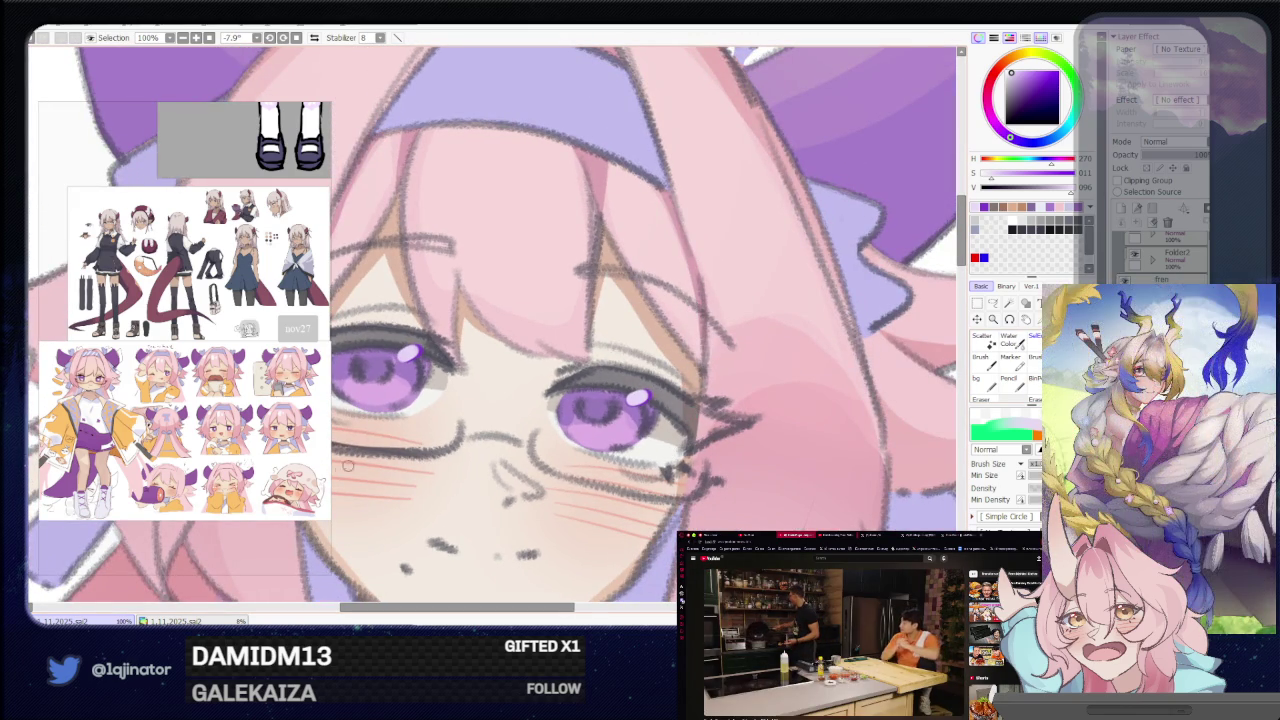
Lasso a small area of the right iris, then zoom out to 50%.
{"action": "scroll", "coordinate": [200, 459], "scroll_direction": "up", "scroll_amount": 5}
{"action": "scroll", "coordinate": [195, 419], "scroll_direction": "down", "scroll_amount": 1}
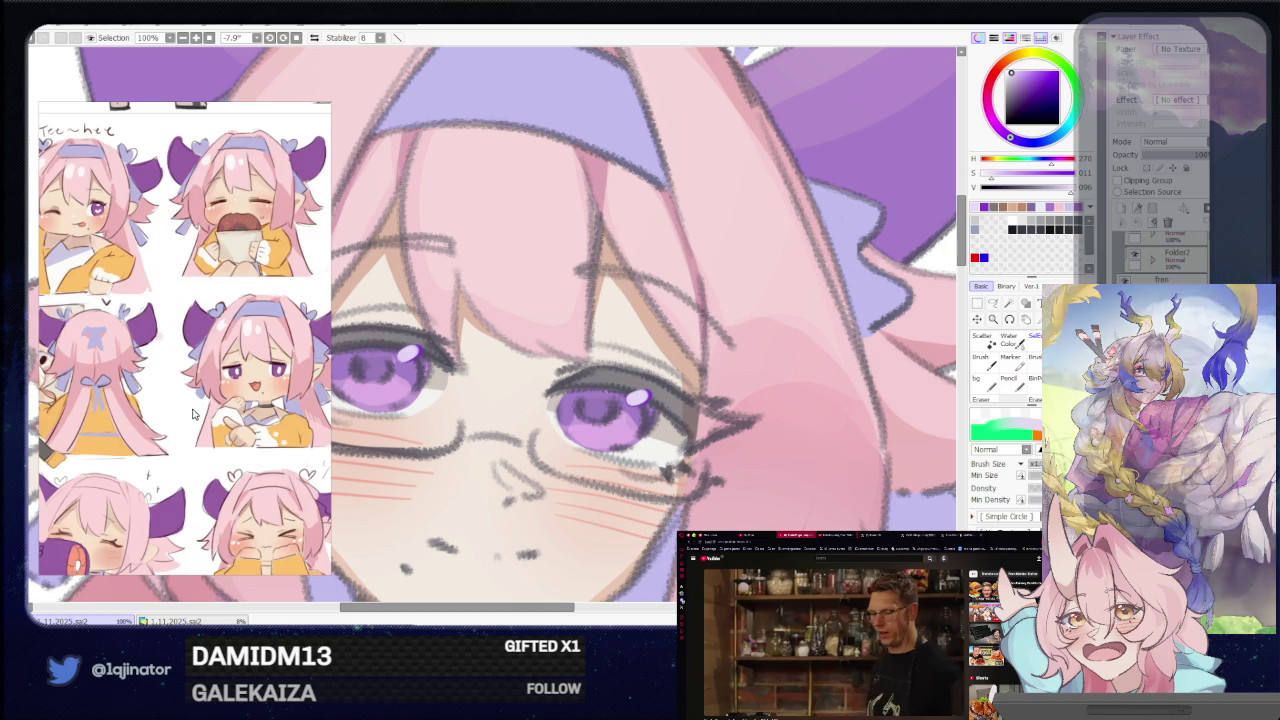
{"action": "scroll", "coordinate": [185, 380], "scroll_direction": "down", "scroll_amount": 1}
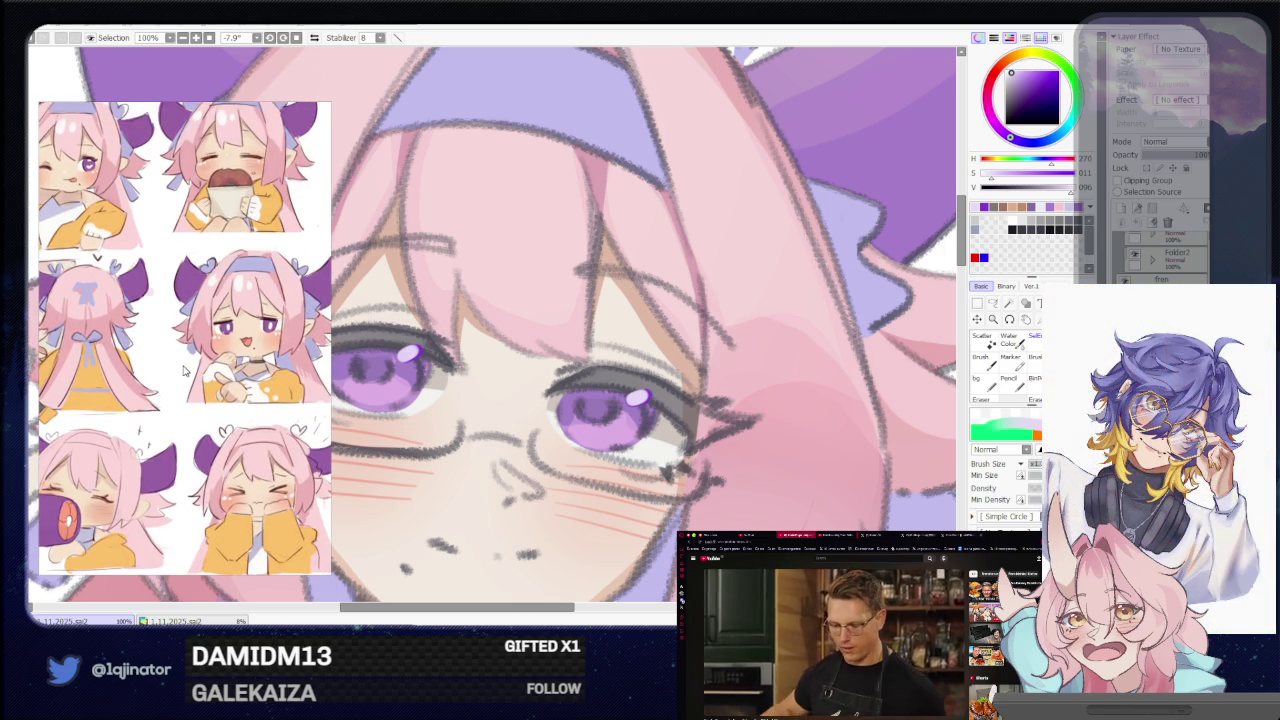
{"action": "left_click", "coordinate": [993, 305]}
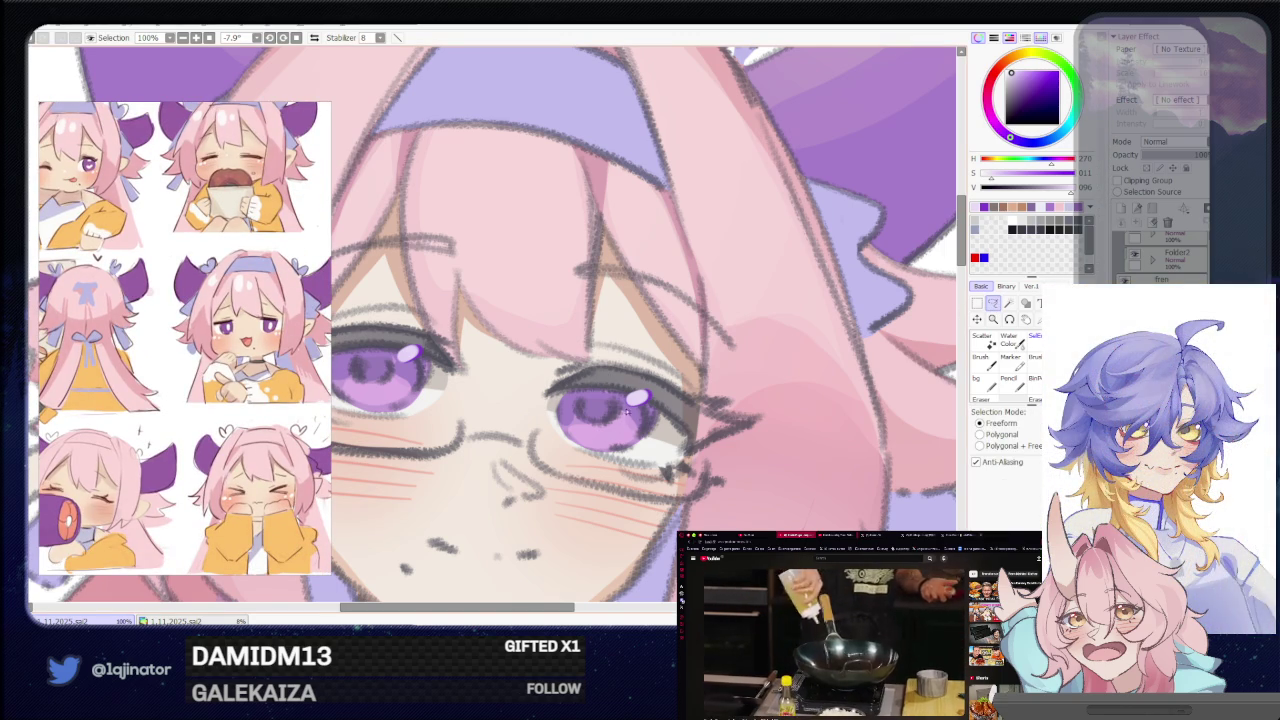
{"action": "scroll", "coordinate": [619, 426], "scroll_direction": "left", "scroll_amount": 2}
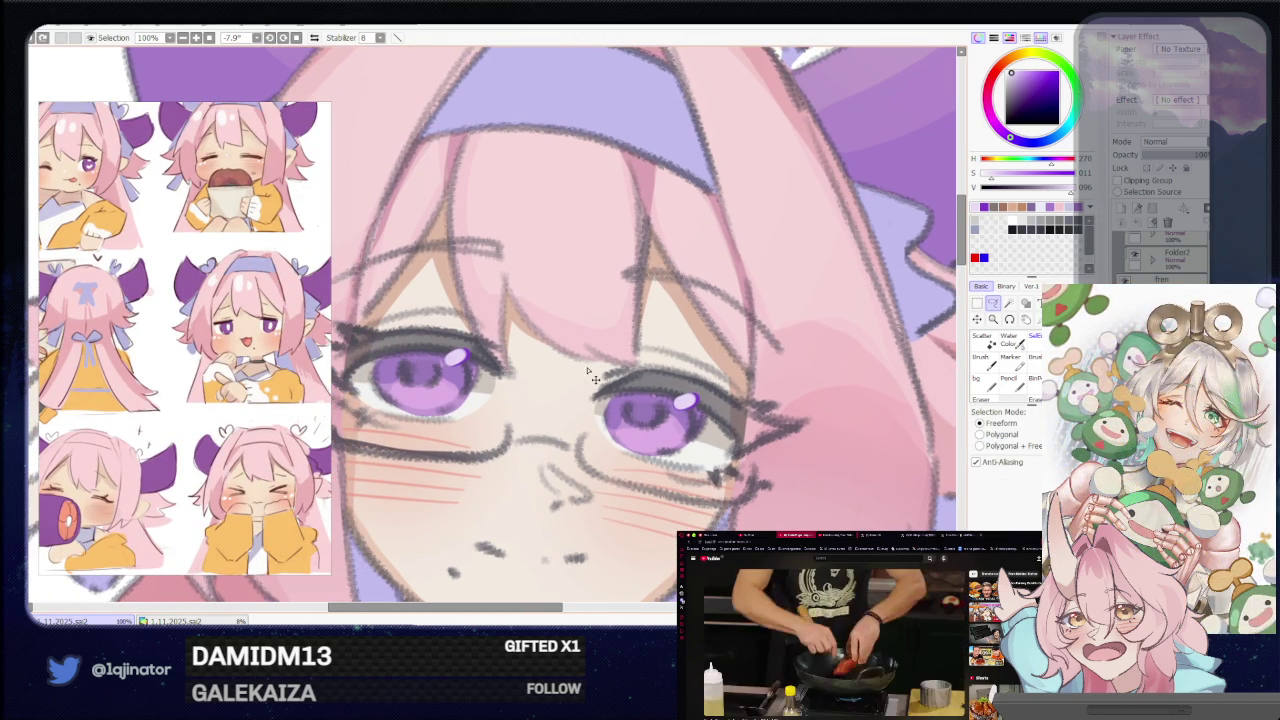
{"action": "key", "text": "b"}
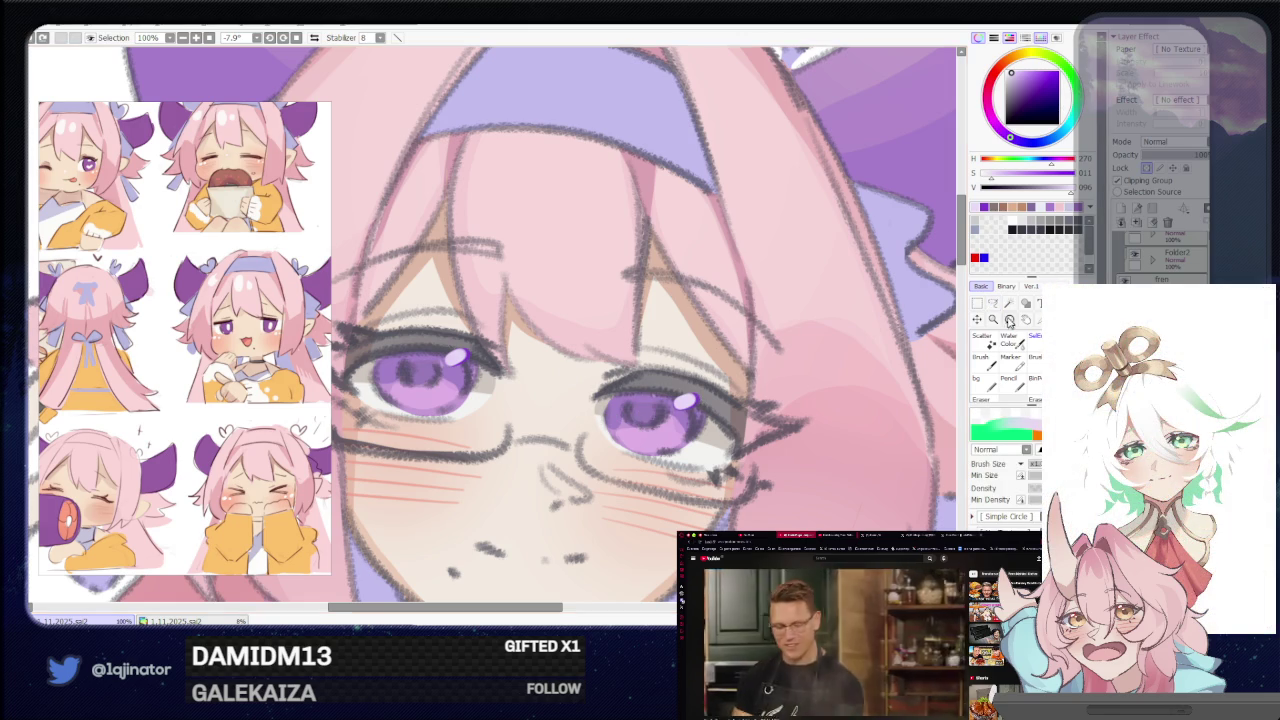
{"action": "left_click", "coordinate": [993, 303]}
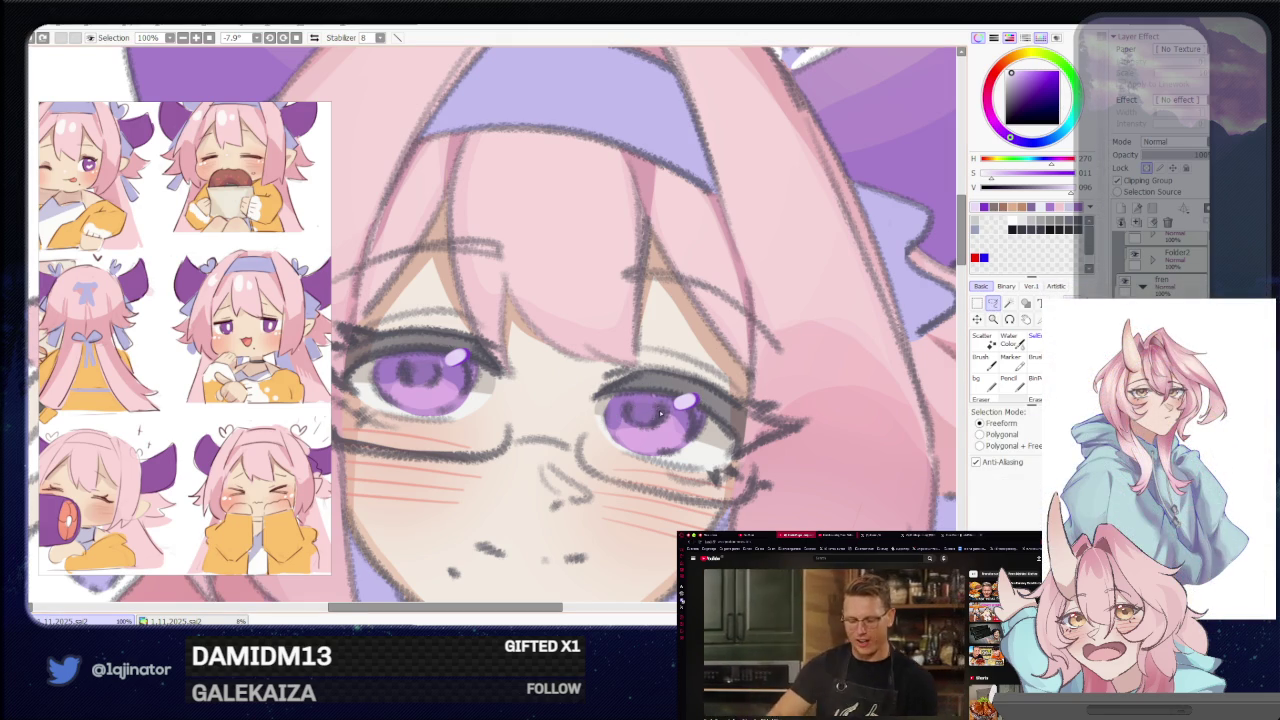
{"action": "left_click_drag", "start_coordinate": [632, 404], "coordinate": [648, 428]}
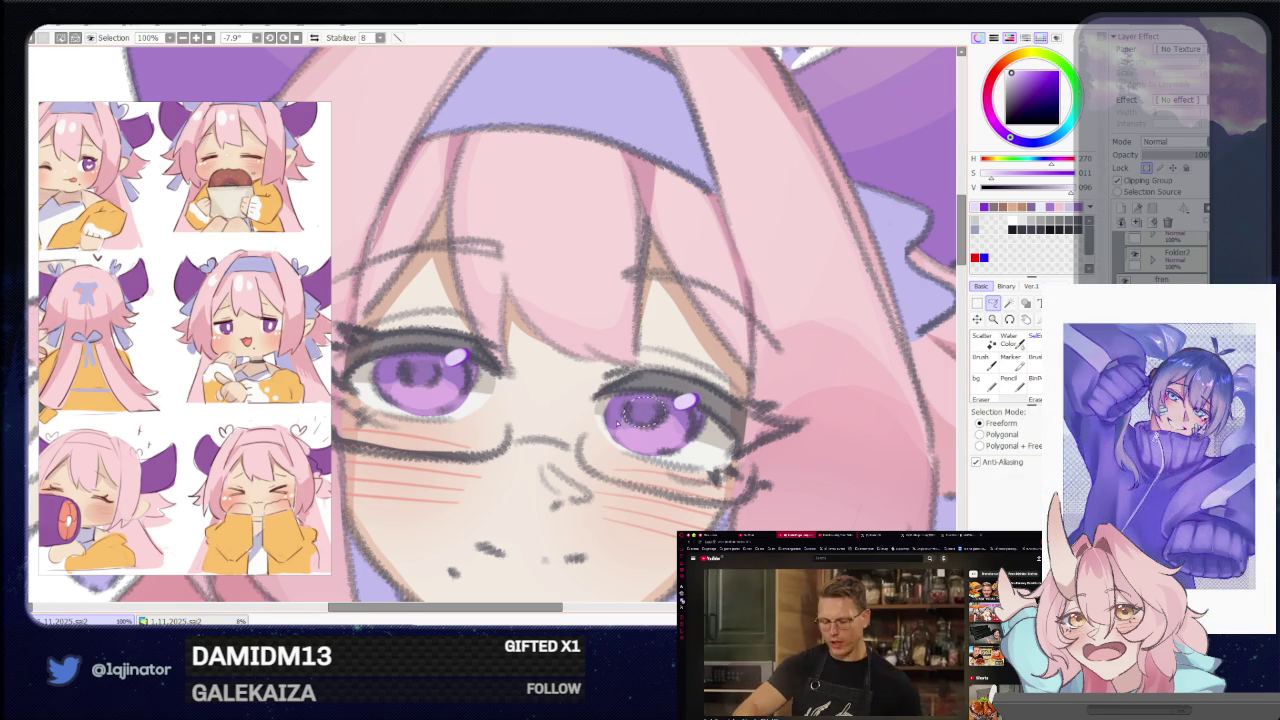
{"action": "left_click_drag", "start_coordinate": [461, 395], "coordinate": [519, 410]}
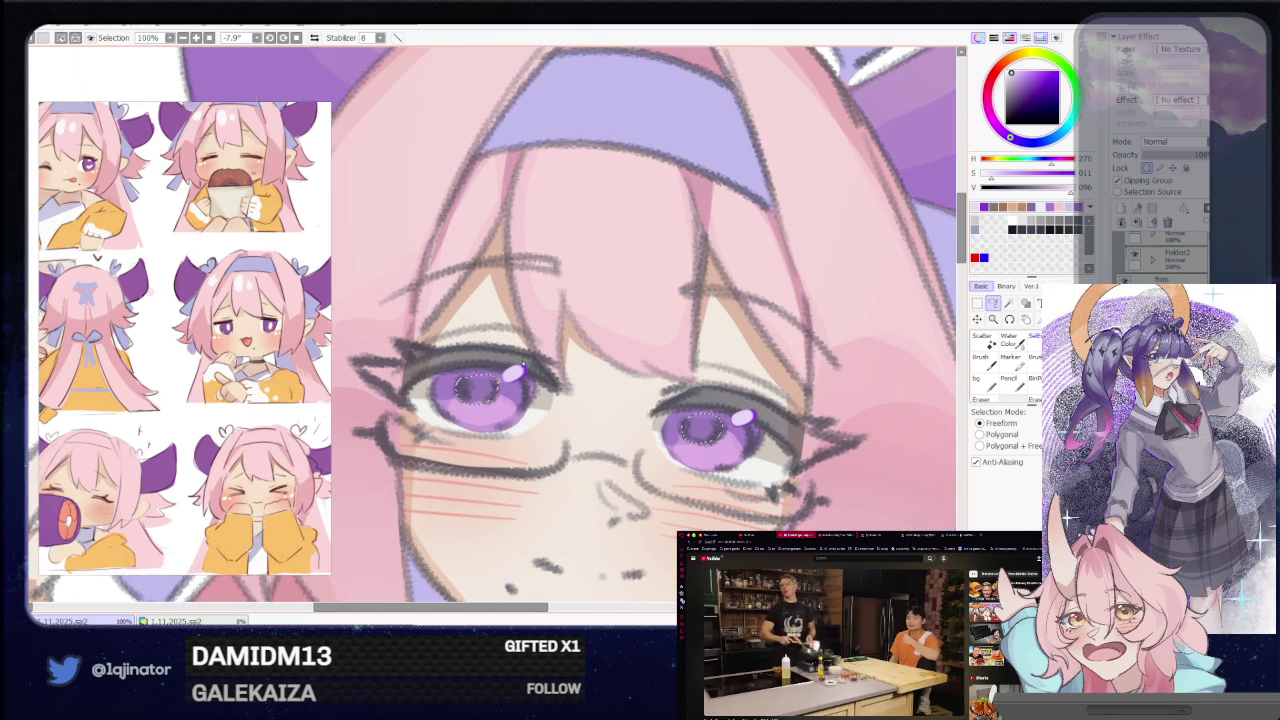
{"action": "scroll", "coordinate": [512, 370], "scroll_direction": "down", "scroll_amount": 2}
{"action": "key", "text": "b"}
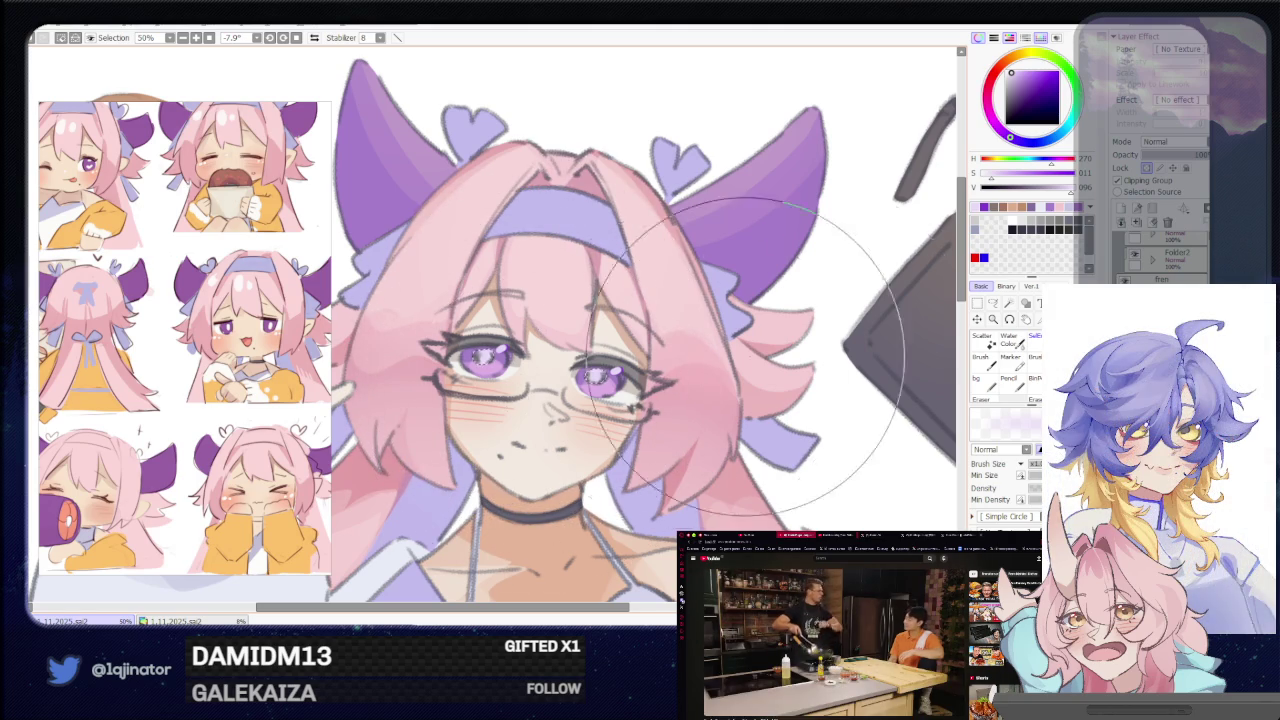
Zoom out and straighten the canvas rotation to see the whole illustration.
{"action": "scroll", "coordinate": [718, 358], "scroll_direction": "down", "scroll_amount": 5}
{"action": "key", "text": "l"}
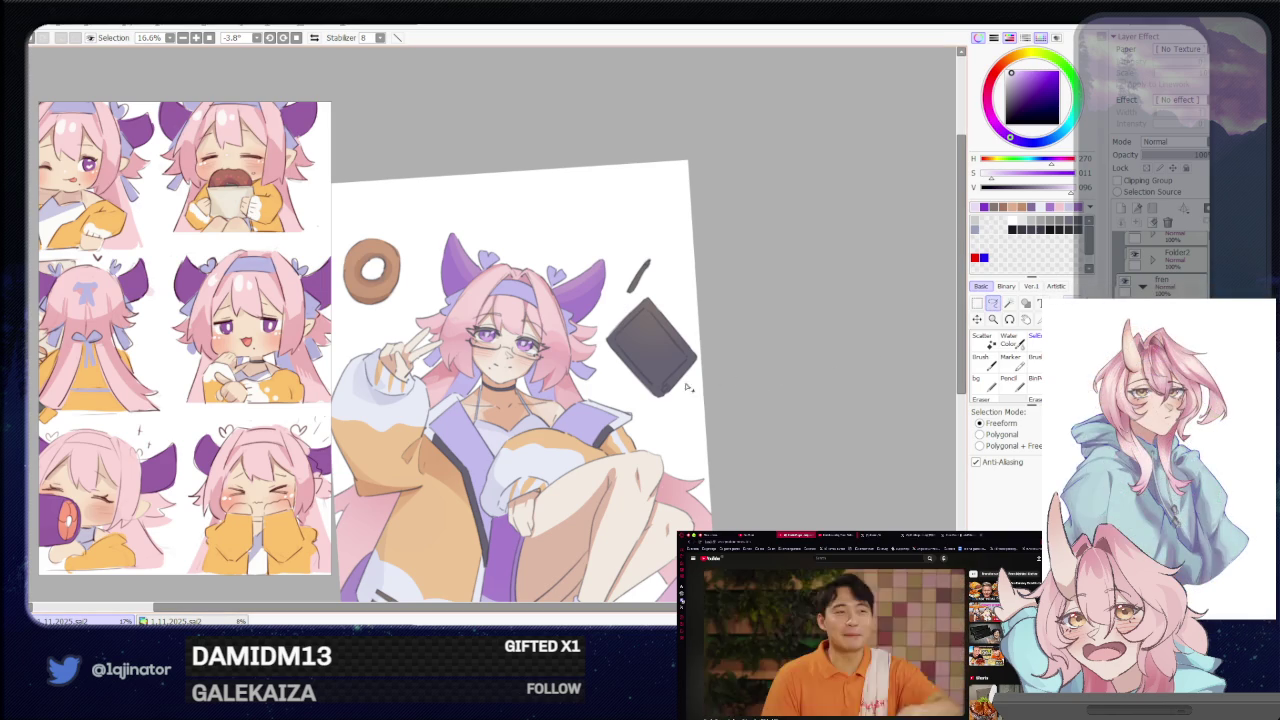
{"action": "scroll", "coordinate": [692, 385], "scroll_direction": "up", "scroll_amount": 3}
{"action": "left_click_drag", "start_coordinate": [671, 402], "coordinate": [658, 456]}
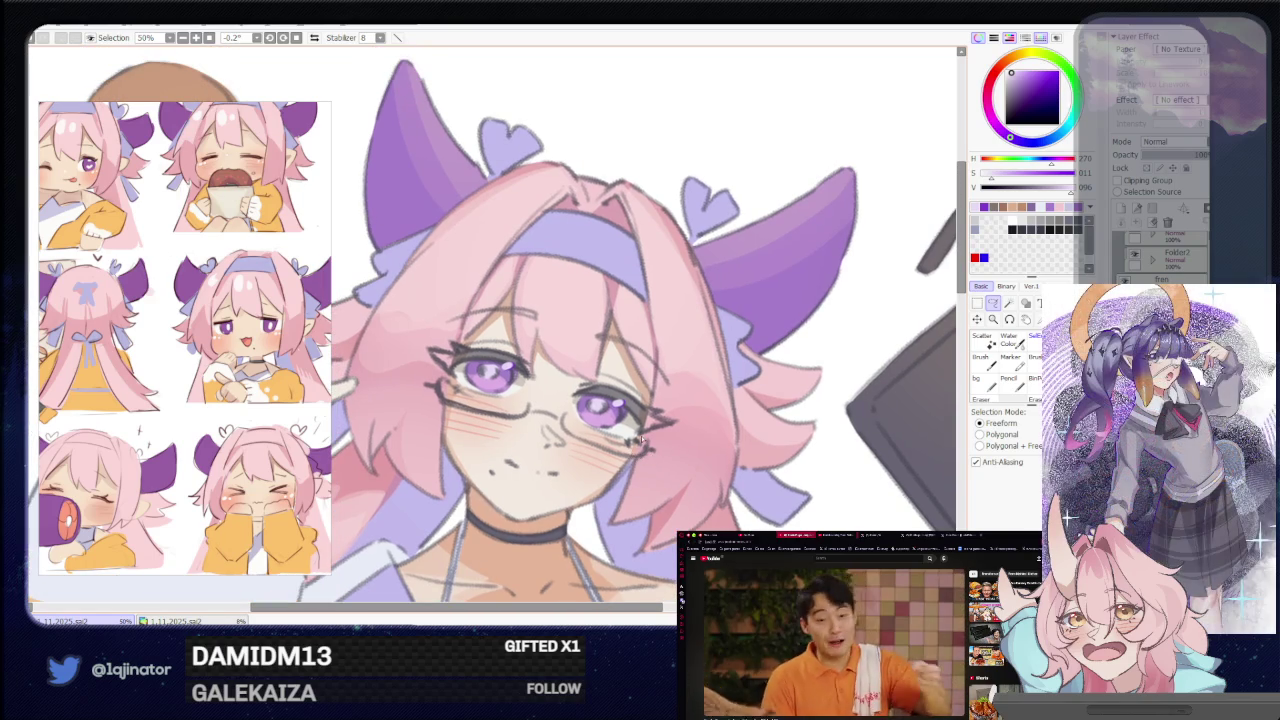
{"action": "key", "text": "minus"}
{"action": "key", "text": "minus"}
{"action": "key", "text": "minus"}
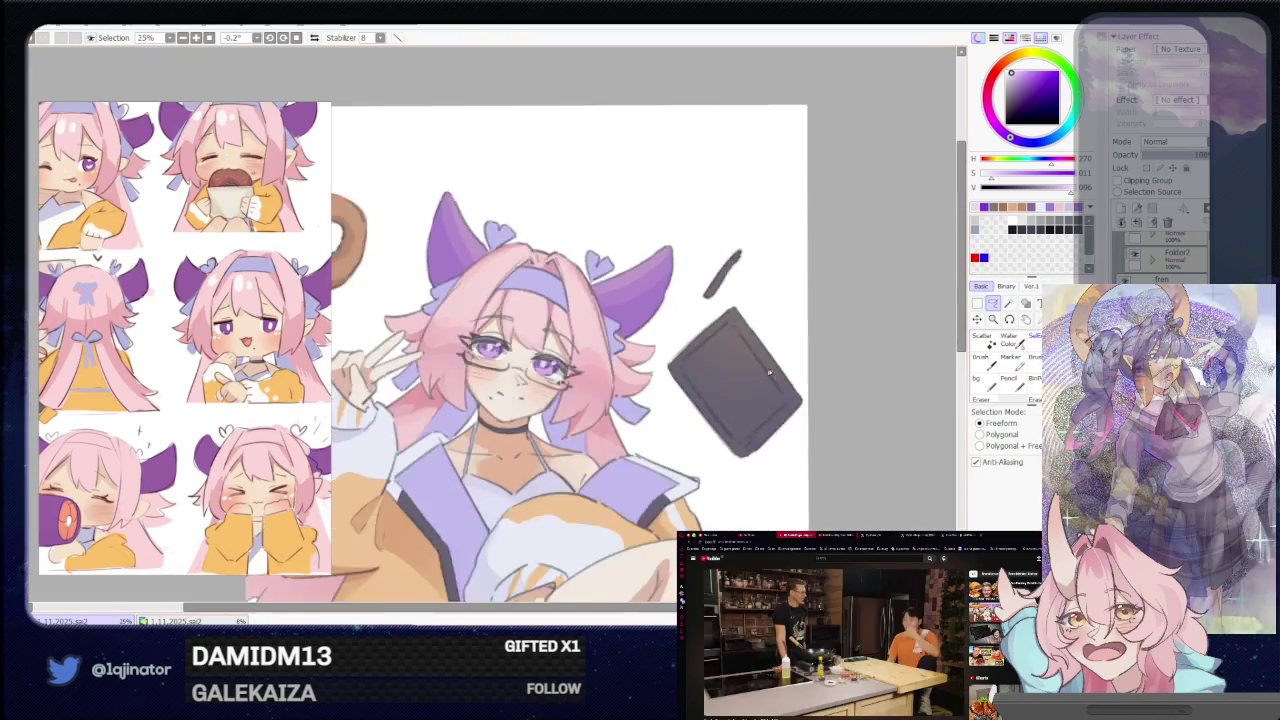
{"action": "left_click_drag", "start_coordinate": [805, 369], "coordinate": [797, 351]}
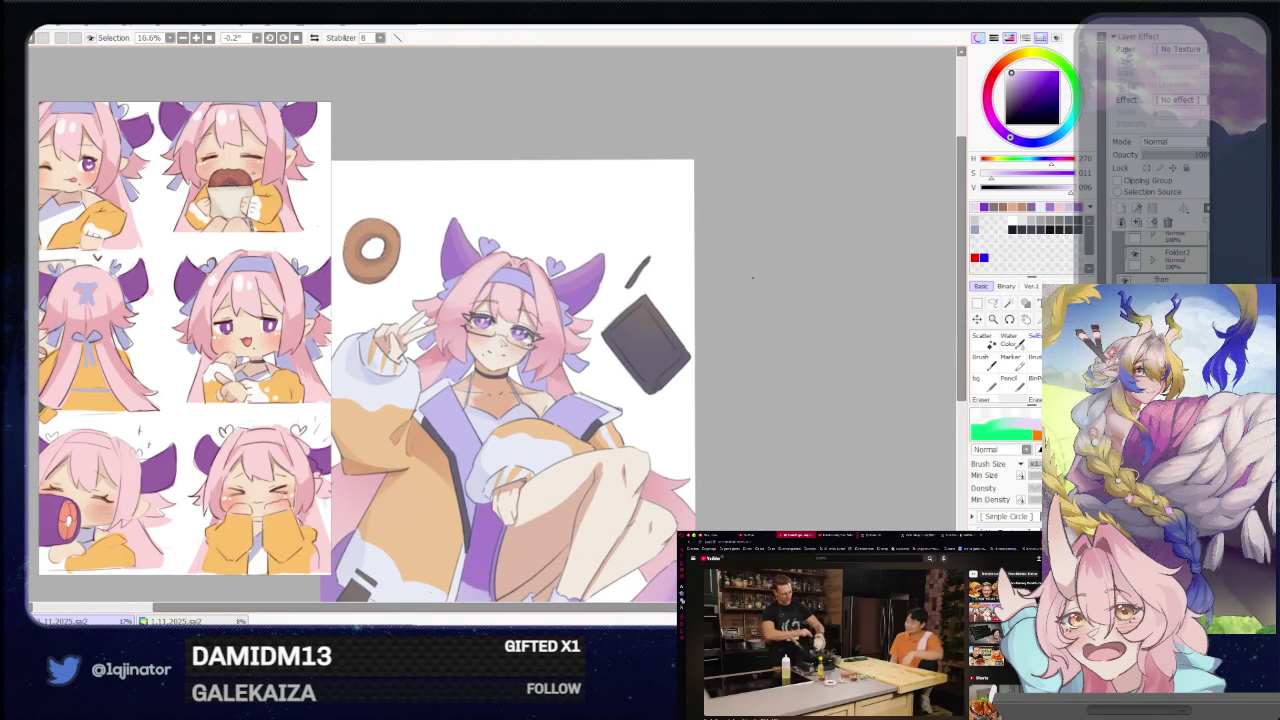
{"action": "scroll", "coordinate": [168, 410], "scroll_direction": "down", "scroll_amount": 3}
{"action": "scroll", "coordinate": [168, 410], "scroll_direction": "down", "scroll_amount": 2}
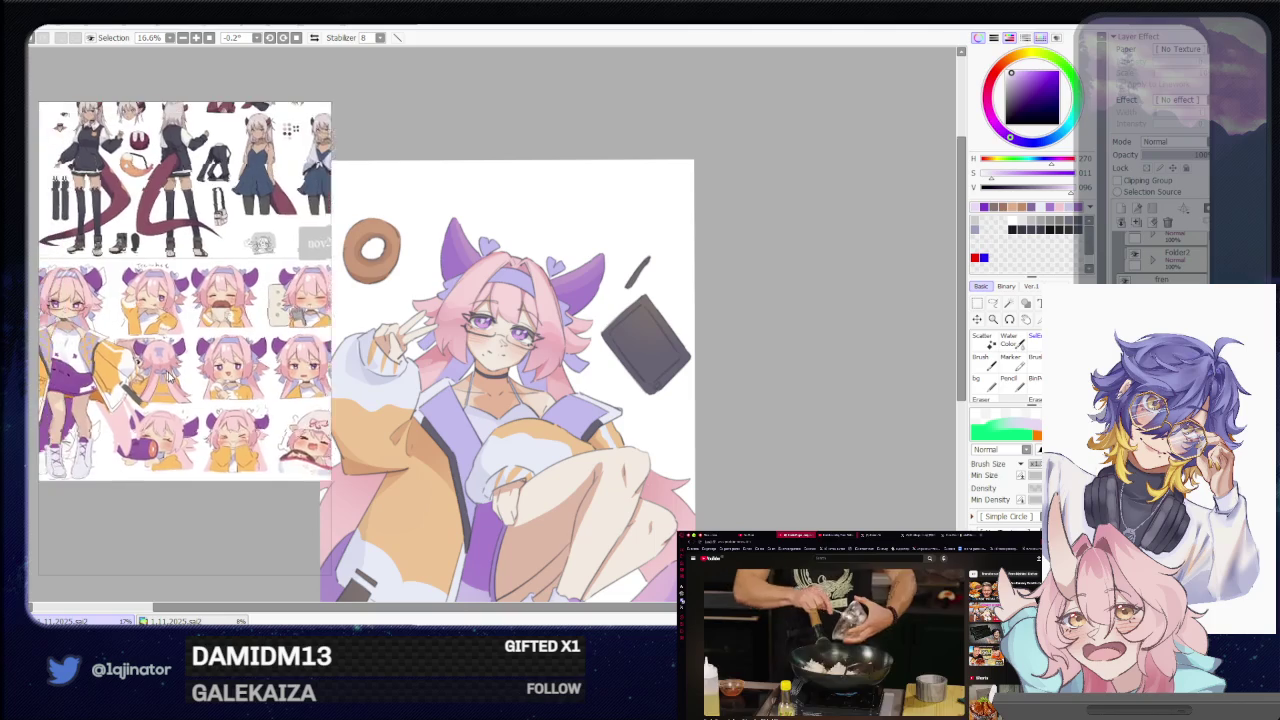
Widen the reference panel, zoom into its sticker sheet, then zoom the canvas to 50% on the chest.
{"action": "mouse_move", "coordinate": [330, 557]}
{"action": "left_mouse_down"}
{"action": "mouse_move", "coordinate": [373, 557]}
{"action": "mouse_move", "coordinate": [385, 532]}
{"action": "left_mouse_up"}
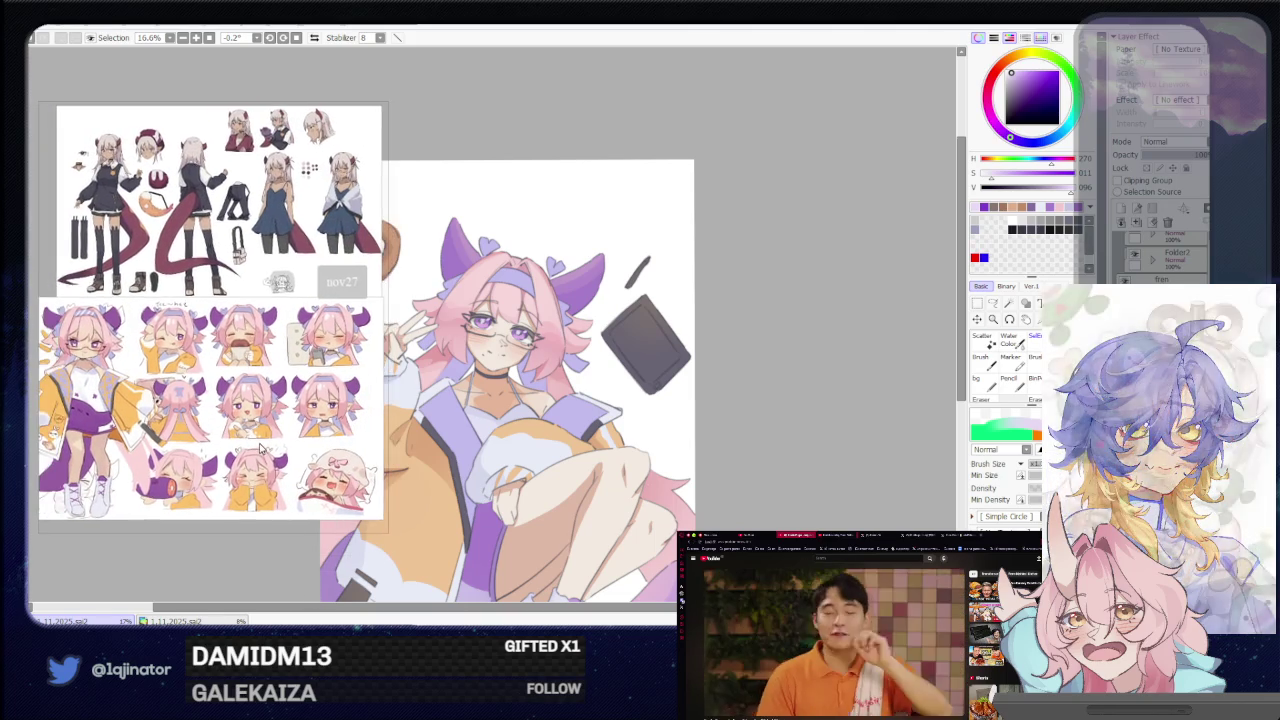
{"action": "scroll", "coordinate": [243, 425], "scroll_direction": "up", "scroll_amount": 2}
{"action": "scroll", "coordinate": [243, 425], "scroll_direction": "down", "scroll_amount": 1}
{"action": "scroll", "coordinate": [243, 425], "scroll_direction": "up", "scroll_amount": 1}
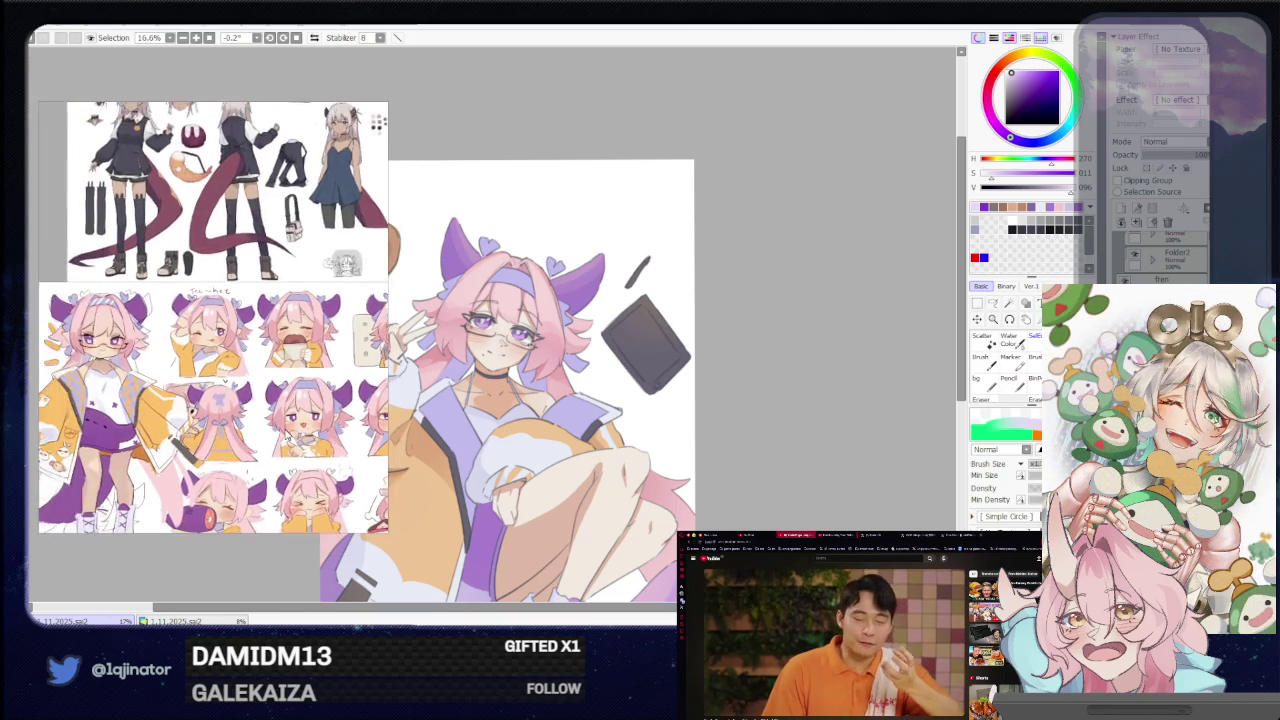
{"action": "scroll", "coordinate": [270, 400], "scroll_direction": "up", "scroll_amount": 1}
{"action": "scroll", "coordinate": [297, 380], "scroll_direction": "up", "scroll_amount": 1}
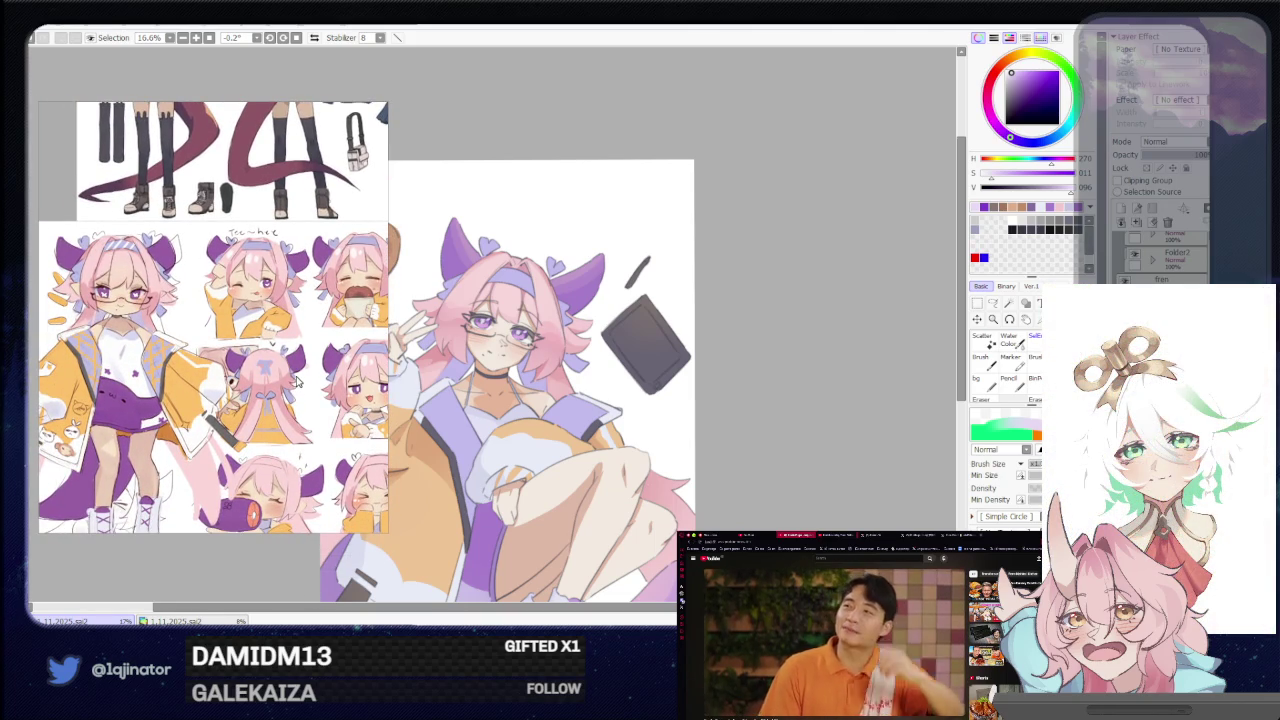
{"action": "scroll", "coordinate": [395, 405], "scroll_direction": "up", "scroll_amount": 3}
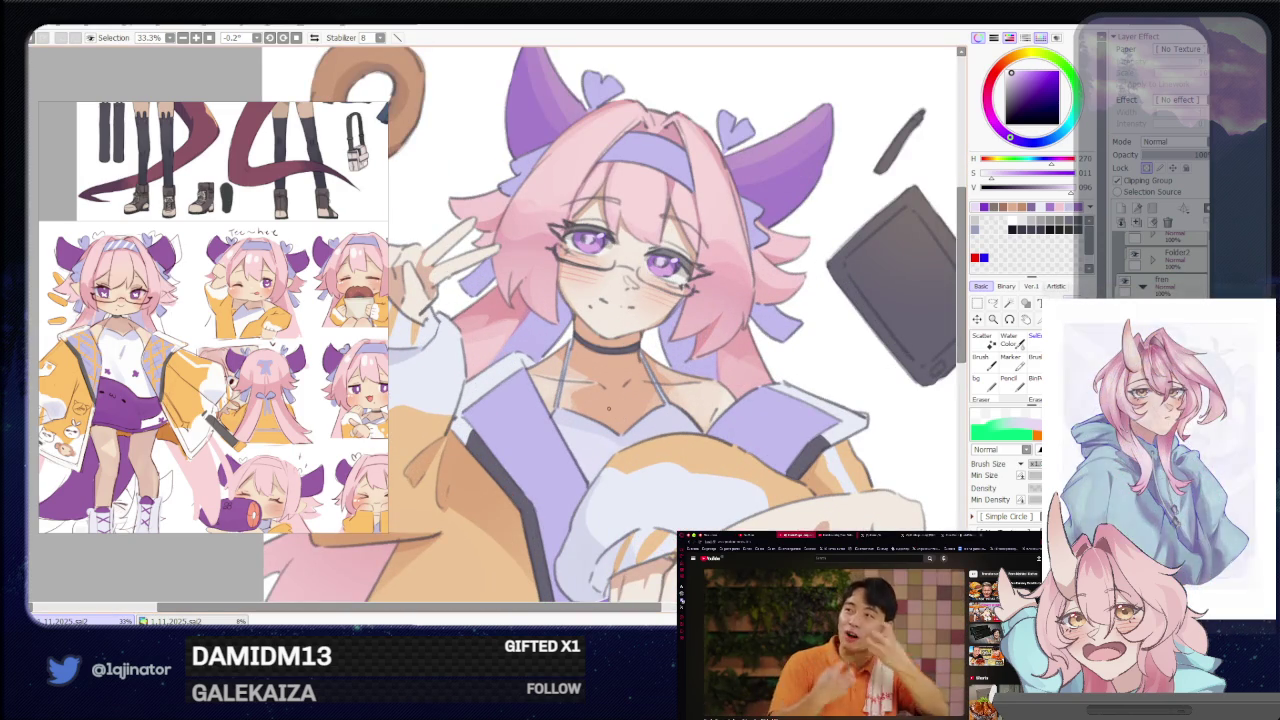
{"action": "mouse_move", "coordinate": [618, 401]}
{"action": "left_mouse_down"}
{"action": "mouse_move", "coordinate": [545, 395]}
{"action": "mouse_move", "coordinate": [560, 340]}
{"action": "left_mouse_up"}
{"action": "scroll", "coordinate": [566, 377], "scroll_direction": "up", "scroll_amount": 1}
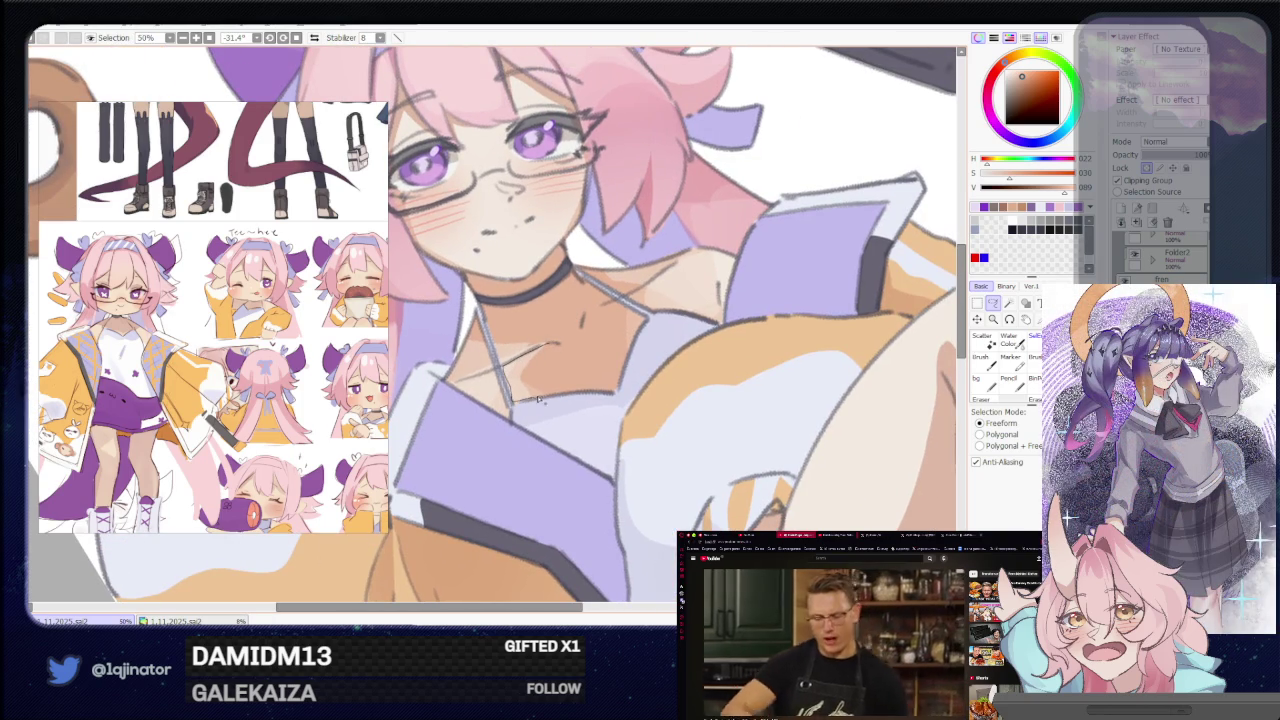
Lasso the chest below the choker and paint a near-white highlight, then zoom out to 25%.
{"action": "left_click_drag", "start_coordinate": [505, 375], "coordinate": [495, 378]}
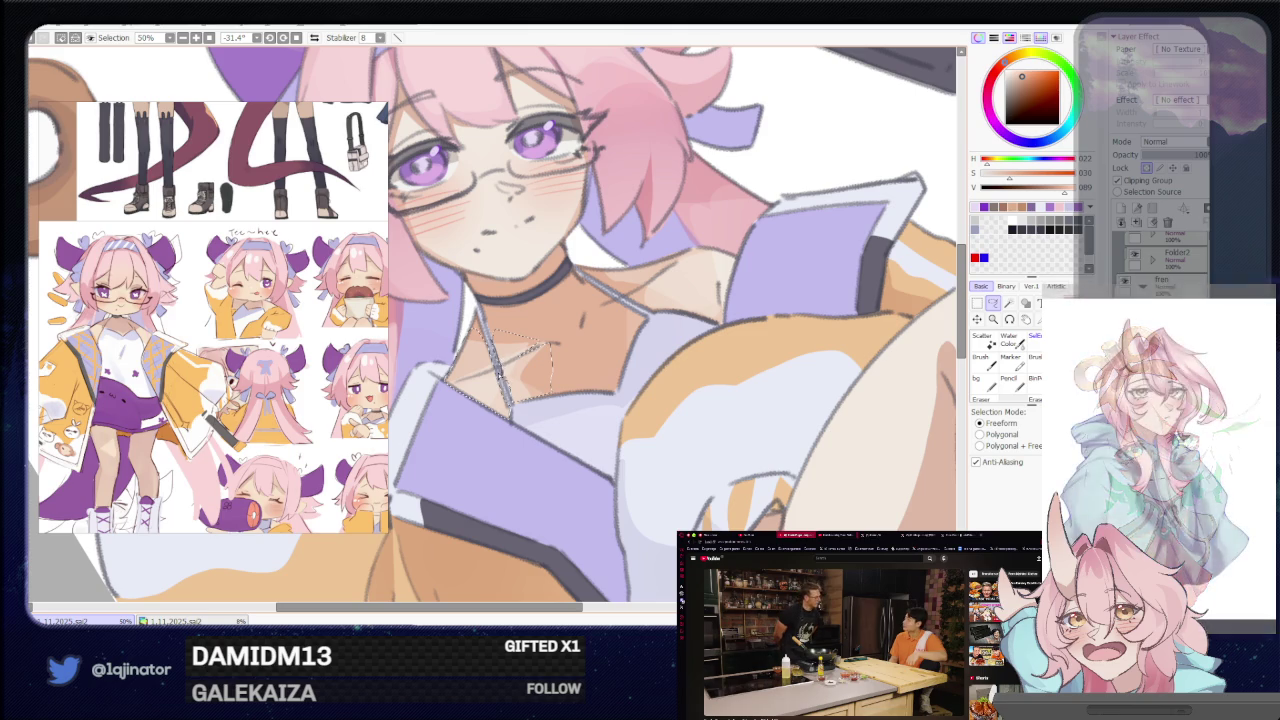
{"action": "key", "text": "b"}
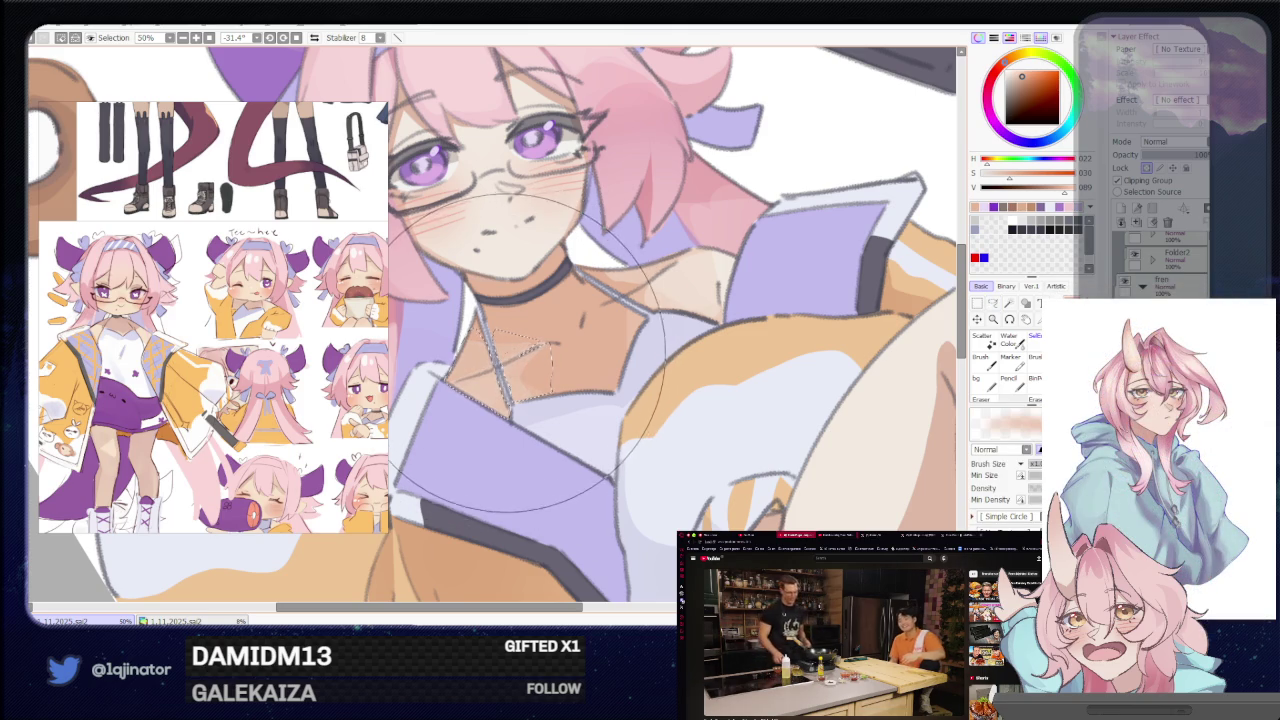
{"action": "left_click_drag", "start_coordinate": [629, 327], "coordinate": [942, 368]}
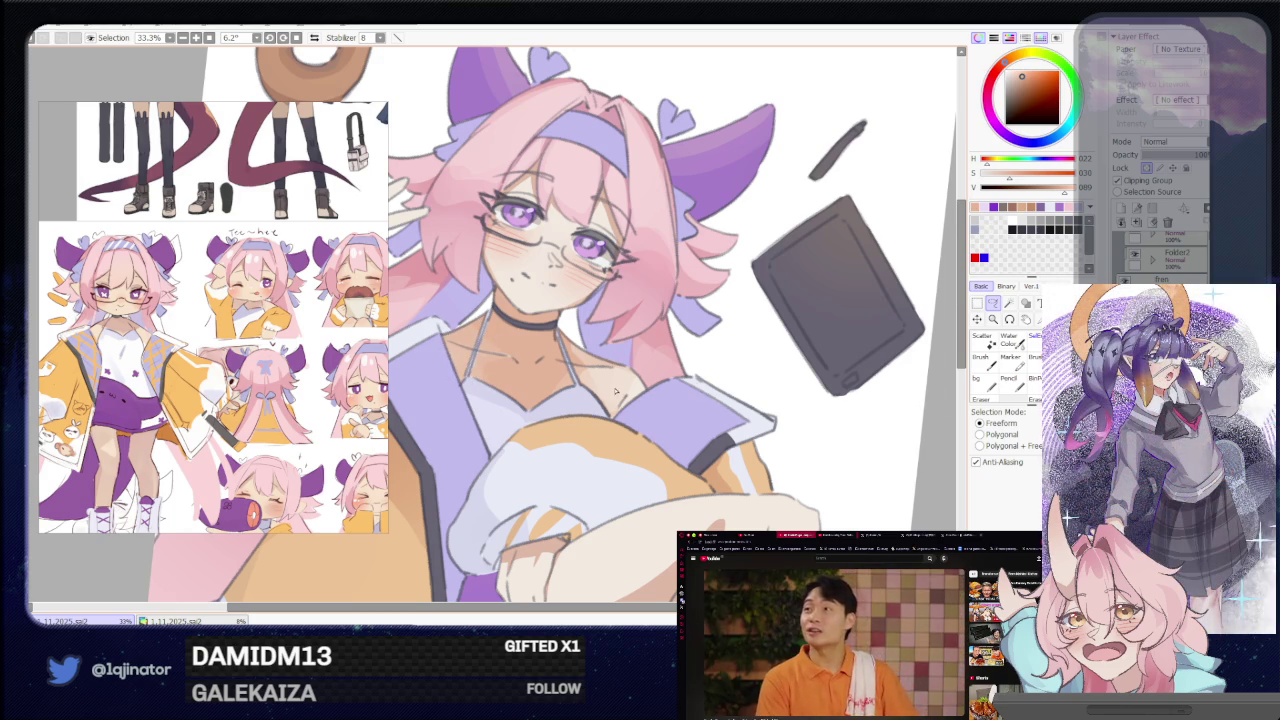
{"action": "left_click", "coordinate": [740, 330], "text": "alt"}
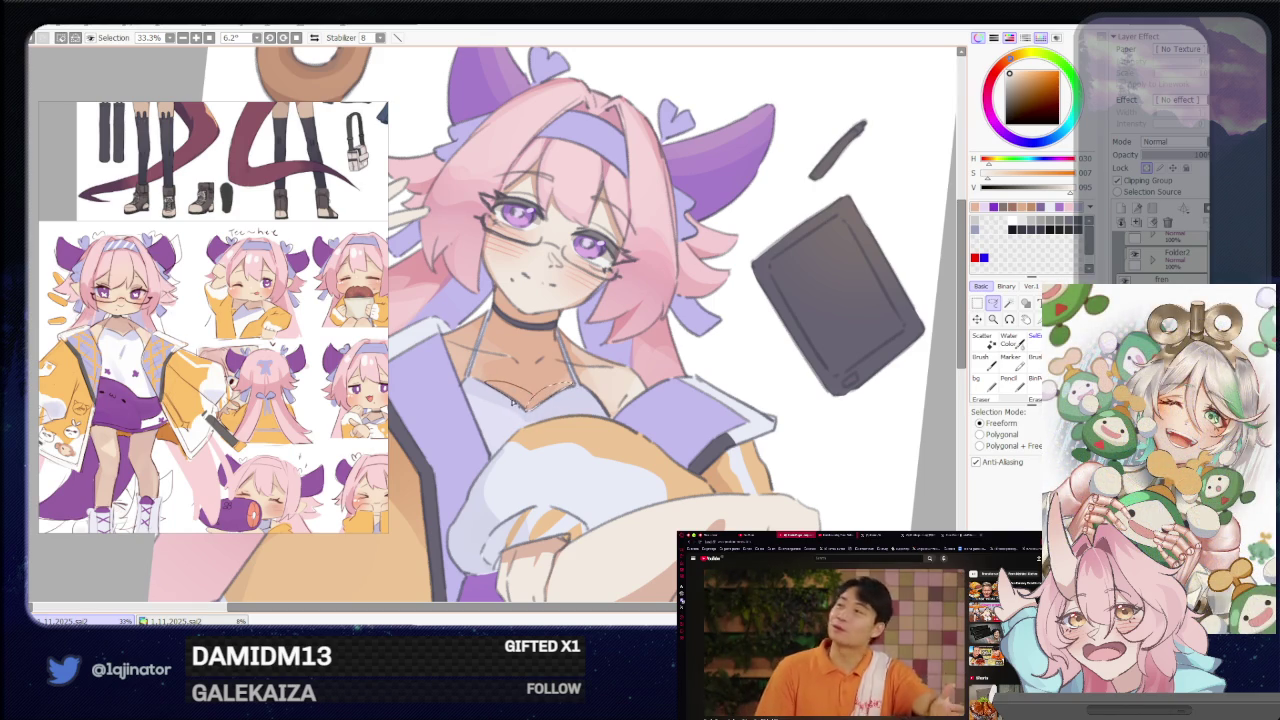
{"action": "key", "text": "b"}
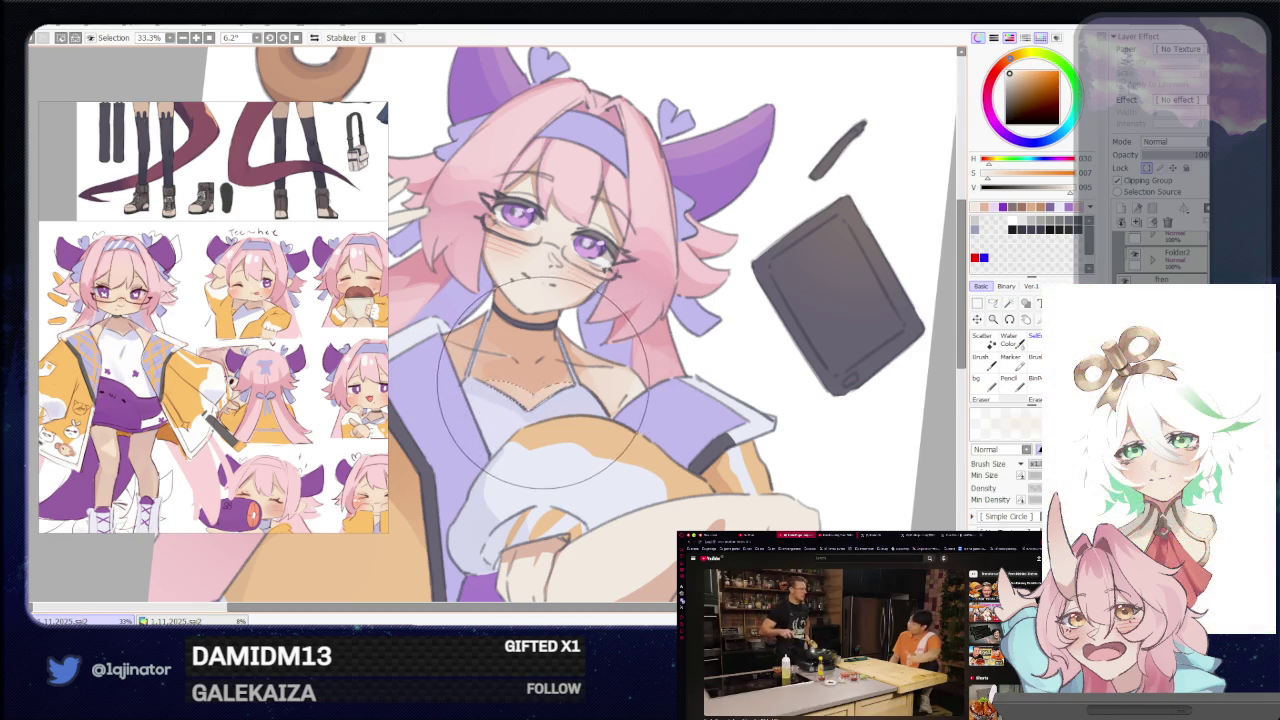
{"action": "key", "text": "ctrl+minus"}
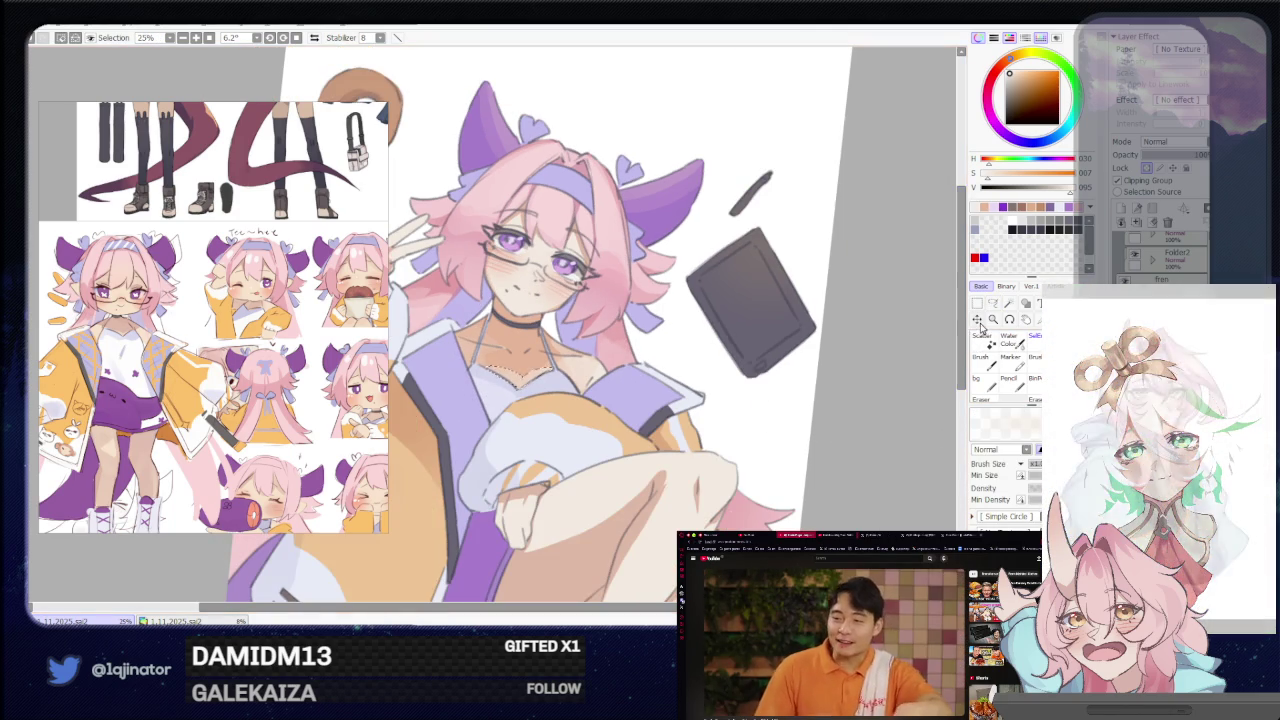
{"action": "left_click", "coordinate": [993, 303]}
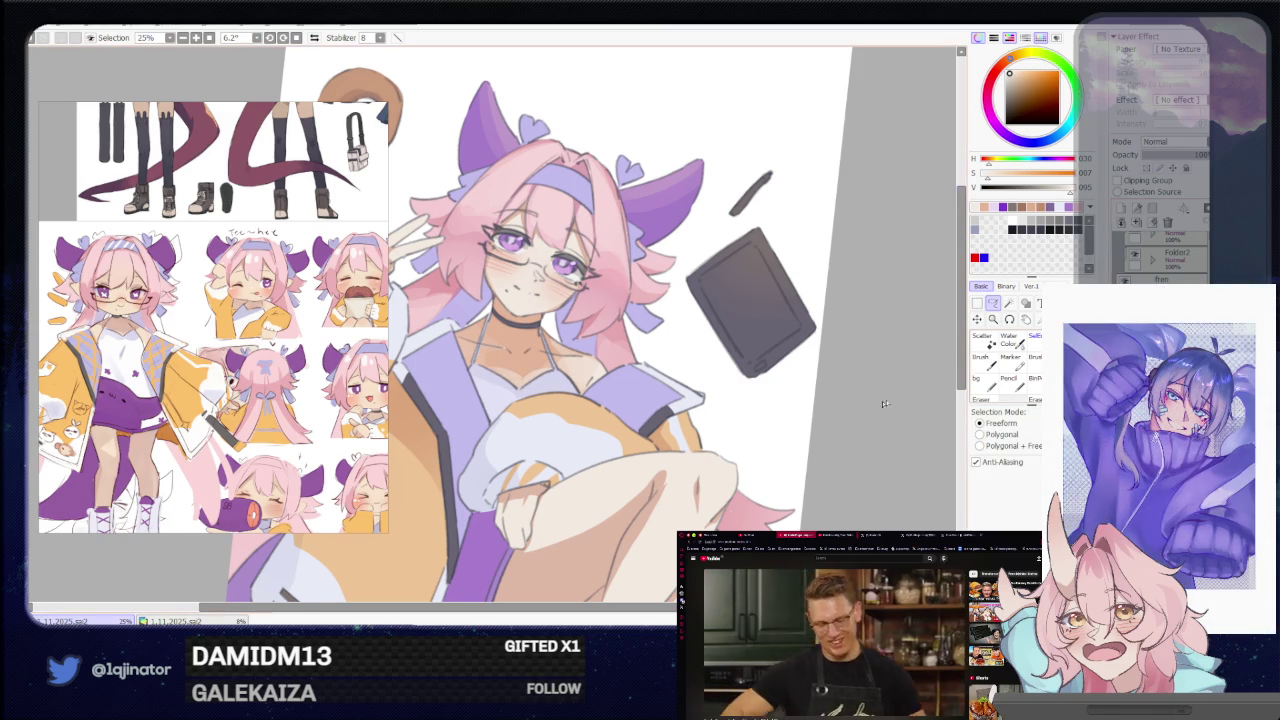
{"action": "left_click_drag", "start_coordinate": [913, 397], "coordinate": [810, 435]}
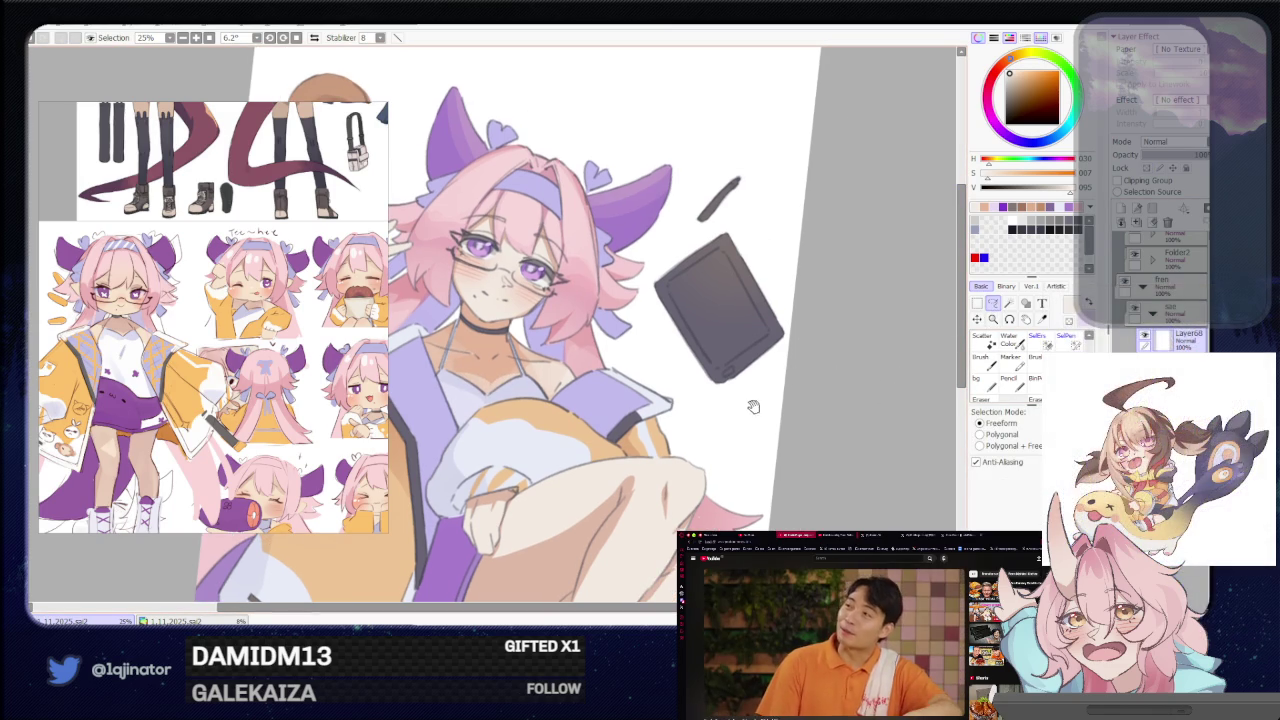
{"action": "left_click_drag", "start_coordinate": [788, 314], "coordinate": [604, 525]}
{"action": "key", "text": "b"}
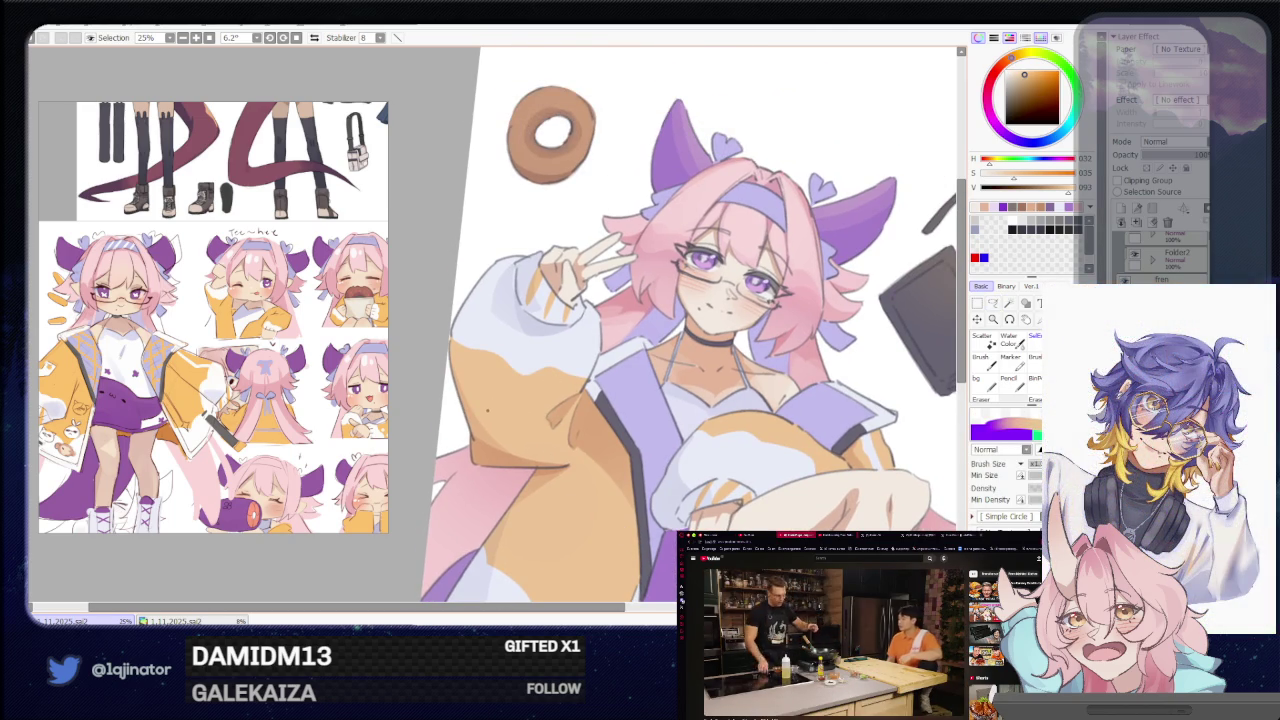
{"action": "left_click_drag", "start_coordinate": [680, 416], "coordinate": [580, 396]}
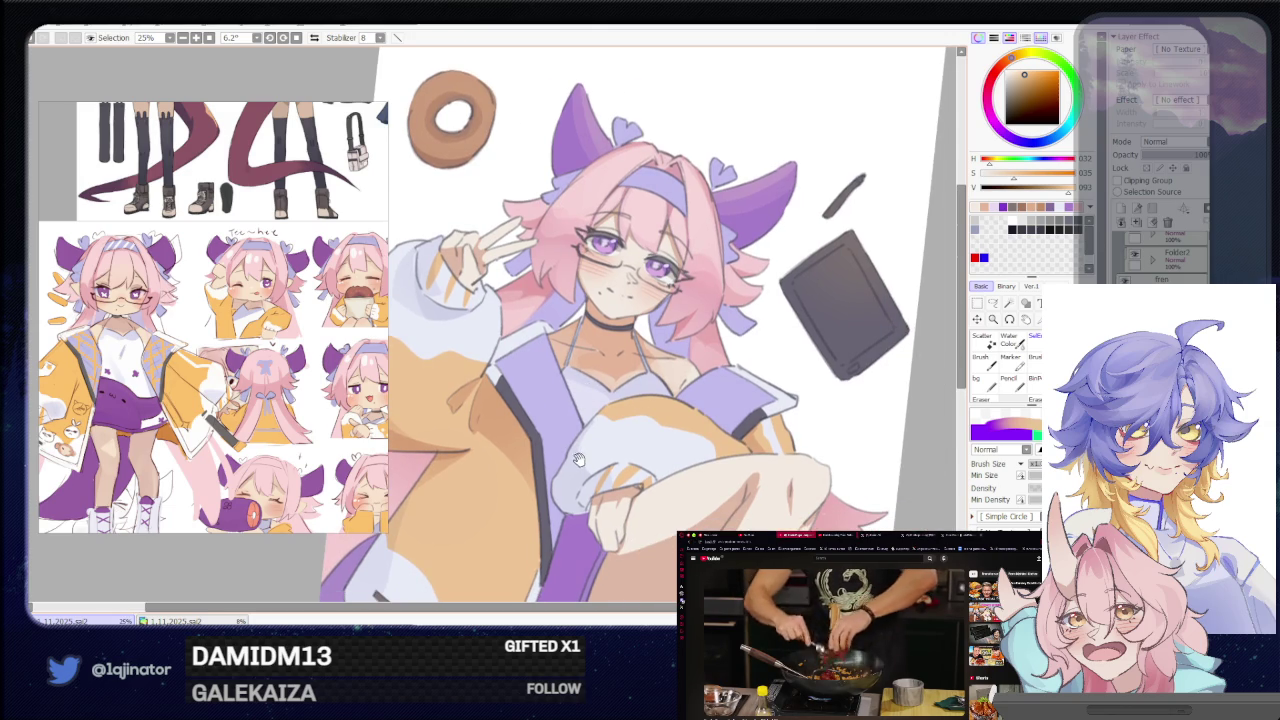
{"action": "scroll", "coordinate": [585, 470], "scroll_direction": "up", "scroll_amount": 3}
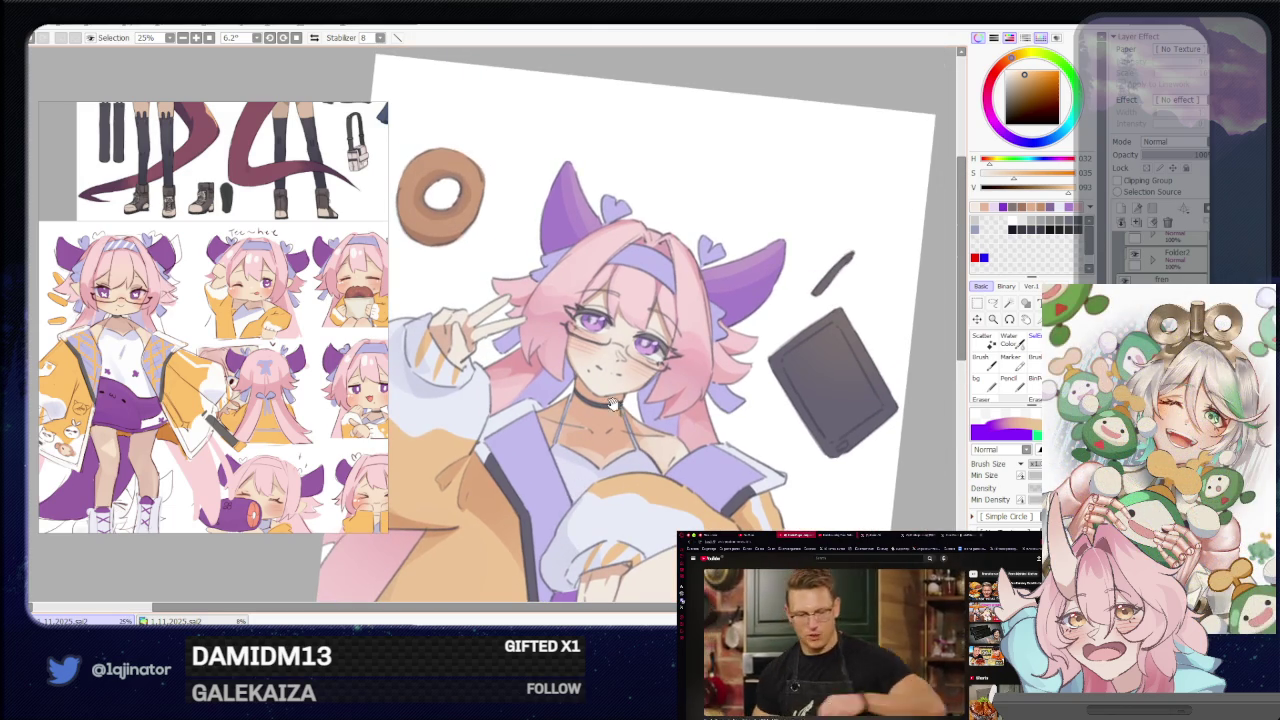
Level the canvas and paint soft shading on the girl's face, hair and upper body.
{"action": "mouse_move", "coordinate": [595, 458]}
{"action": "left_mouse_down"}
{"action": "mouse_move", "coordinate": [590, 482]}
{"action": "mouse_move", "coordinate": [580, 423]}
{"action": "mouse_move", "coordinate": [632, 407]}
{"action": "mouse_move", "coordinate": [632, 429]}
{"action": "left_mouse_up"}
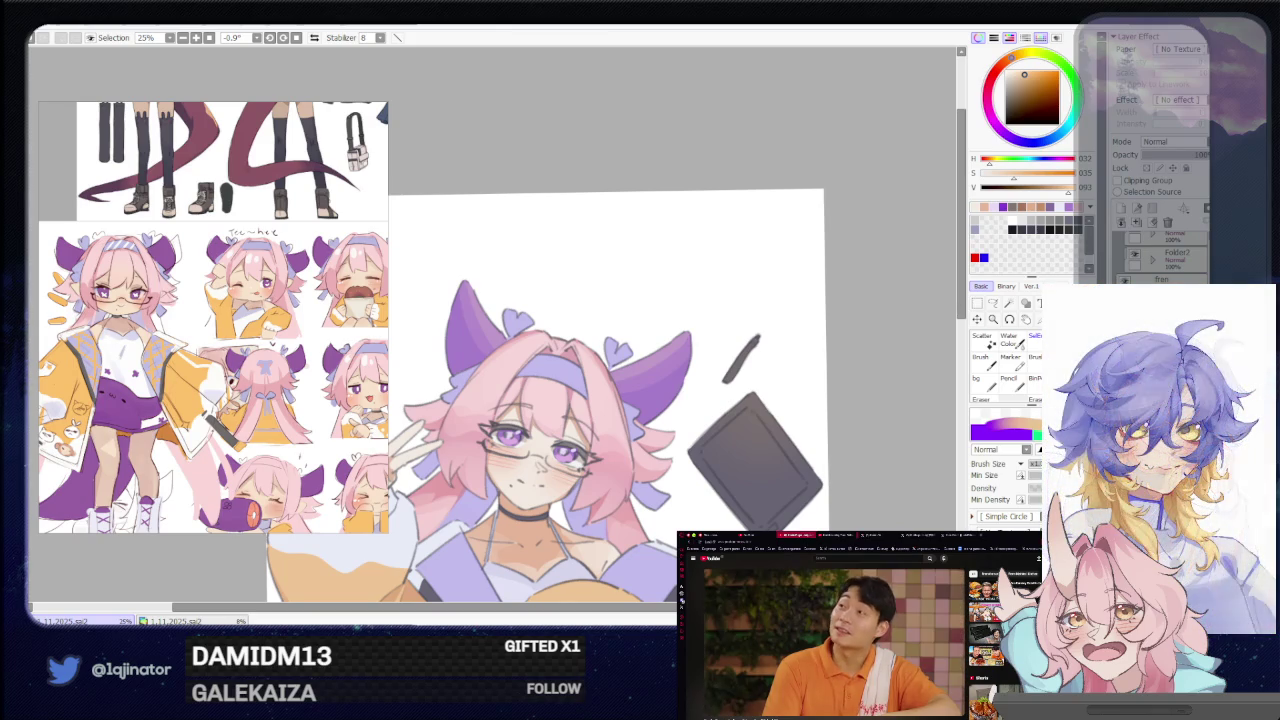
{"action": "key", "text": "l"}
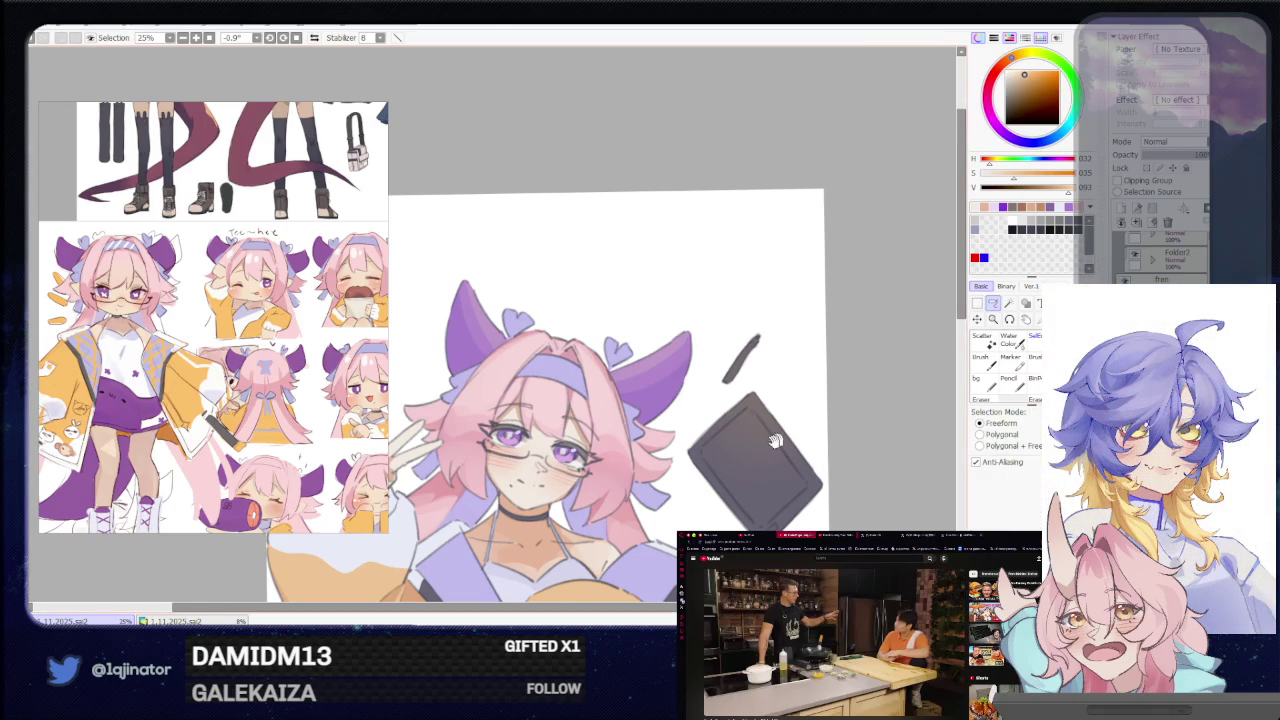
{"action": "left_click_drag", "start_coordinate": [680, 500], "coordinate": [740, 428]}
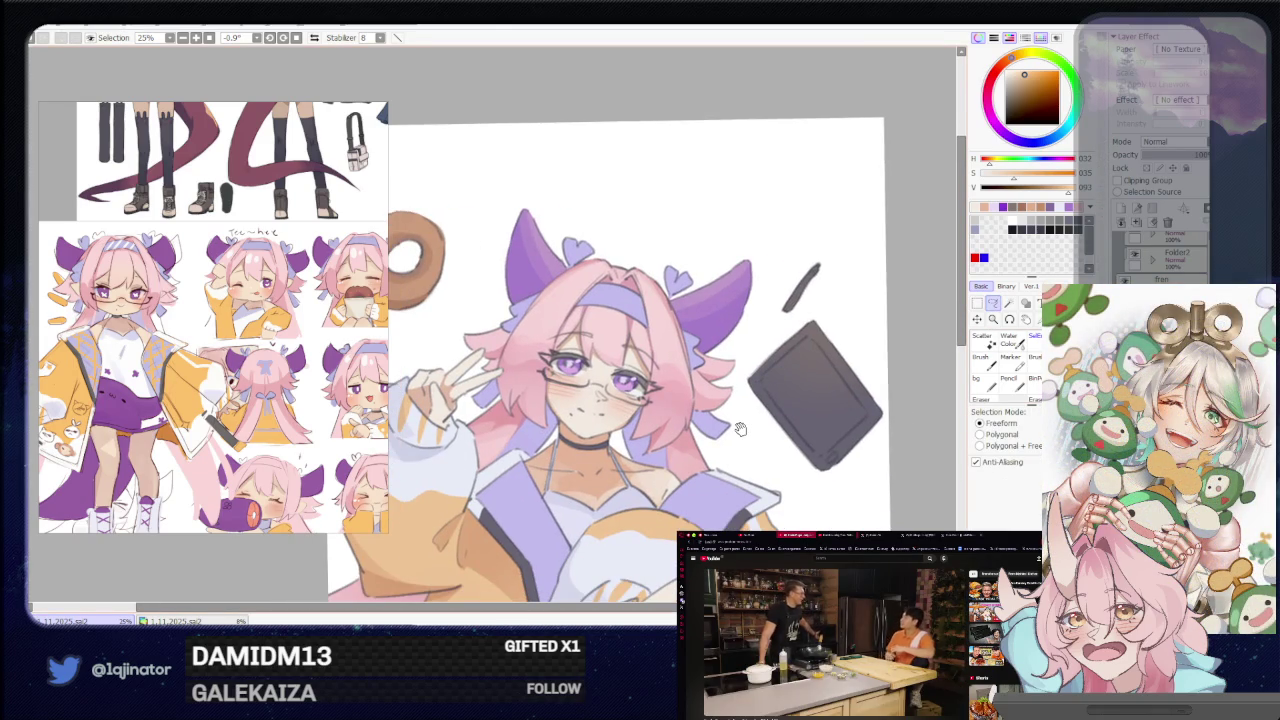
{"action": "scroll", "coordinate": [886, 380], "scroll_direction": "down", "scroll_amount": 1}
{"action": "scroll", "coordinate": [814, 423], "scroll_direction": "down", "scroll_amount": 1}
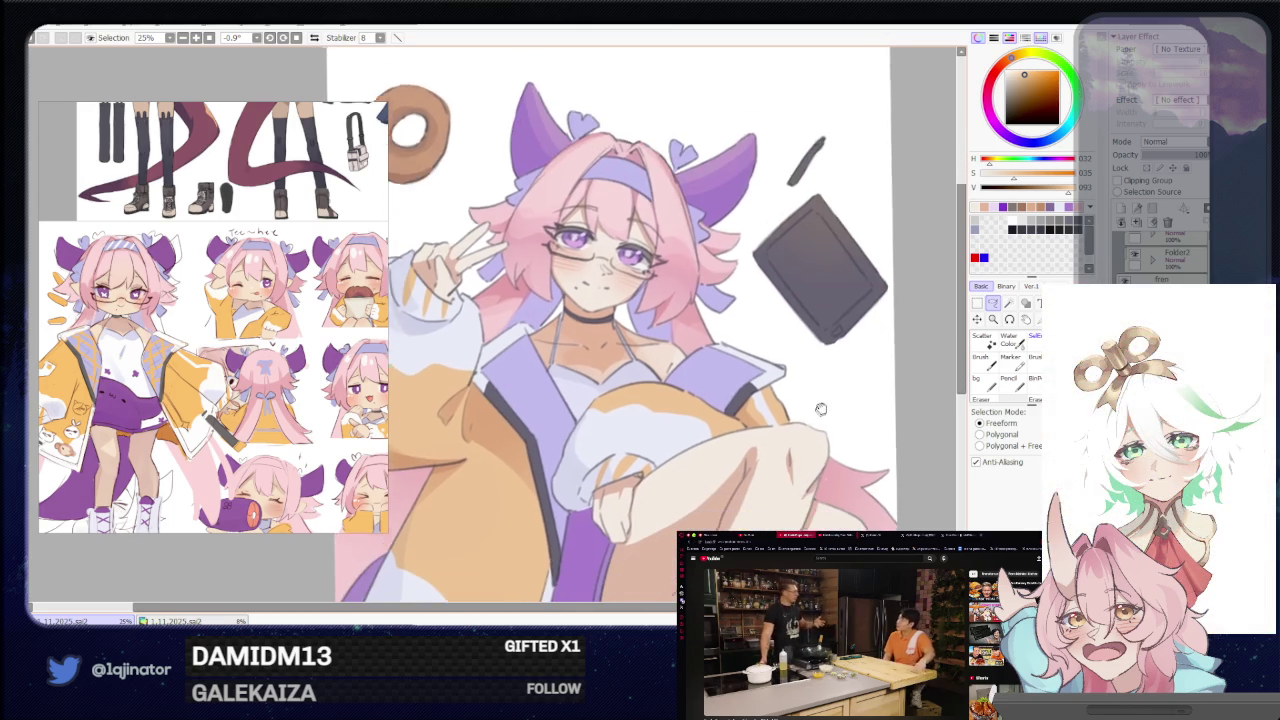
{"action": "scroll", "coordinate": [845, 393], "scroll_direction": "down", "scroll_amount": 3}
{"action": "scroll", "coordinate": [845, 393], "scroll_direction": "down", "scroll_amount": 2}
{"action": "scroll", "coordinate": [820, 430], "scroll_direction": "down", "scroll_amount": 2}
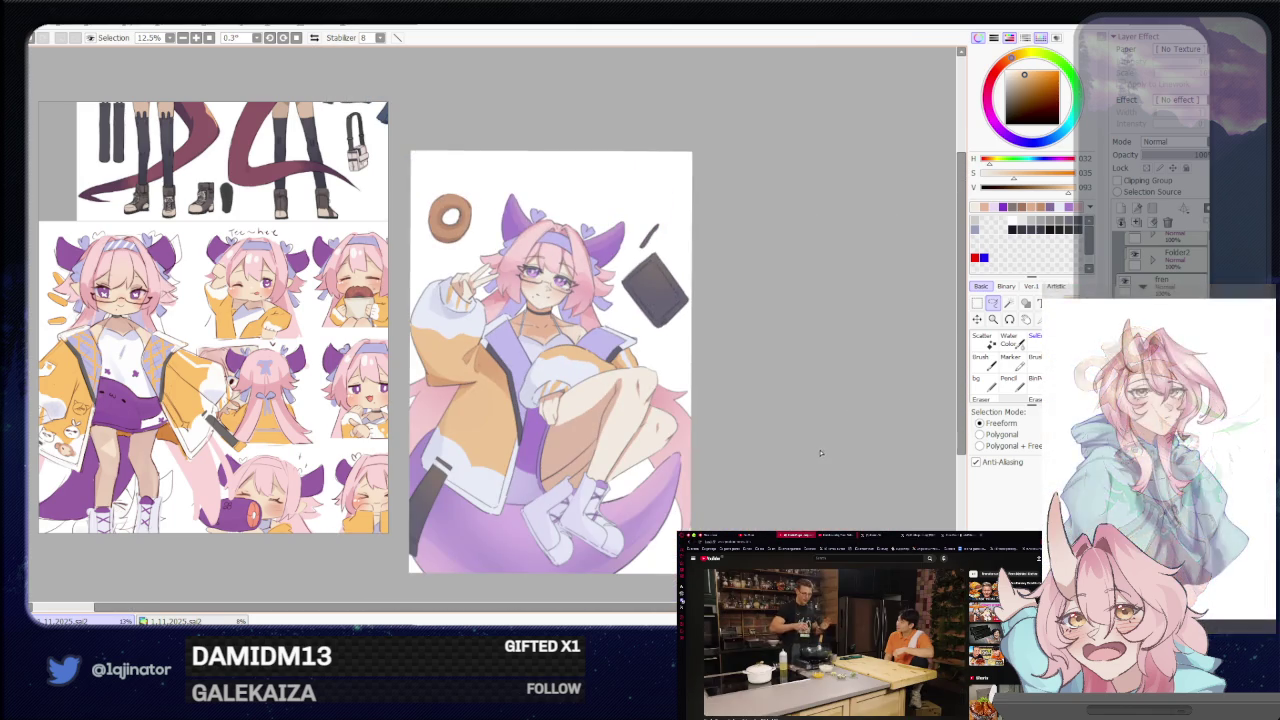
{"action": "scroll", "coordinate": [813, 415], "scroll_direction": "up", "scroll_amount": 1}
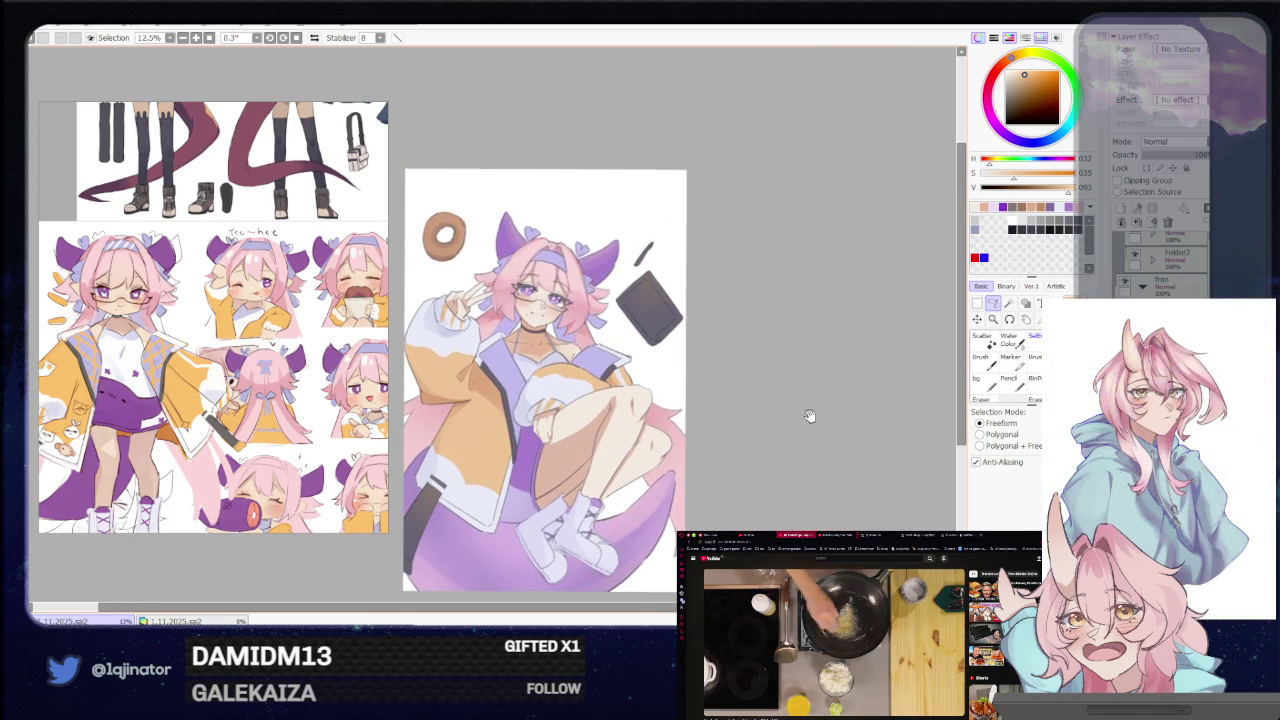
{"action": "scroll", "coordinate": [829, 429], "scroll_direction": "up", "scroll_amount": 1}
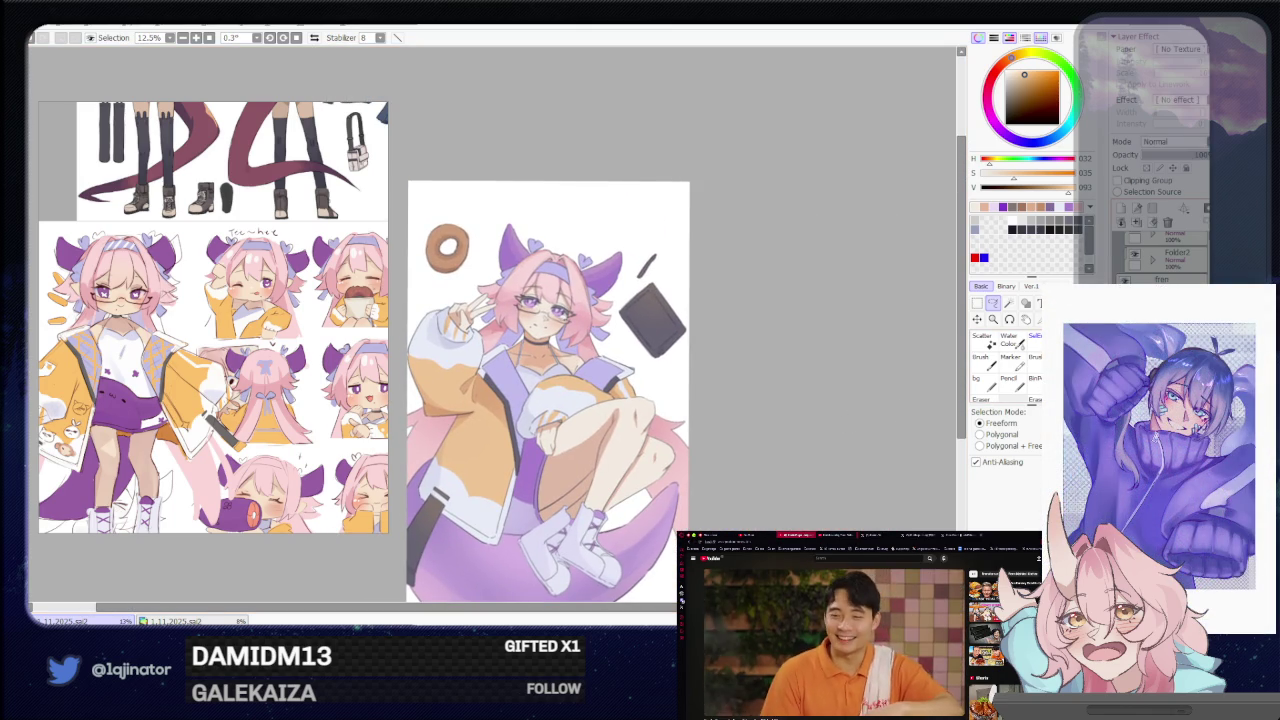
{"action": "scroll", "coordinate": [696, 367], "scroll_direction": "up", "scroll_amount": 1}
{"action": "scroll", "coordinate": [696, 367], "scroll_direction": "up", "scroll_amount": 2}
{"action": "key", "text": "b"}
{"action": "left_click_drag", "start_coordinate": [677, 302], "coordinate": [680, 318]}
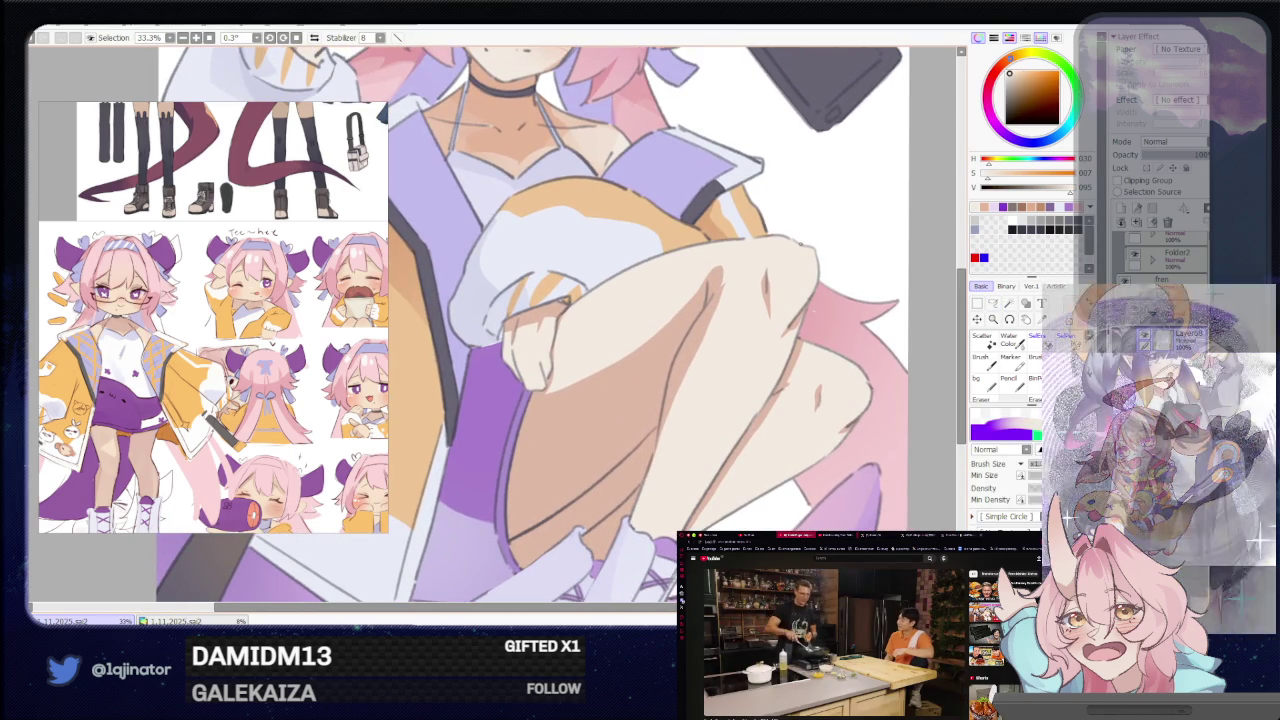
Lasso the knee area and paint a darker skin-tone shadow inside it.
{"action": "left_click_drag", "start_coordinate": [845, 305], "coordinate": [835, 329]}
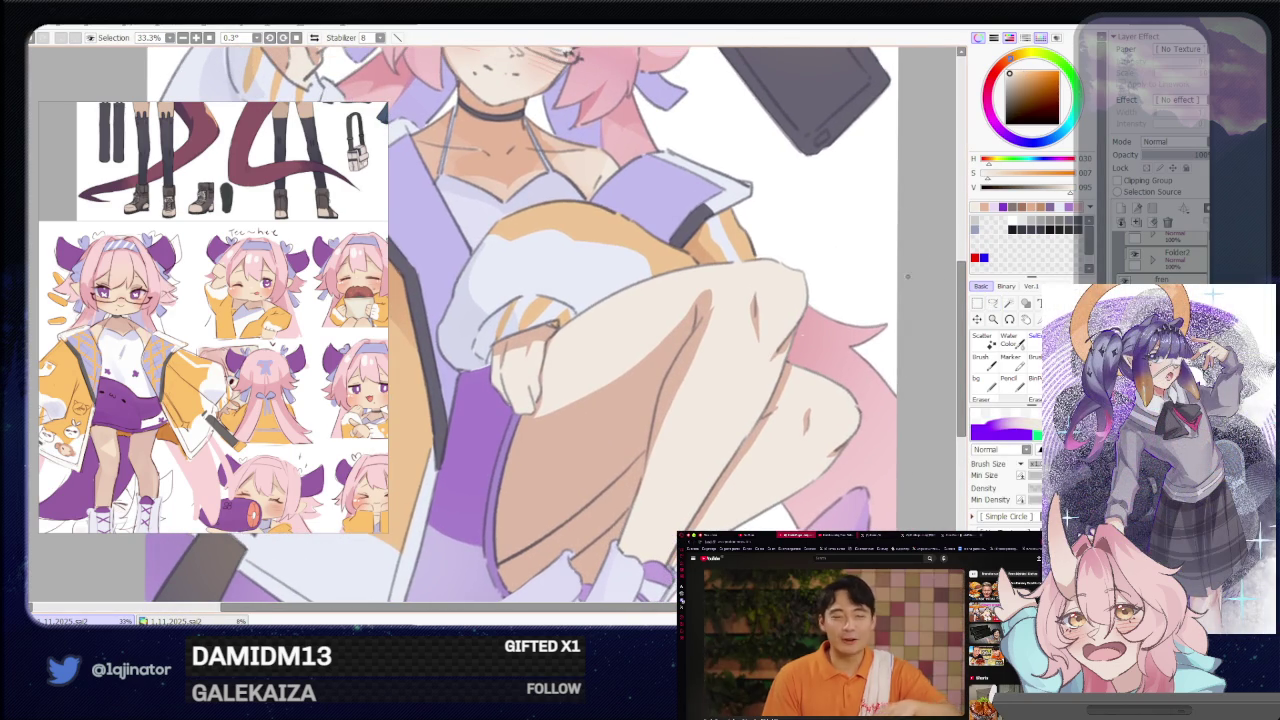
{"action": "key", "text": "l"}
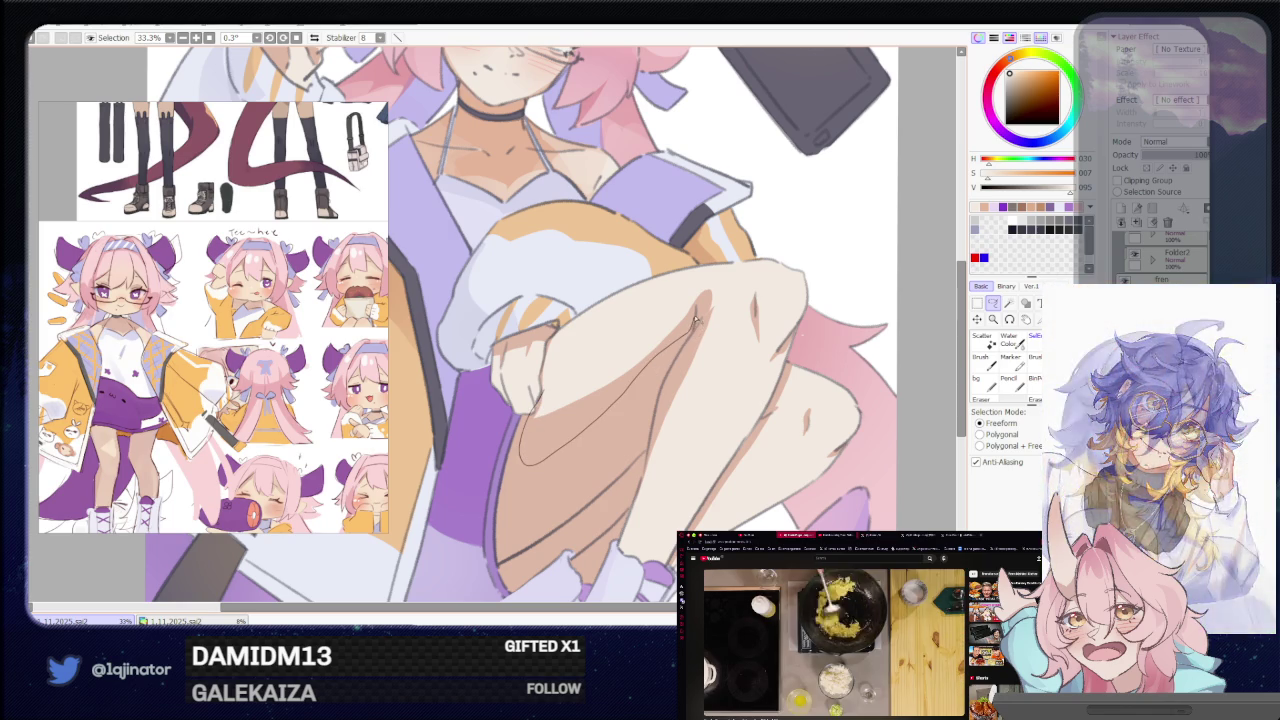
{"action": "mouse_move", "coordinate": [697, 323]}
{"action": "left_mouse_down"}
{"action": "mouse_move", "coordinate": [590, 354]}
{"action": "mouse_move", "coordinate": [538, 400]}
{"action": "mouse_move", "coordinate": [578, 345]}
{"action": "left_mouse_up"}
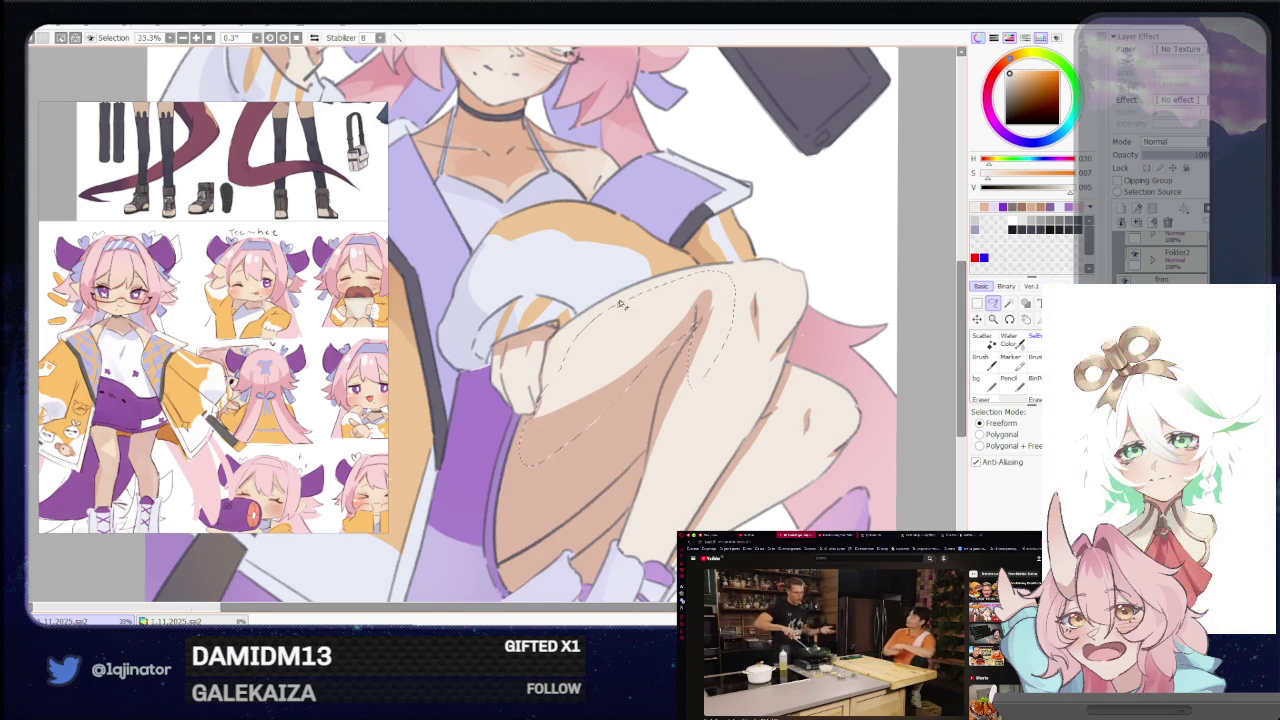
{"action": "scroll", "coordinate": [578, 345], "scroll_direction": "down", "scroll_amount": 2}
{"action": "key", "text": "b"}
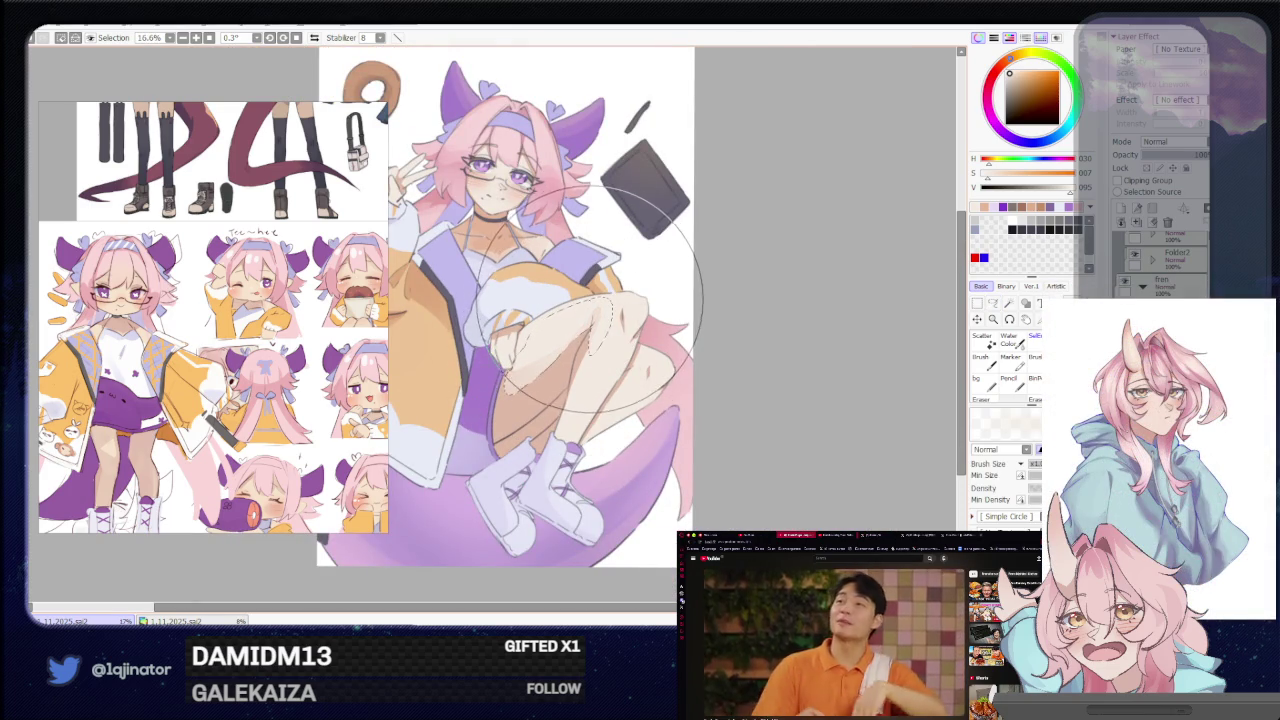
{"action": "scroll", "coordinate": [593, 313], "scroll_direction": "up", "scroll_amount": 1}
{"action": "left_click_drag", "start_coordinate": [690, 318], "coordinate": [627, 342]}
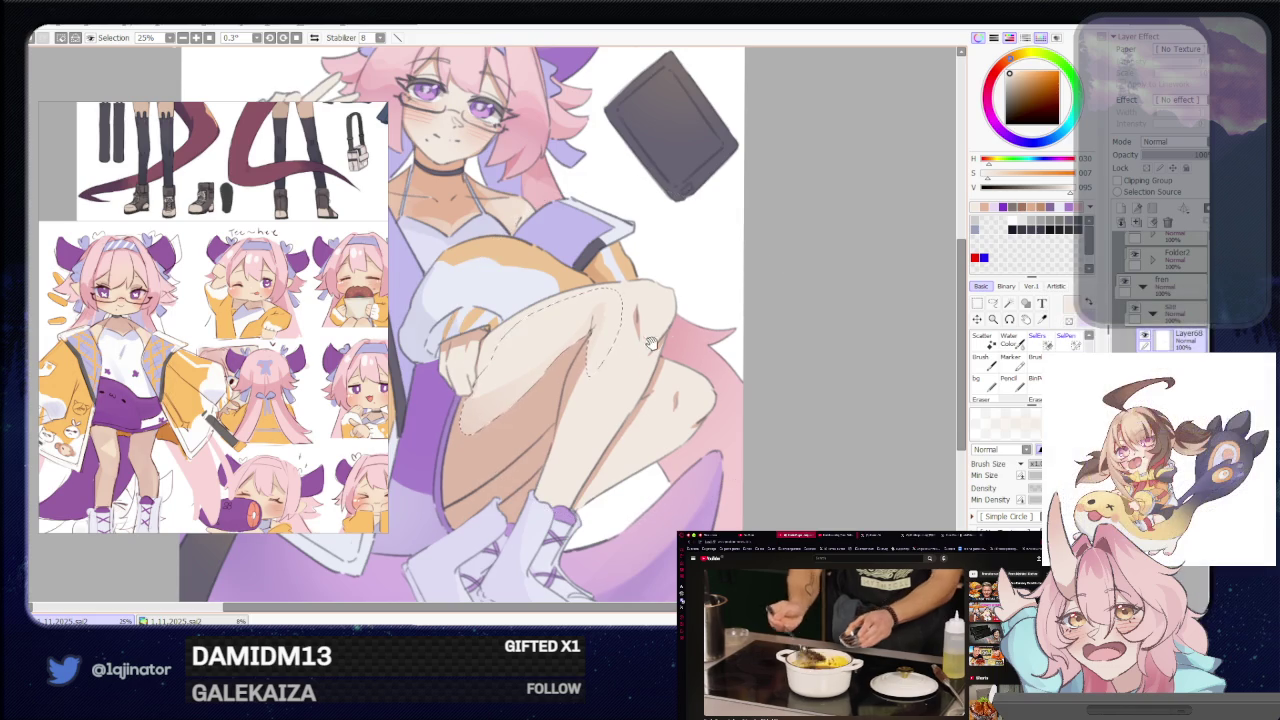
{"action": "left_click_drag", "start_coordinate": [726, 315], "coordinate": [691, 335]}
{"action": "key", "text": "ctrl+d"}
Select a strip along the leg and paint a darker shadow into it.
{"action": "key", "text": "l"}
{"action": "mouse_move", "coordinate": [745, 407]}
{"action": "left_mouse_down"}
{"action": "mouse_move", "coordinate": [757, 397]}
{"action": "mouse_move", "coordinate": [735, 363]}
{"action": "mouse_move", "coordinate": [780, 414]}
{"action": "mouse_move", "coordinate": [647, 371]}
{"action": "mouse_move", "coordinate": [690, 322]}
{"action": "left_mouse_up"}
{"action": "scroll", "coordinate": [647, 371], "scroll_direction": "up", "scroll_amount": 1}
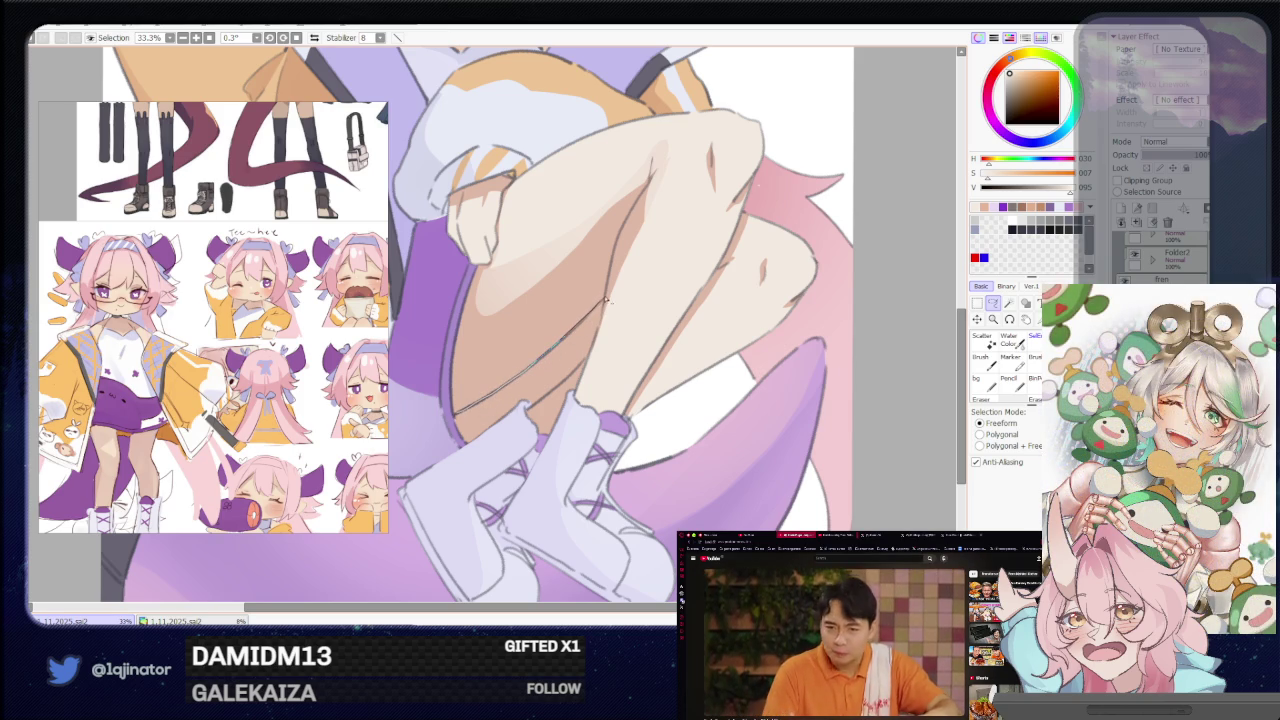
{"action": "left_click_drag", "start_coordinate": [615, 240], "coordinate": [456, 402]}
{"action": "key", "text": "b"}
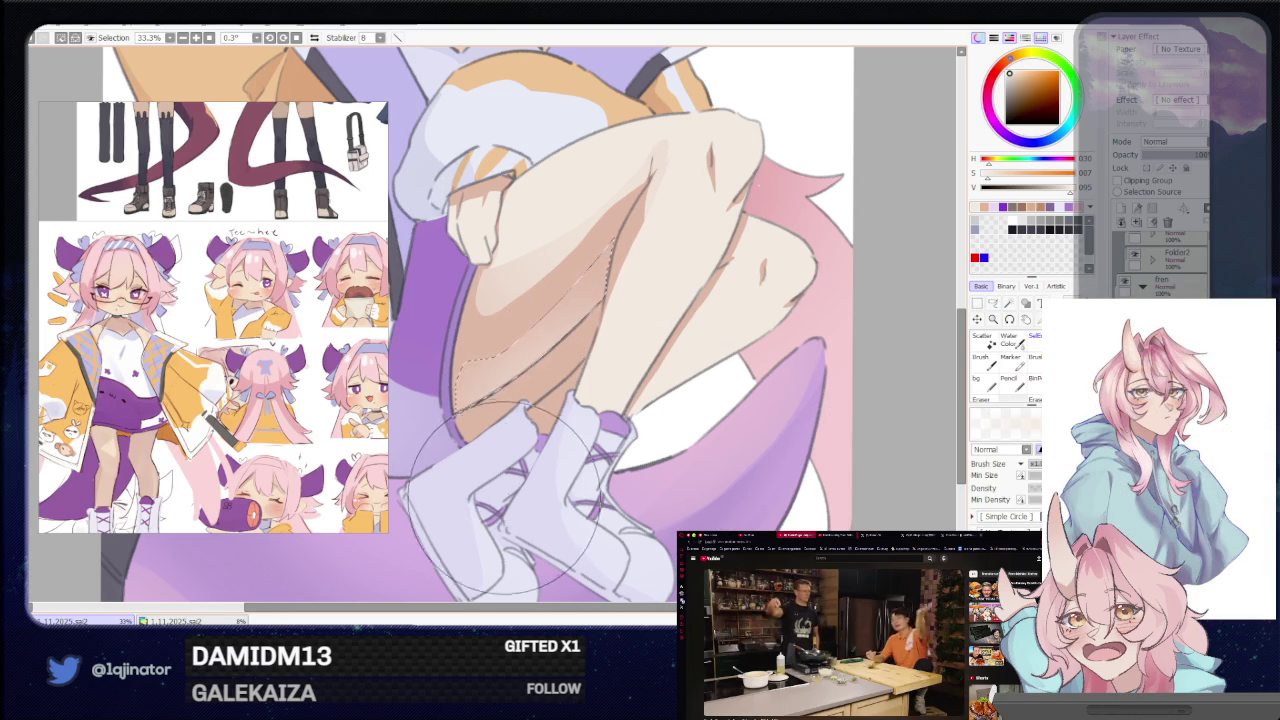
{"action": "left_click_drag", "start_coordinate": [640, 380], "coordinate": [570, 410]}
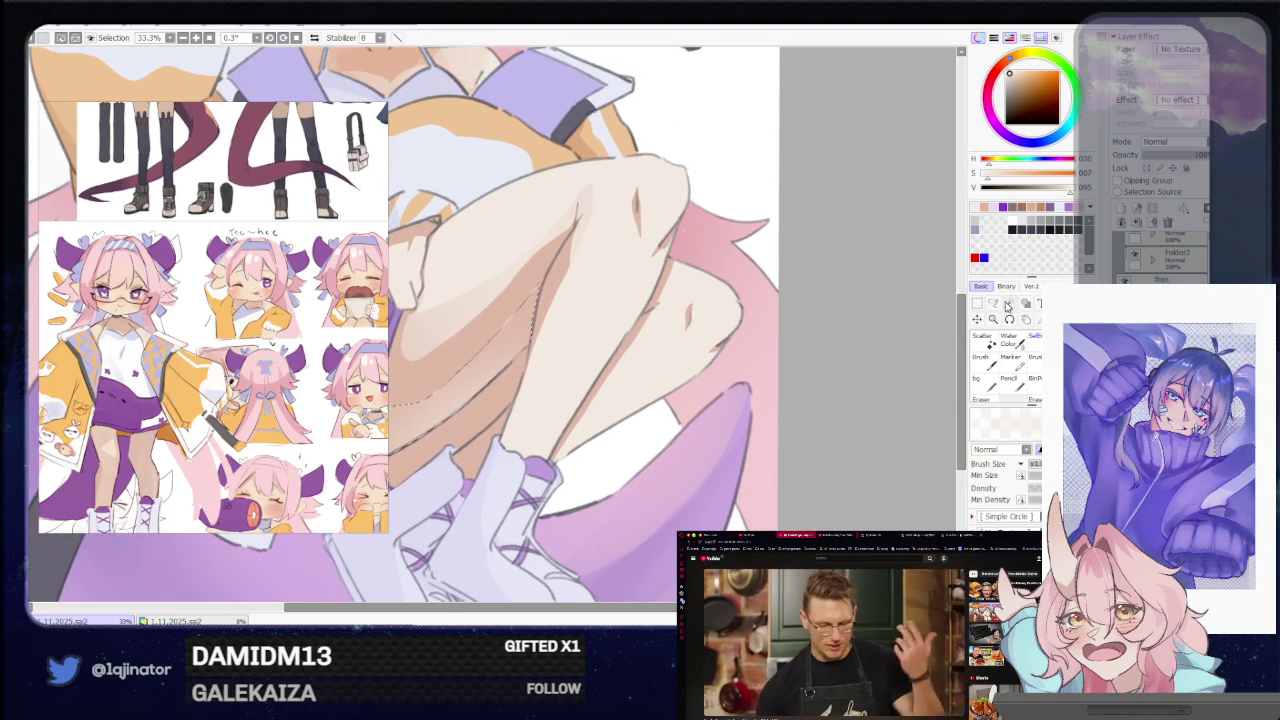
Outline shadow areas on the shins and shade them with darker skin tone.
{"action": "left_click", "coordinate": [995, 305]}
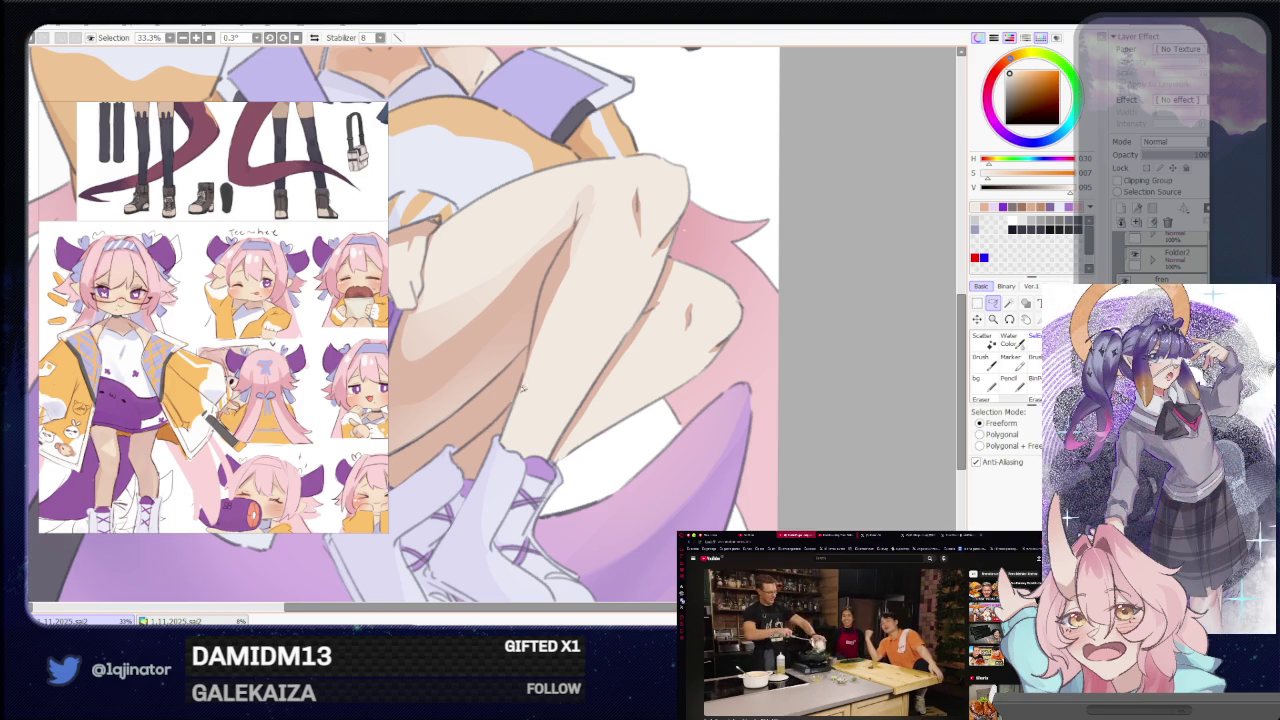
{"action": "left_click_drag", "start_coordinate": [532, 380], "coordinate": [582, 350]}
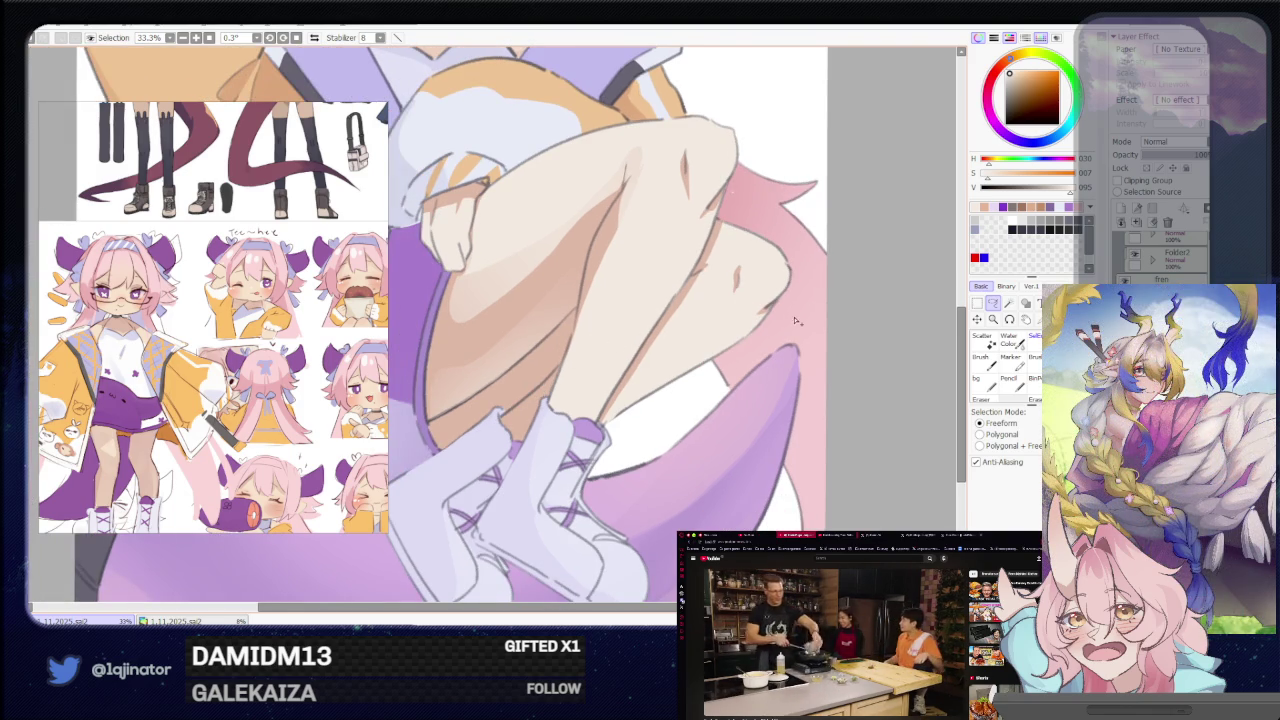
{"action": "left_click_drag", "start_coordinate": [795, 318], "coordinate": [681, 344]}
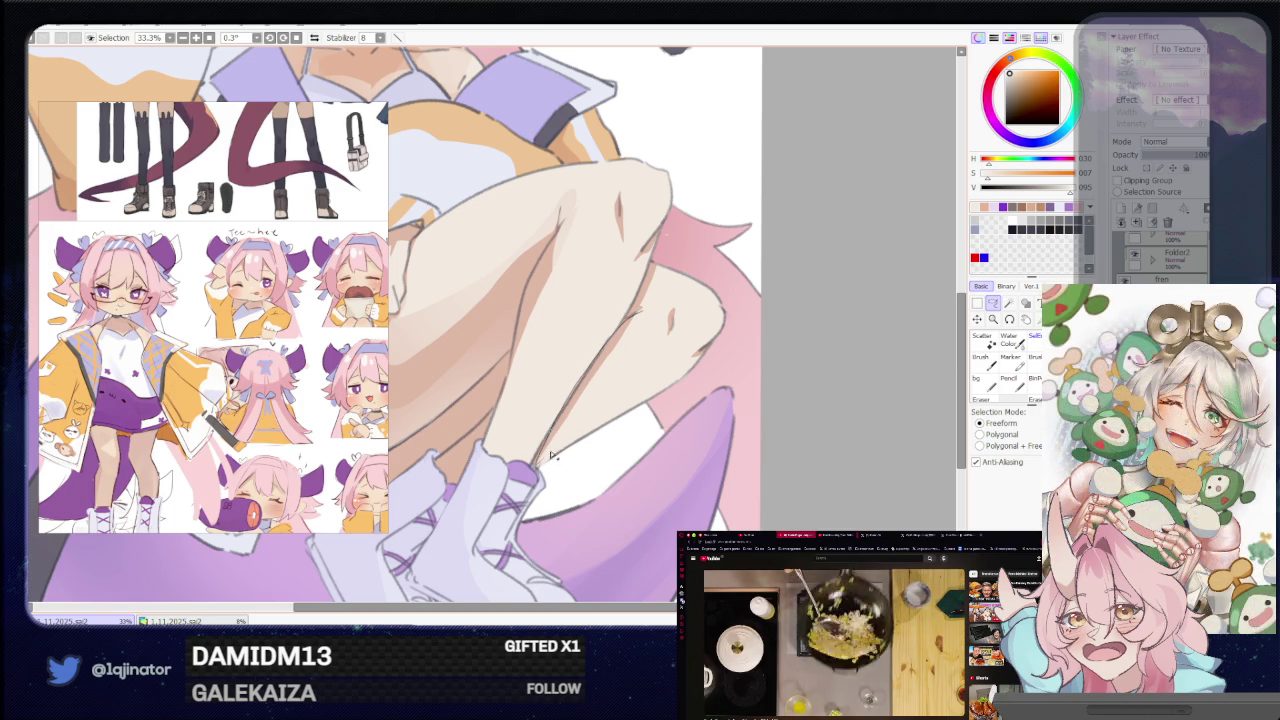
{"action": "key", "text": "b"}
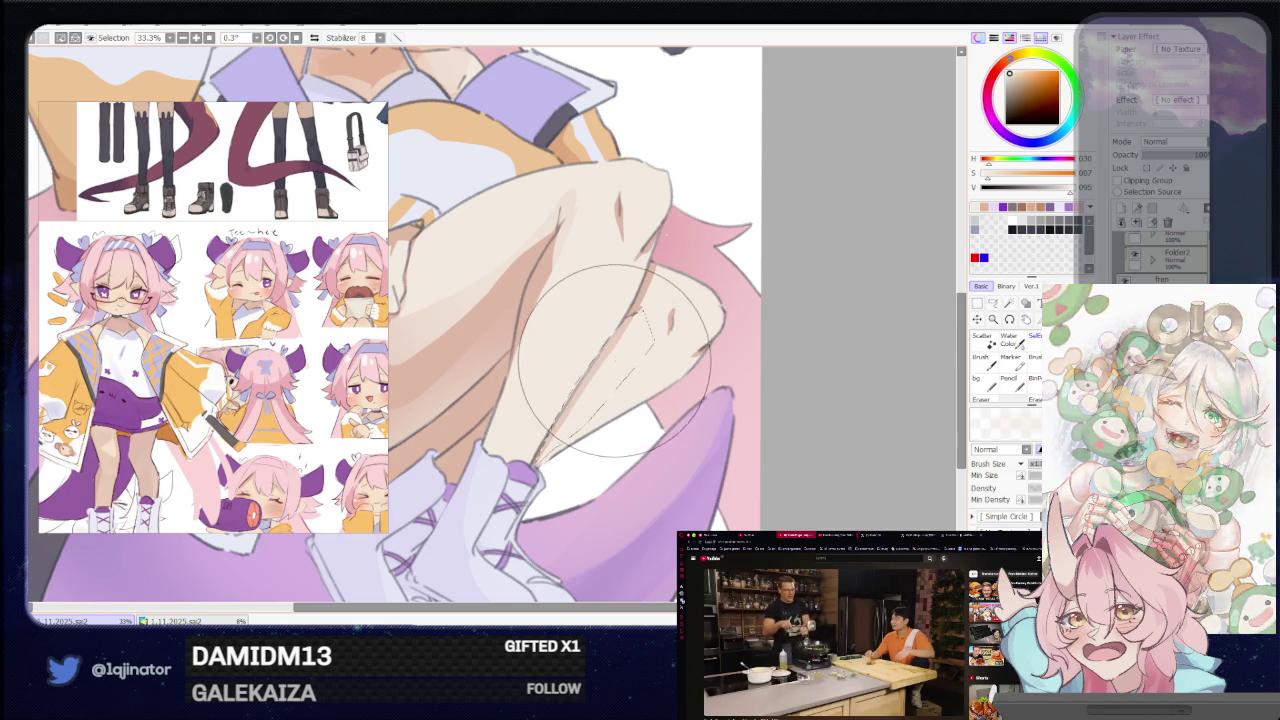
{"action": "left_click", "coordinate": [995, 305]}
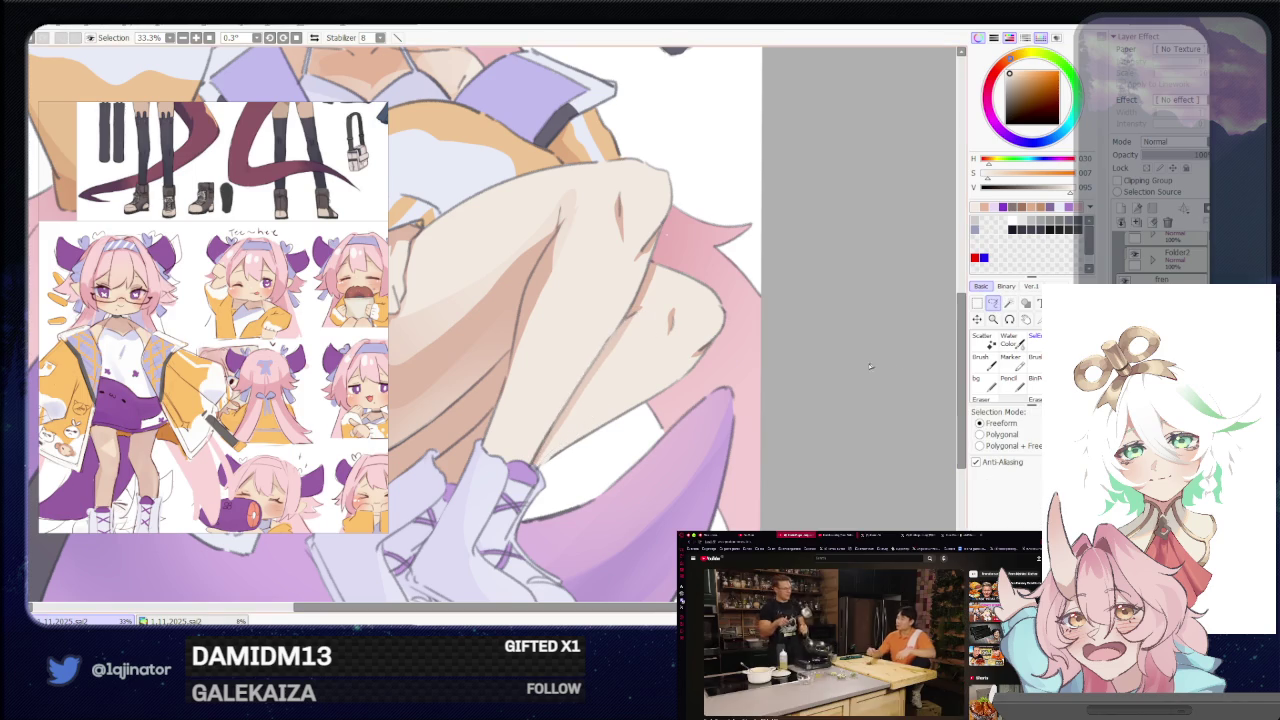
{"action": "scroll", "coordinate": [695, 384], "scroll_direction": "up", "scroll_amount": 1}
{"action": "scroll", "coordinate": [660, 365], "scroll_direction": "up", "scroll_amount": 1}
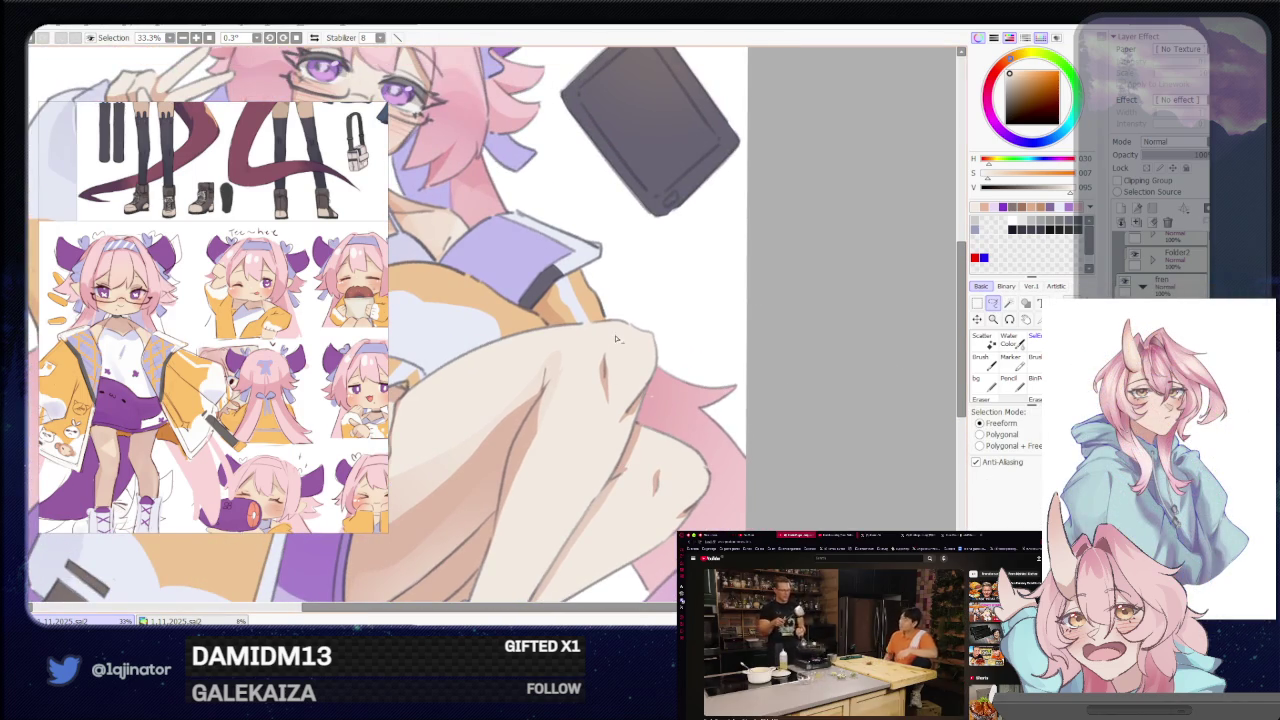
Paint a shadow shape on the knee inside a lasso selection.
{"action": "left_click_drag", "start_coordinate": [625, 336], "coordinate": [612, 406]}
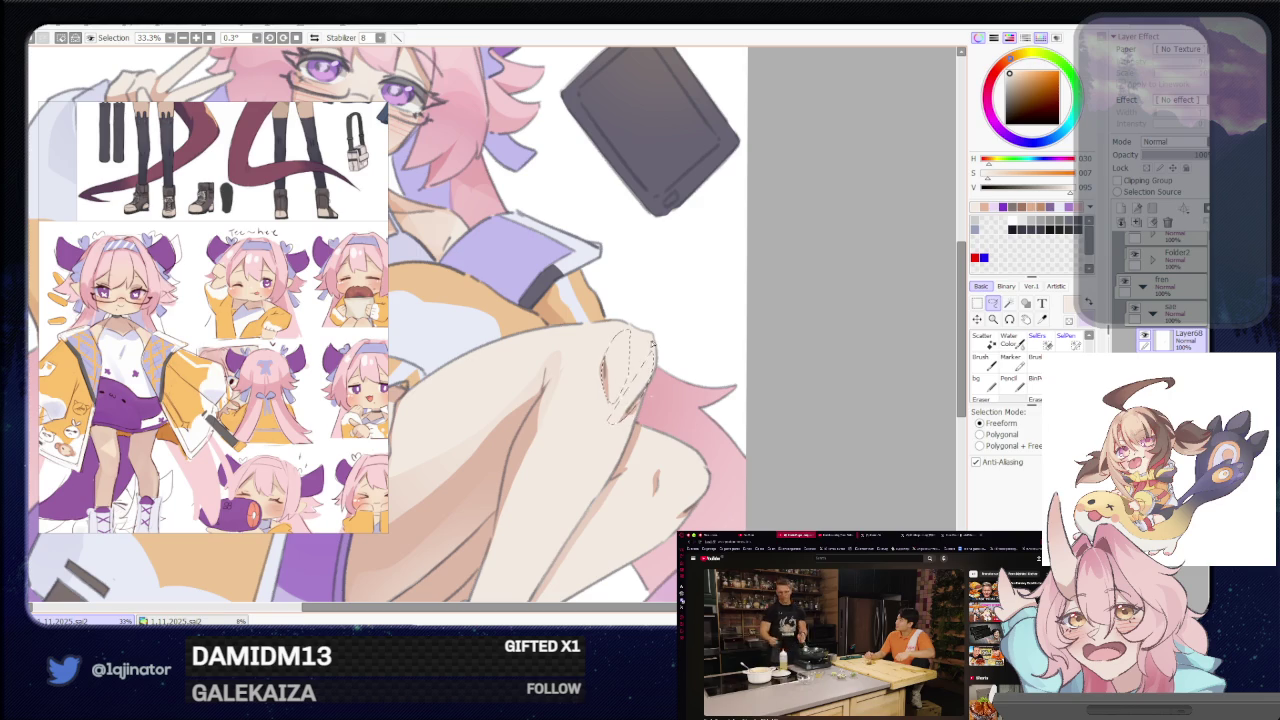
{"action": "key", "text": "b"}
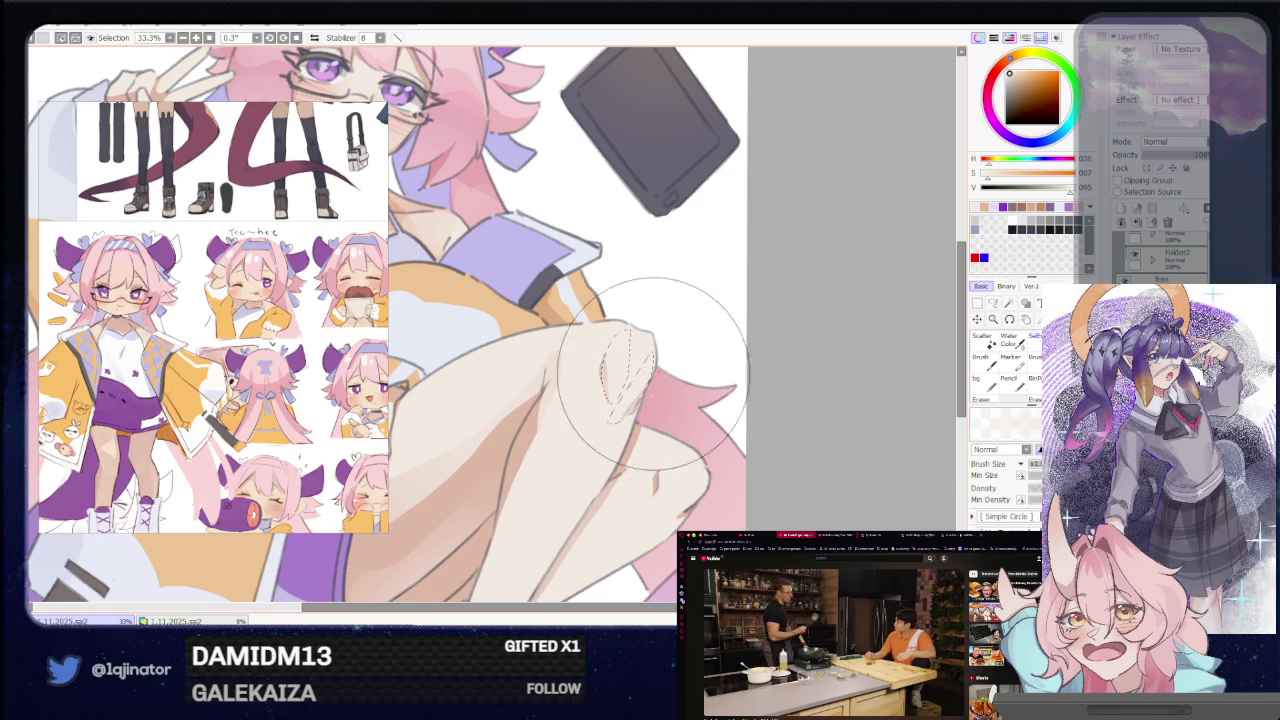
{"action": "left_click_drag", "start_coordinate": [644, 378], "coordinate": [595, 353]}
{"action": "key", "text": "l"}
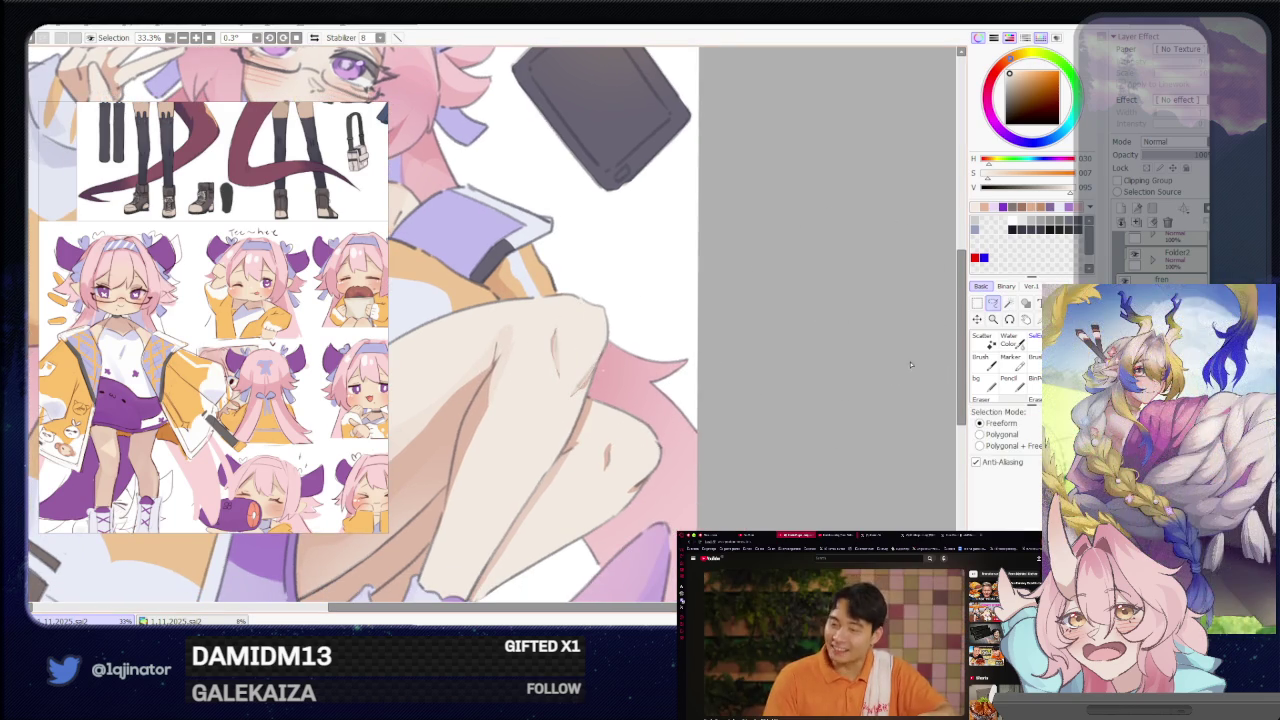
Shade a small strip along the shin, then raise the skin colour's saturation from 7 to 32.
{"action": "left_click_drag", "start_coordinate": [765, 436], "coordinate": [740, 350]}
{"action": "left_click_drag", "start_coordinate": [615, 367], "coordinate": [620, 350]}
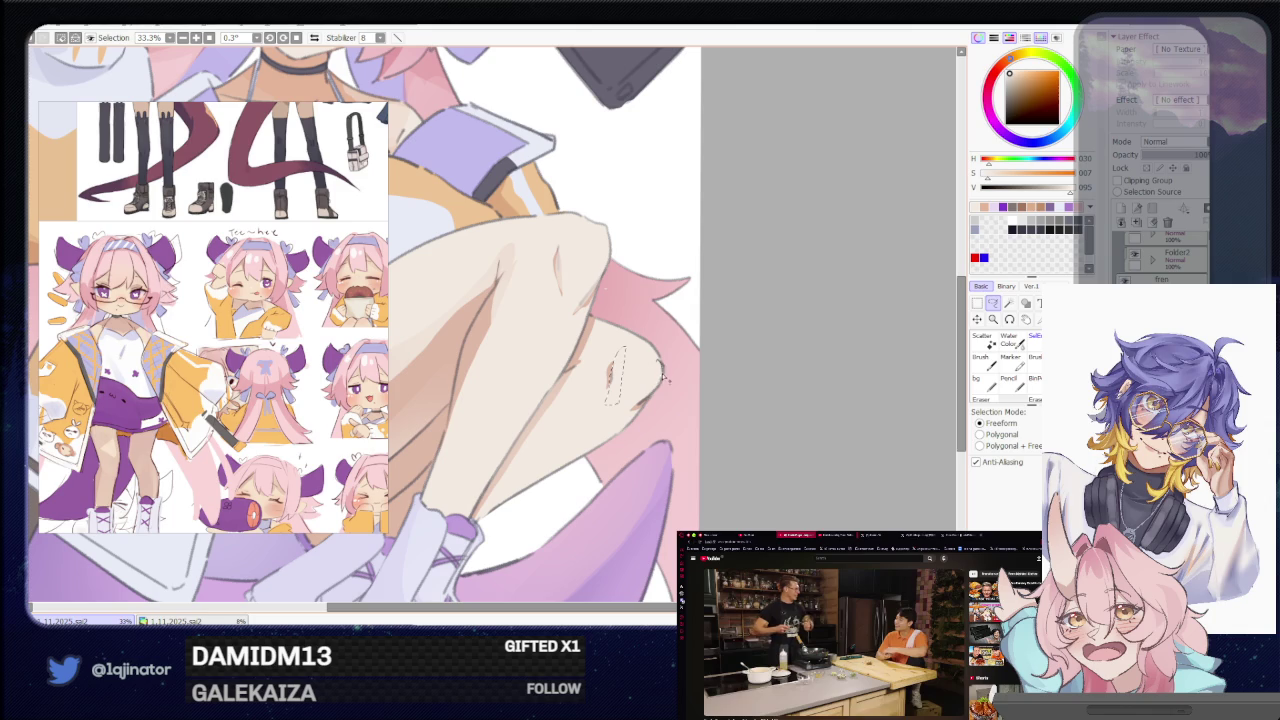
{"action": "left_click_drag", "start_coordinate": [657, 393], "coordinate": [623, 371]}
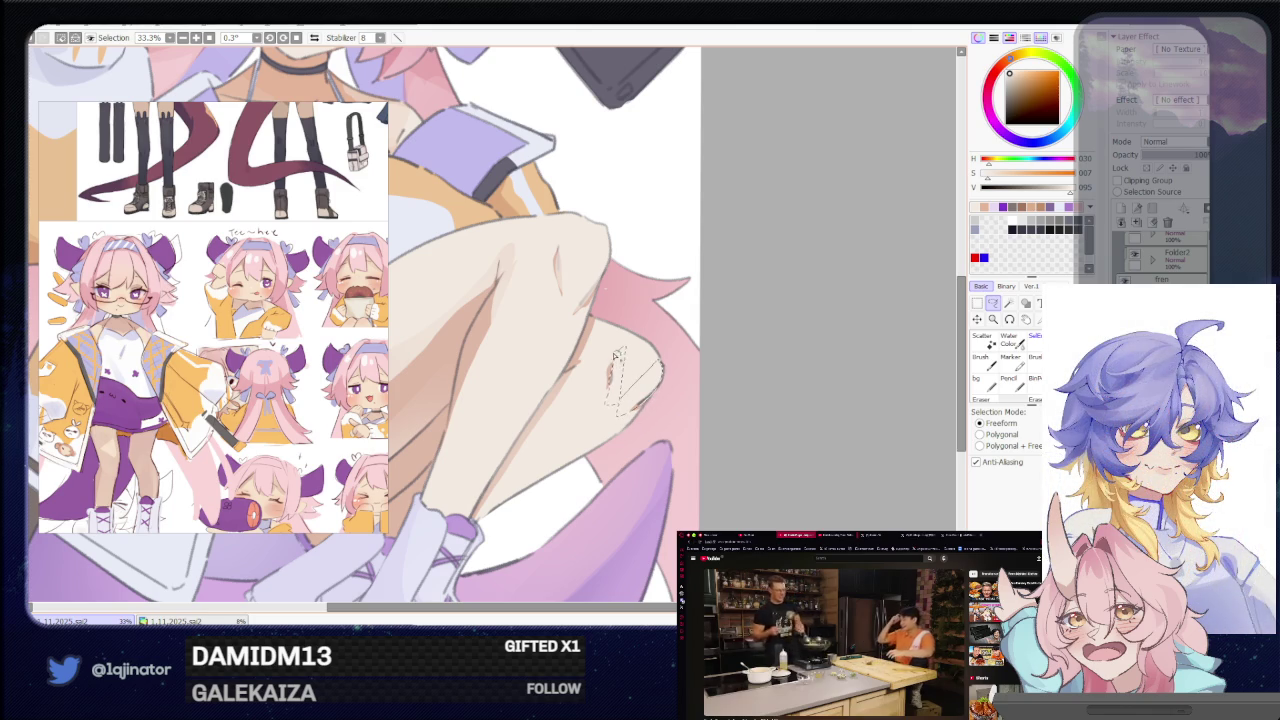
{"action": "key", "text": "b"}
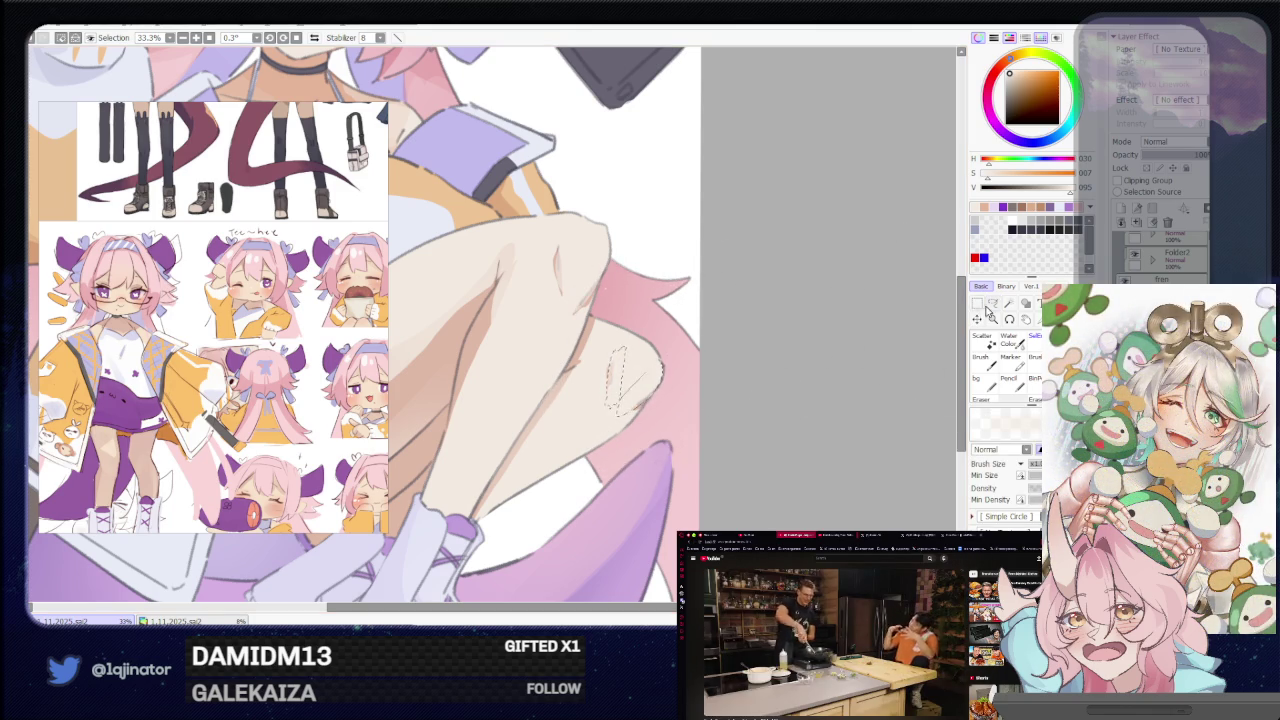
{"action": "left_click", "coordinate": [992, 303]}
{"action": "scroll", "coordinate": [818, 343], "scroll_direction": "up", "scroll_amount": 1}
{"action": "scroll", "coordinate": [730, 337], "scroll_direction": "down", "scroll_amount": 1}
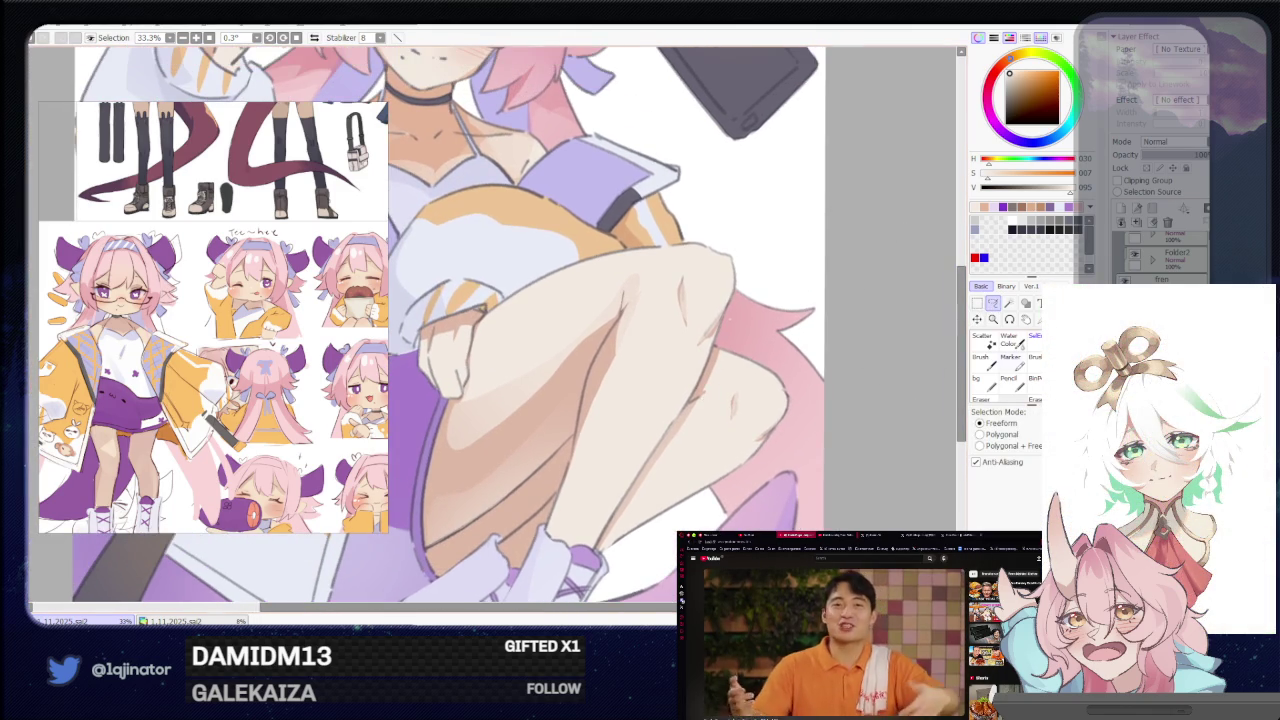
{"action": "key", "text": "b"}
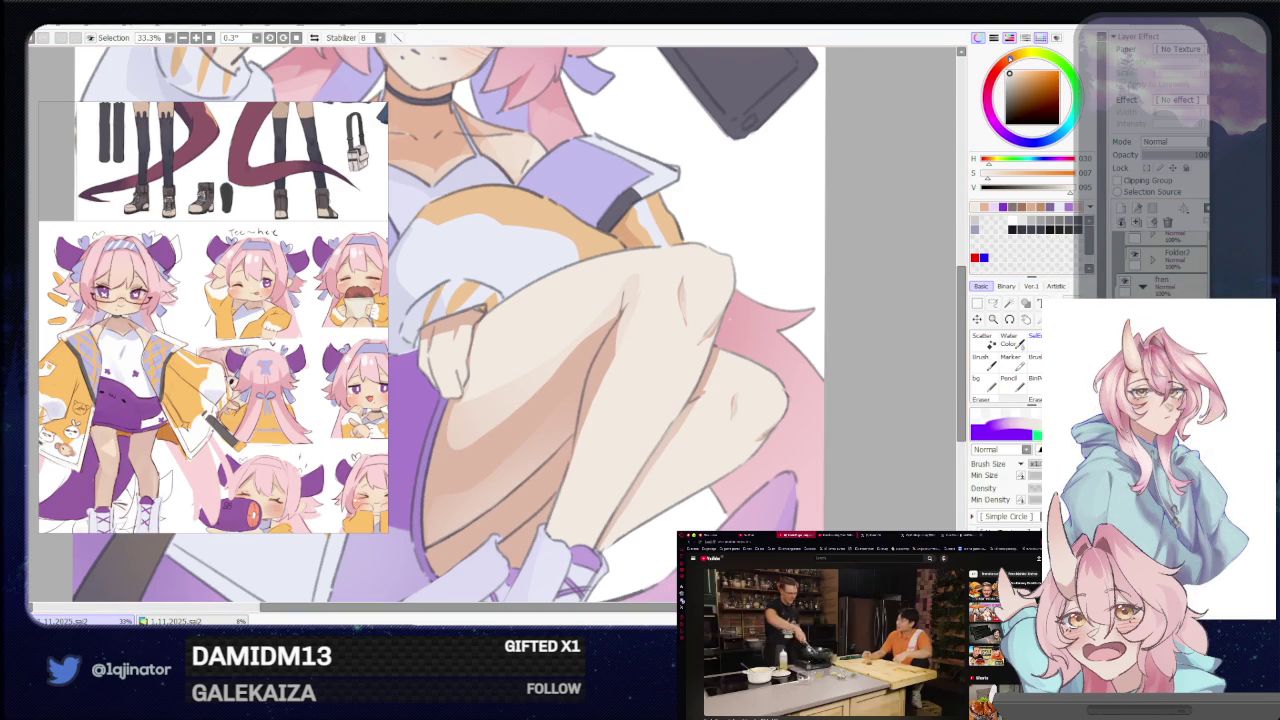
{"action": "left_click", "coordinate": [1022, 73]}
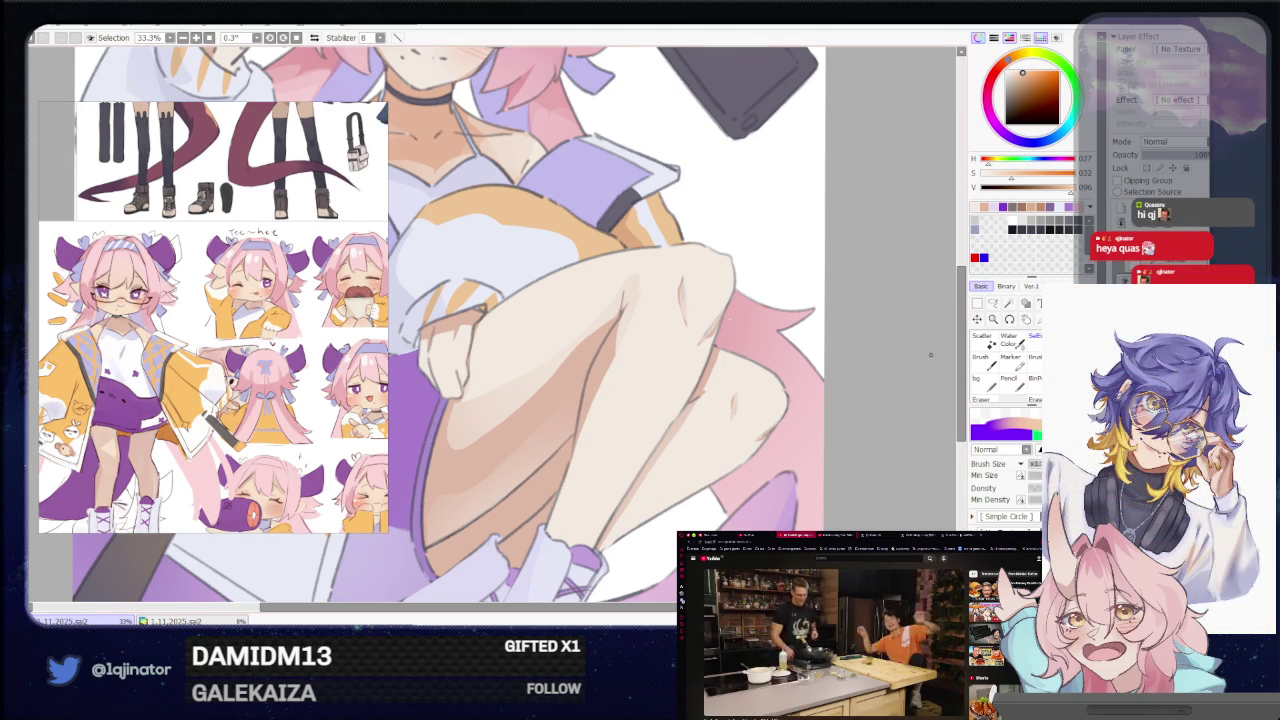
Lasso the thigh's shadowed part and paint warm orange shading along it.
{"action": "left_click", "coordinate": [993, 303]}
{"action": "left_click_drag", "start_coordinate": [620, 312], "coordinate": [668, 340]}
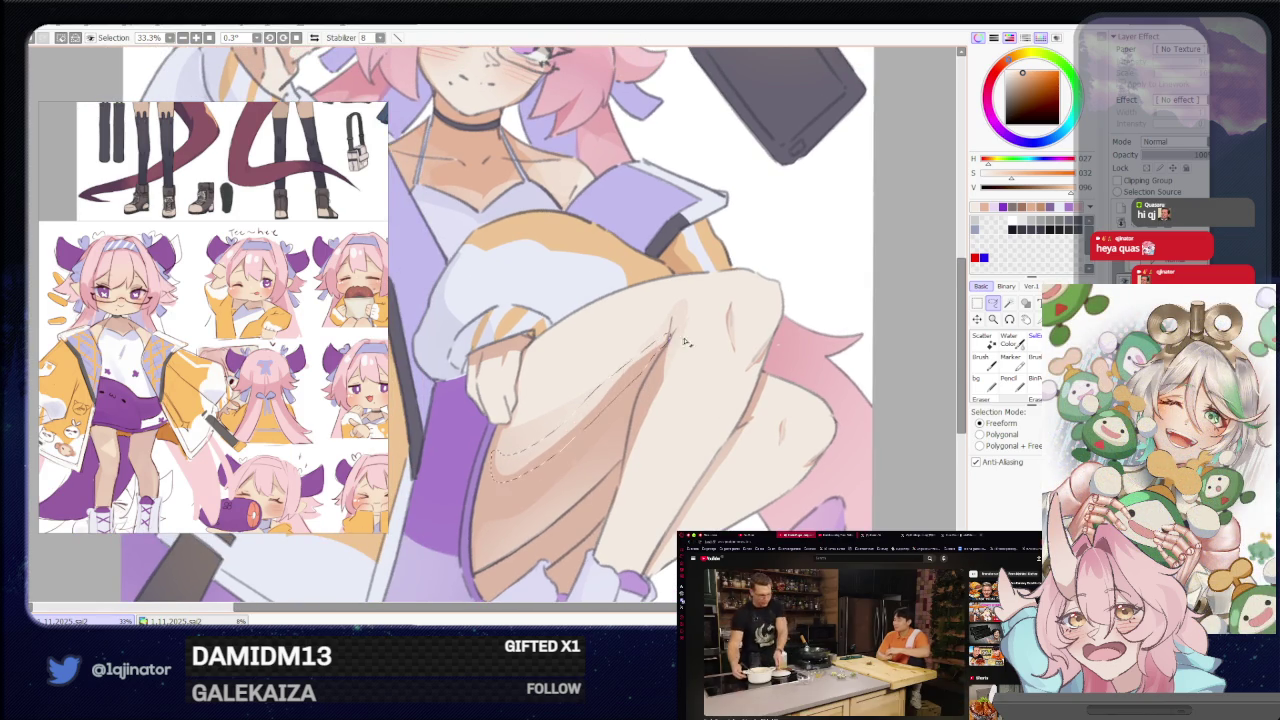
{"action": "key", "text": "b"}
{"action": "left_click_drag", "start_coordinate": [650, 345], "coordinate": [500, 470]}
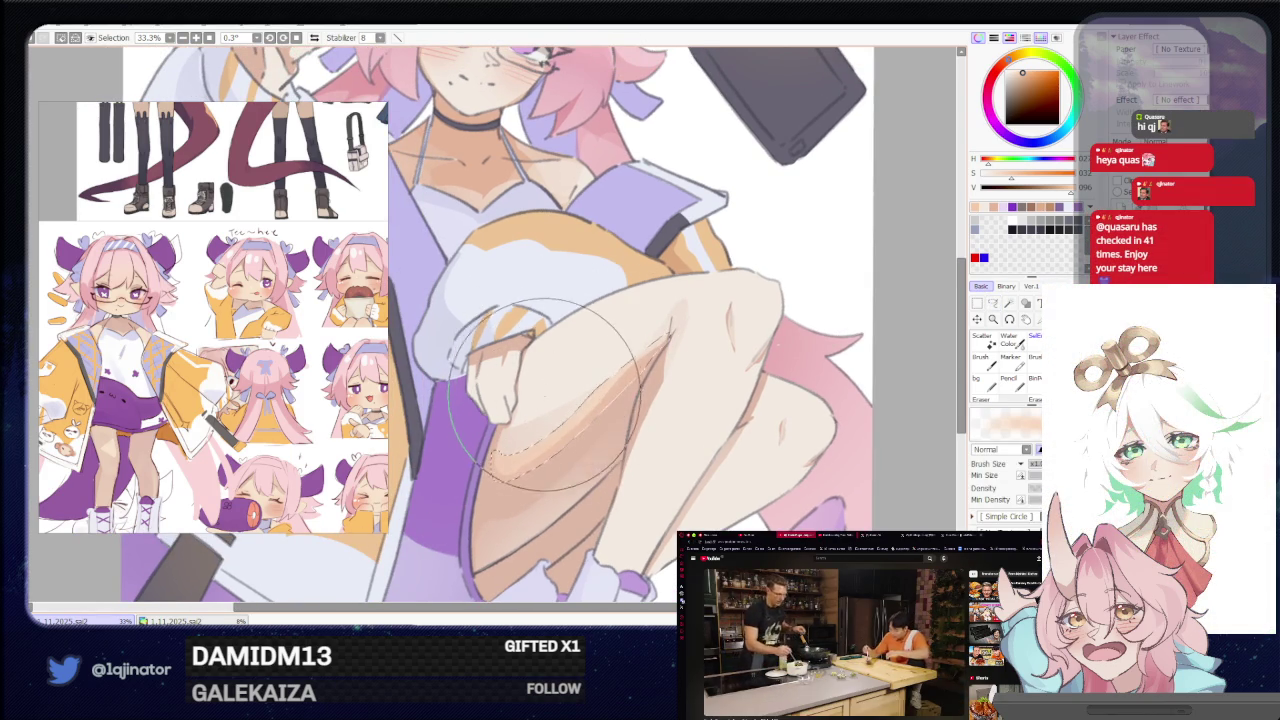
{"action": "key", "text": "ctrl+d"}
Add small shading strokes at the knee crease.
{"action": "key", "text": "l"}
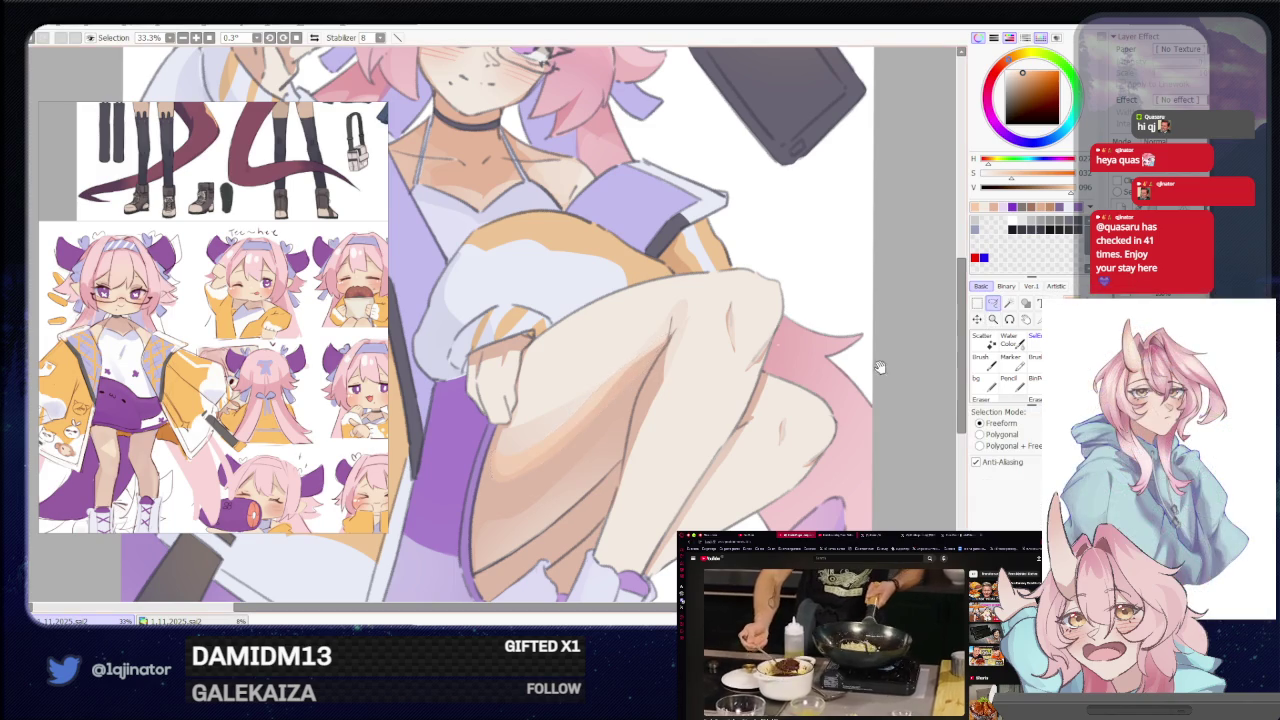
{"action": "left_click_drag", "start_coordinate": [885, 361], "coordinate": [831, 352]}
{"action": "left_click_drag", "start_coordinate": [748, 416], "coordinate": [623, 366]}
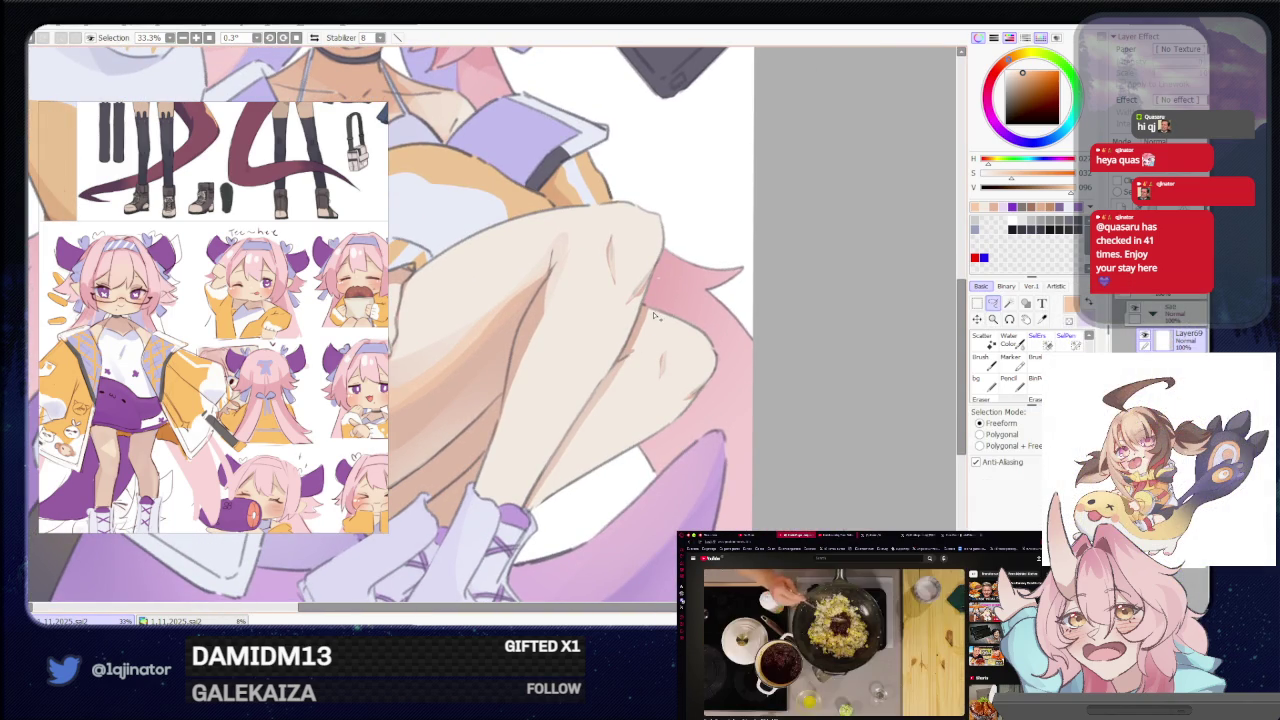
{"action": "left_click_drag", "start_coordinate": [645, 318], "coordinate": [630, 346]}
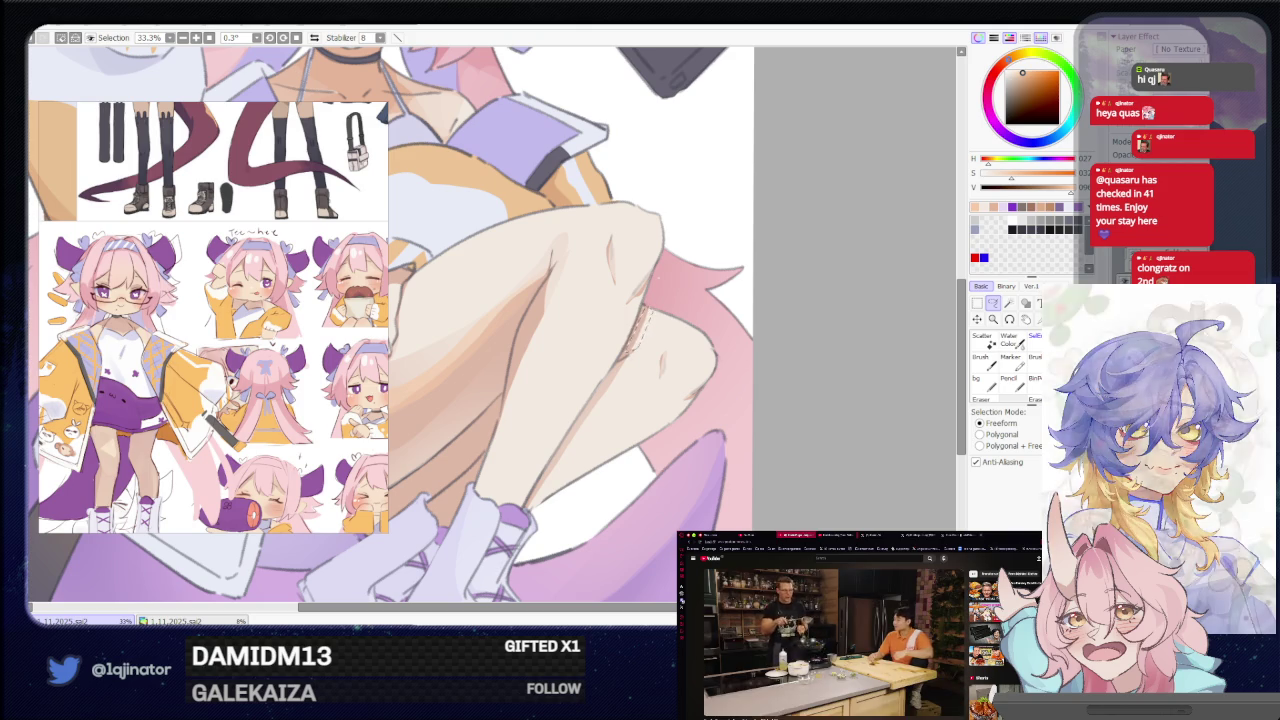
{"action": "left_click_drag", "start_coordinate": [613, 382], "coordinate": [575, 342]}
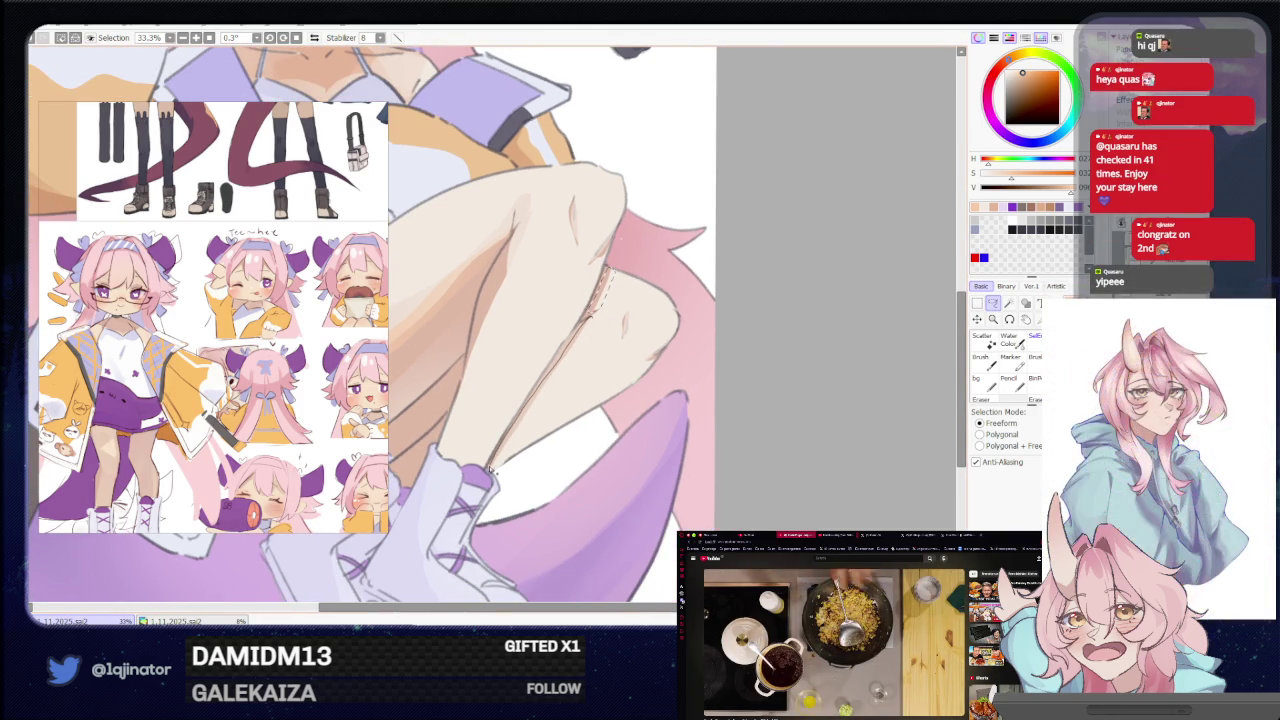
{"action": "key", "text": "b"}
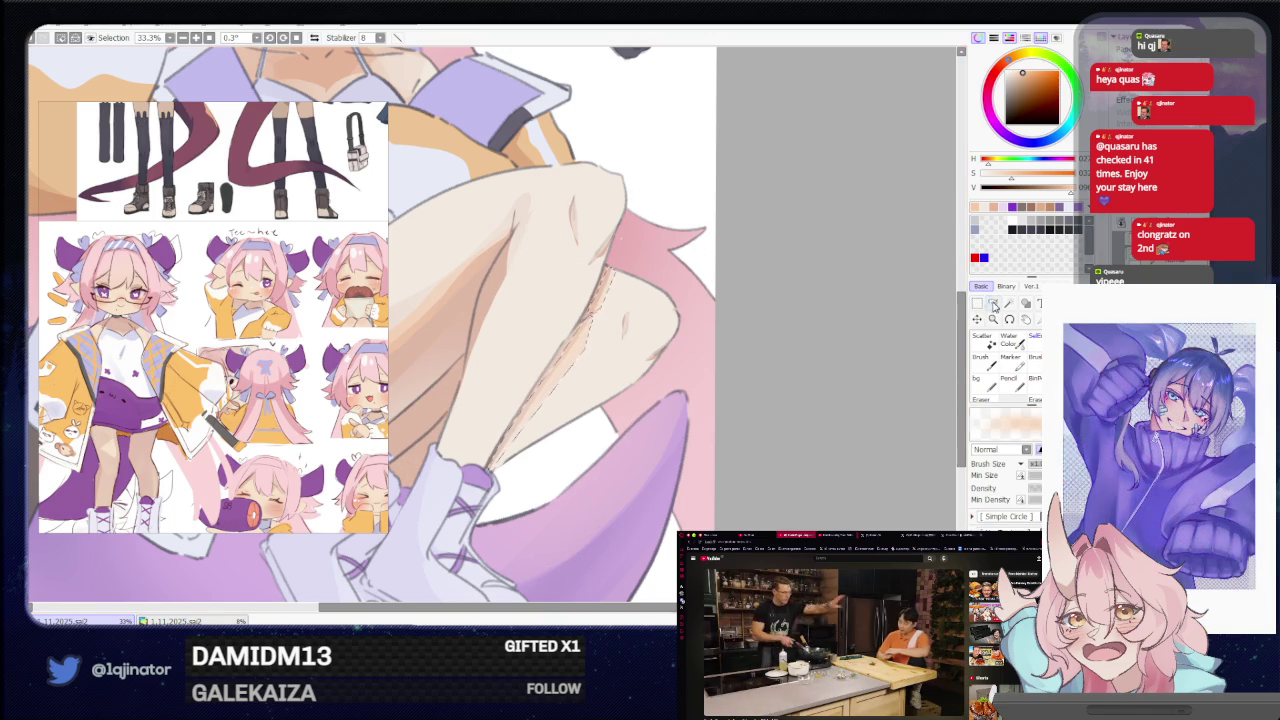
Lasso around the boot and shade it, tilting the canvas and turning it back upright.
{"action": "left_click", "coordinate": [993, 303]}
{"action": "left_click_drag", "start_coordinate": [580, 440], "coordinate": [644, 380]}
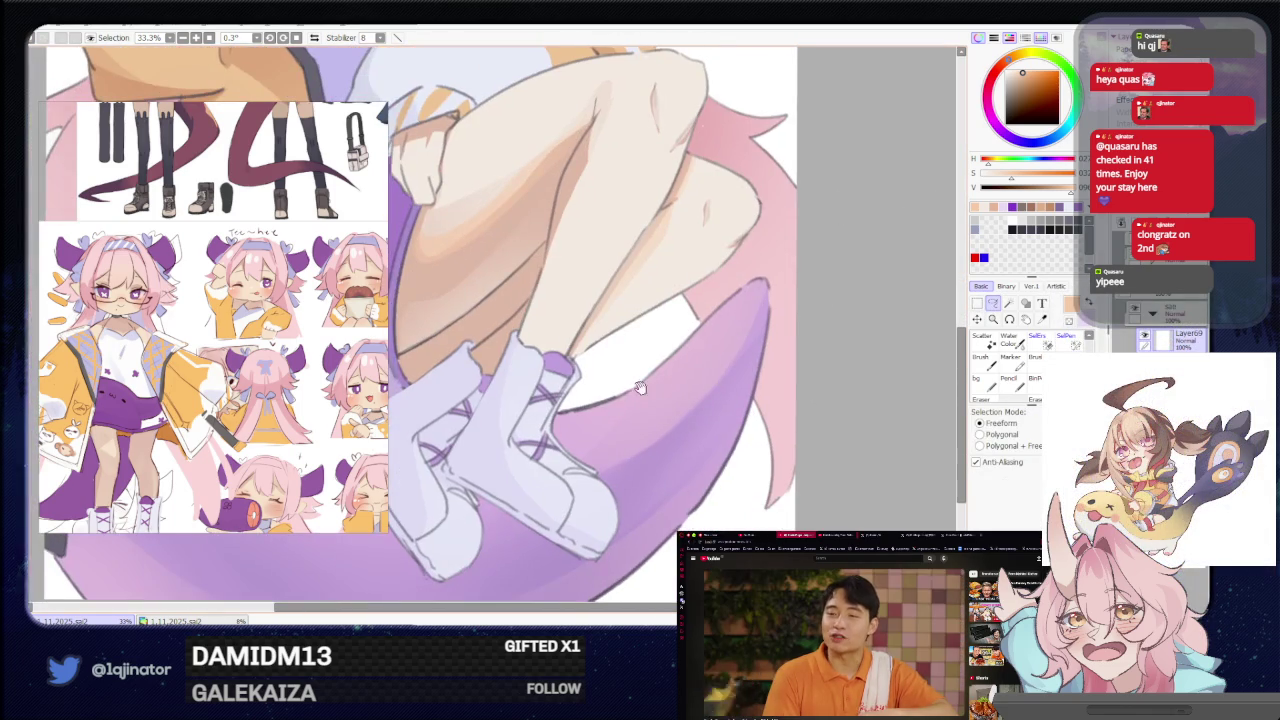
{"action": "left_click_drag", "start_coordinate": [520, 350], "coordinate": [524, 355]}
{"action": "mouse_move", "coordinate": [582, 425]}
{"action": "left_mouse_down"}
{"action": "mouse_move", "coordinate": [447, 418]}
{"action": "mouse_move", "coordinate": [474, 521]}
{"action": "left_mouse_up"}
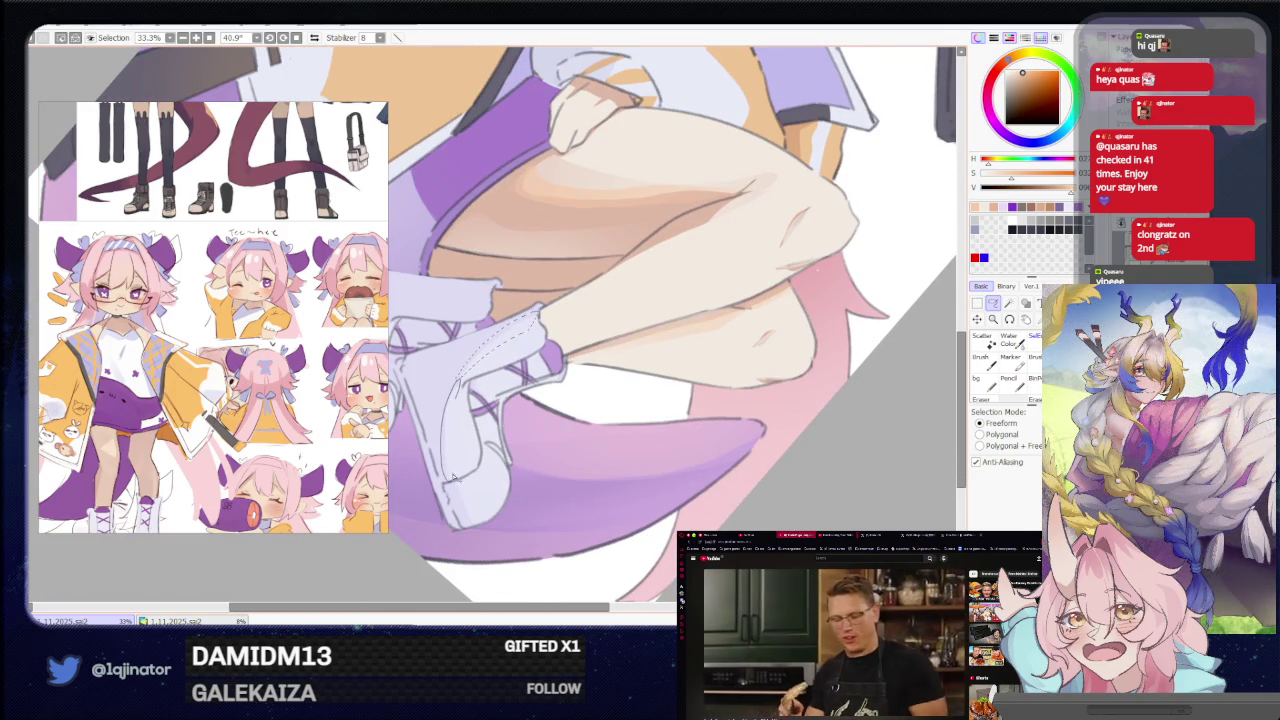
{"action": "left_click_drag", "start_coordinate": [387, 387], "coordinate": [497, 397]}
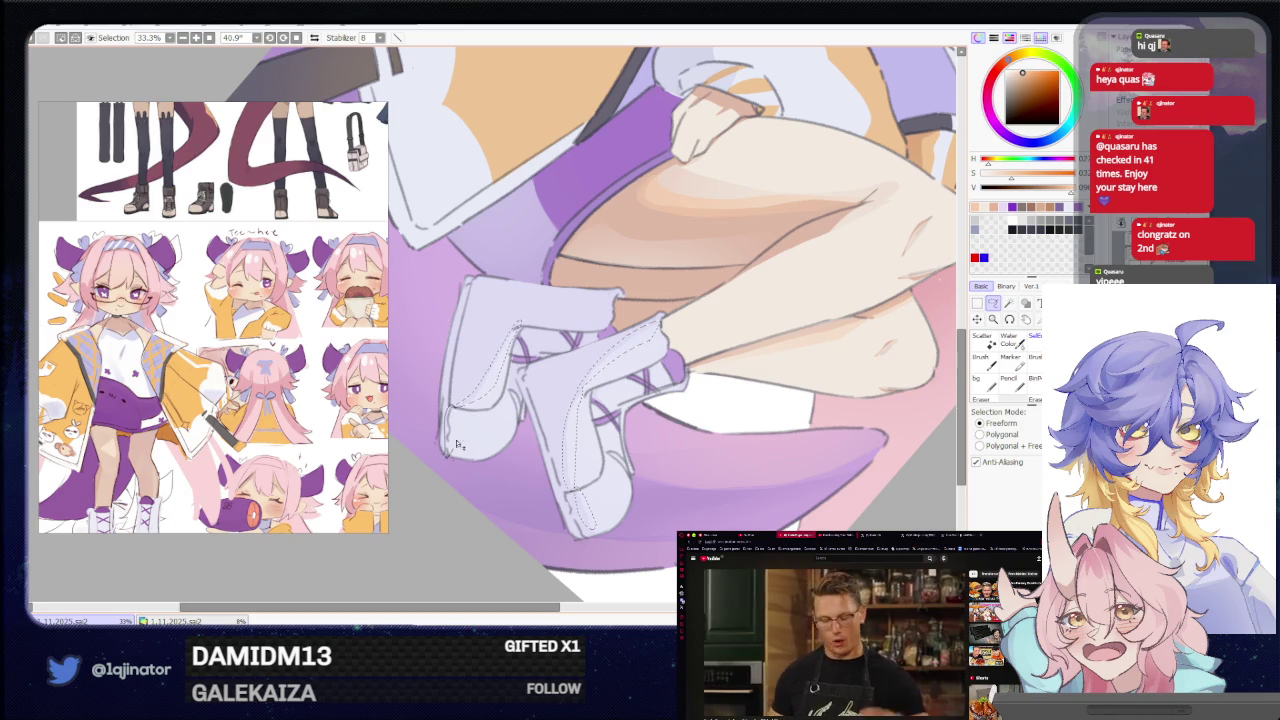
{"action": "scroll", "coordinate": [469, 413], "scroll_direction": "down", "scroll_amount": 2}
{"action": "key", "text": "b"}
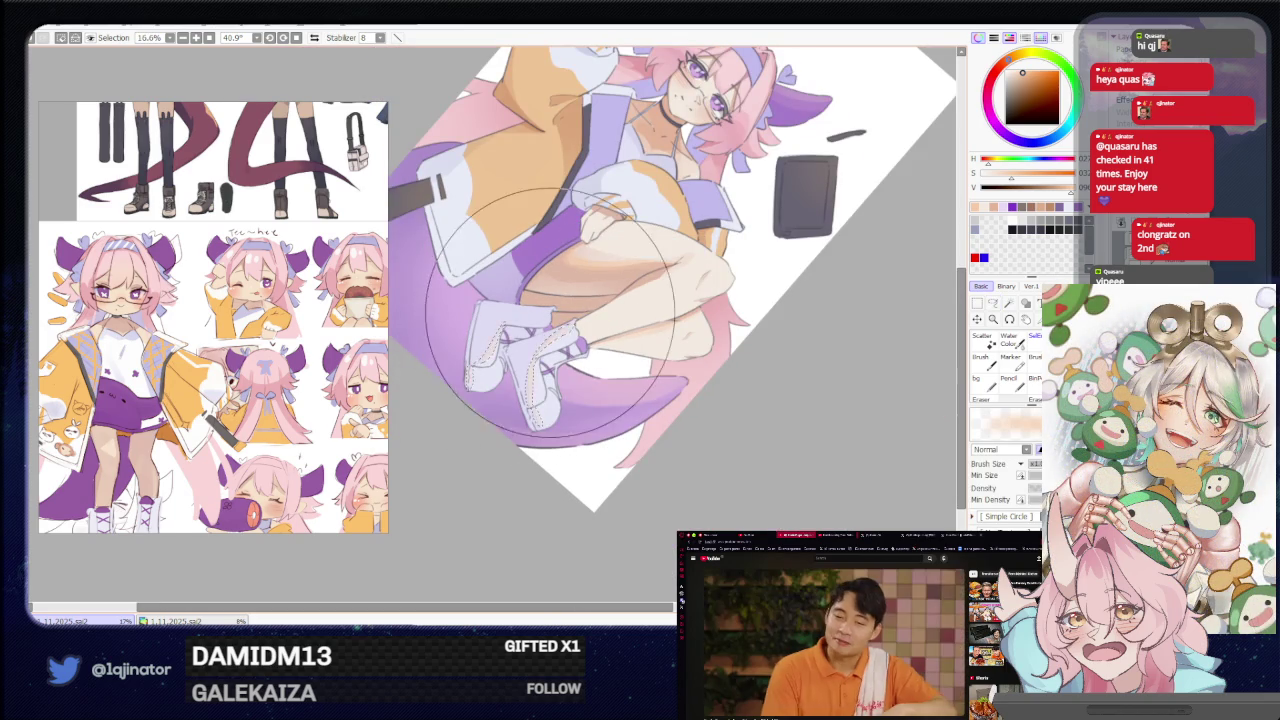
{"action": "left_click_drag", "start_coordinate": [545, 290], "coordinate": [660, 300]}
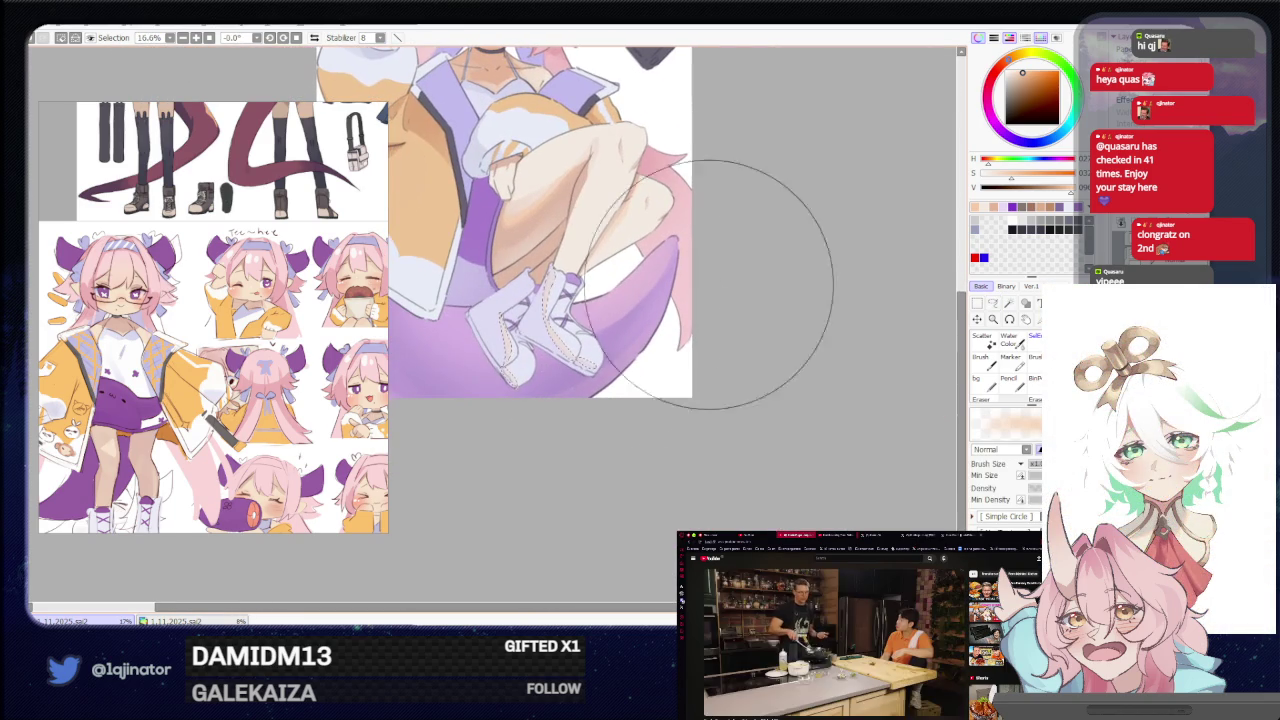
Lasso the edge of the tail and paint shading along it.
{"action": "left_click", "coordinate": [993, 304]}
{"action": "scroll", "coordinate": [780, 300], "scroll_direction": "up", "scroll_amount": 2}
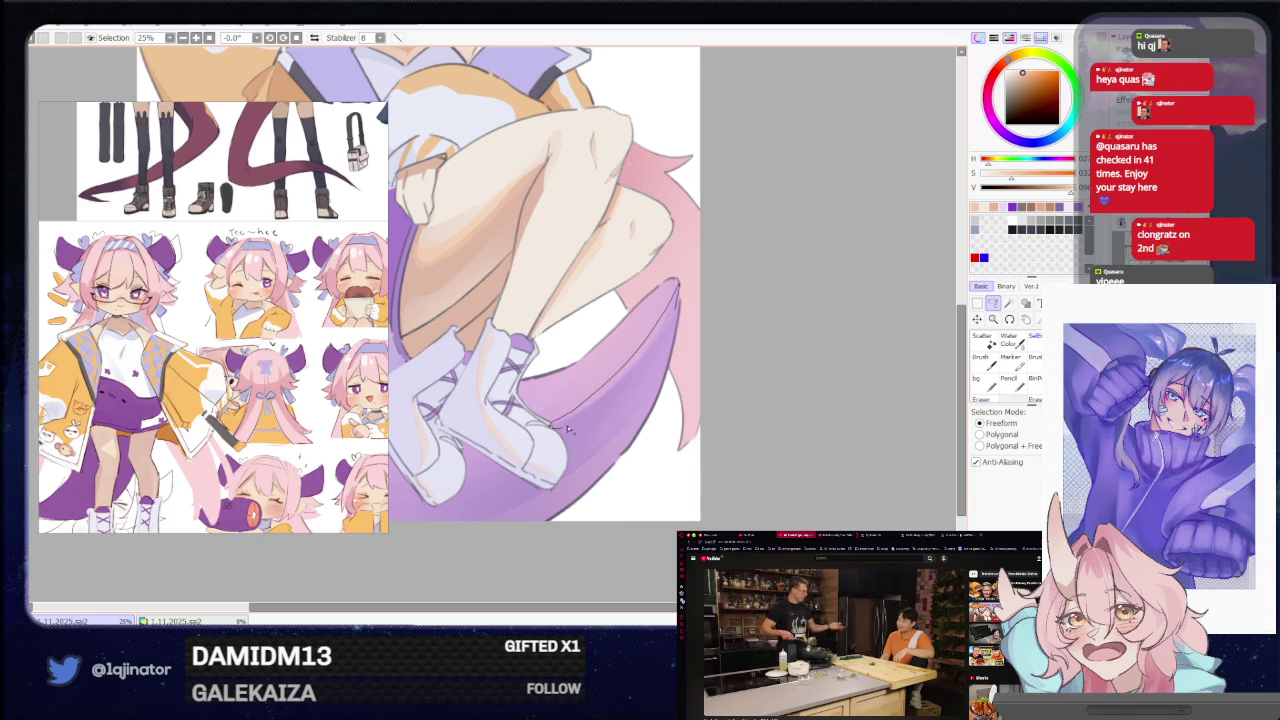
{"action": "left_click_drag", "start_coordinate": [656, 352], "coordinate": [560, 420]}
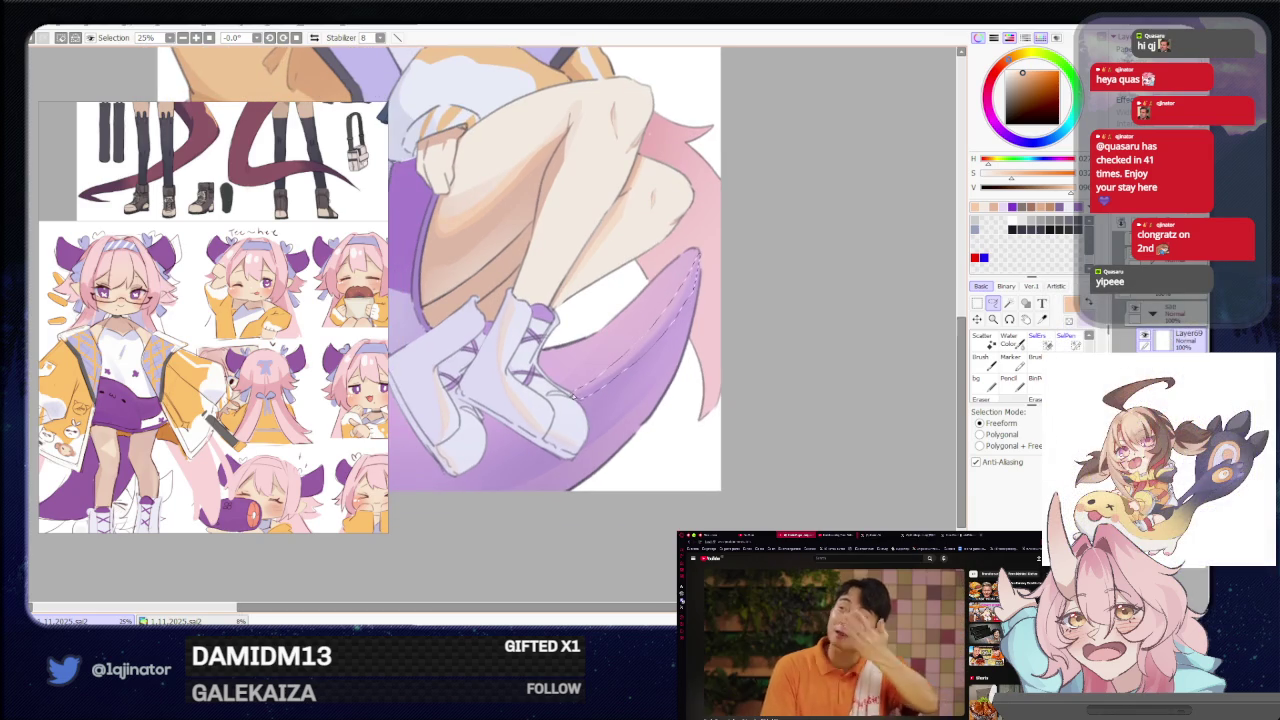
{"action": "scroll", "coordinate": [572, 385], "scroll_direction": "up", "scroll_amount": 2}
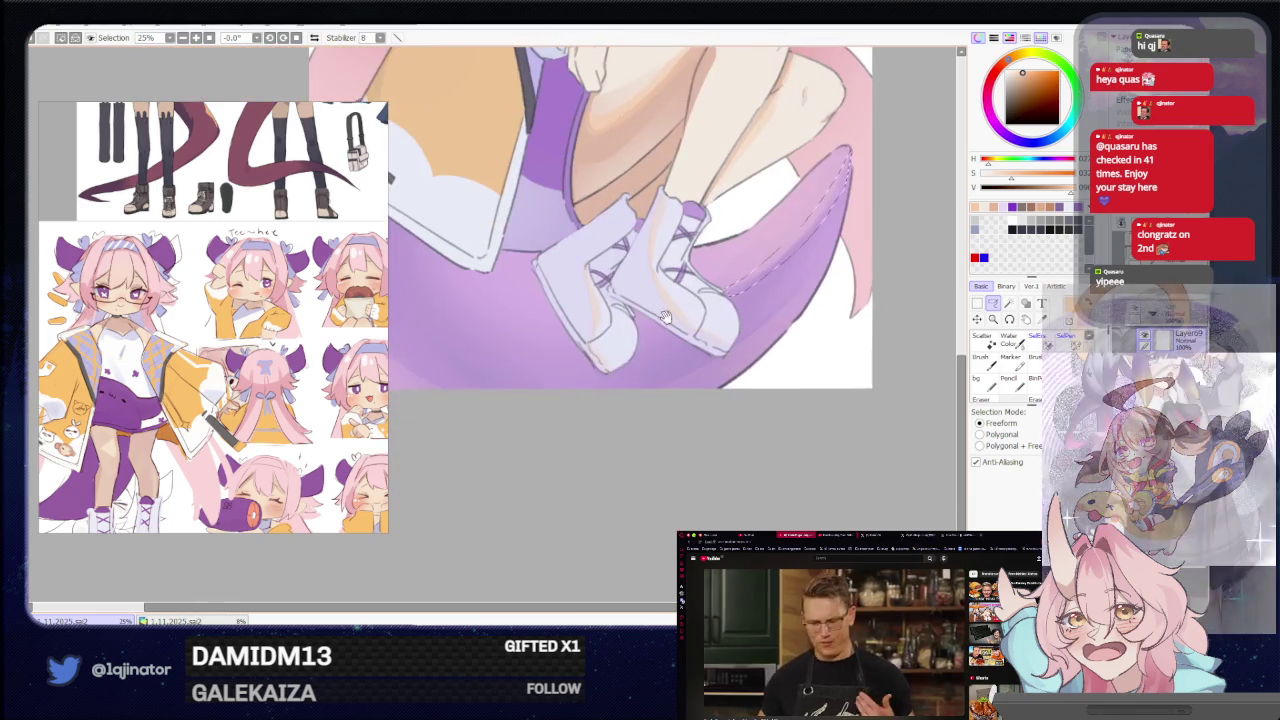
{"action": "scroll", "coordinate": [739, 274], "scroll_direction": "down", "scroll_amount": 2}
{"action": "key", "text": "b"}
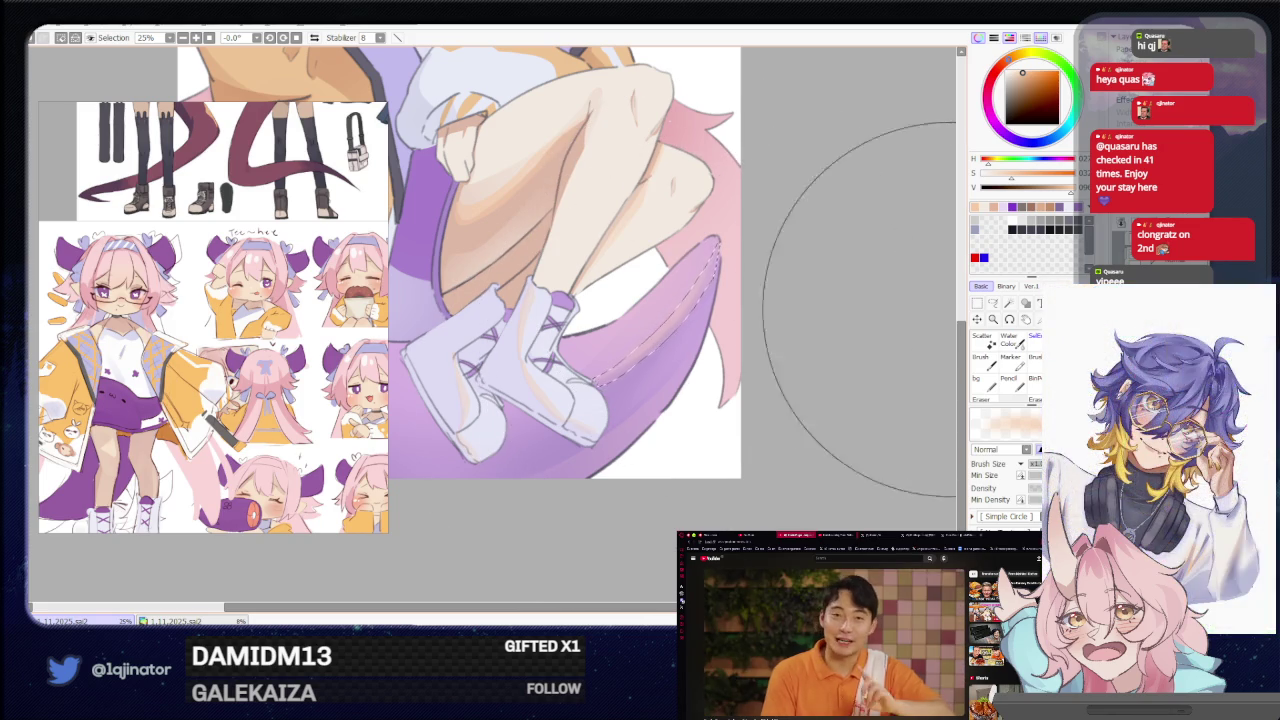
Pan up past the peace-sign hand to centre the head and face.
{"action": "key", "text": "l"}
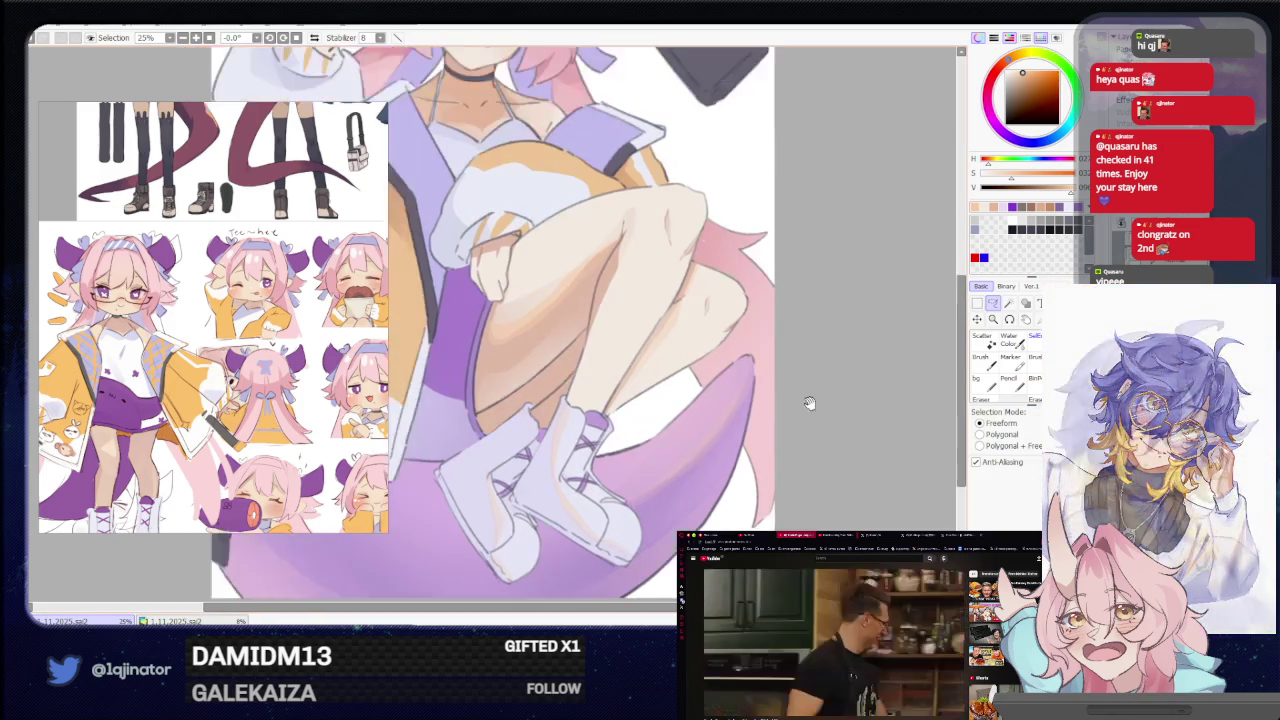
{"action": "scroll", "coordinate": [809, 400], "scroll_direction": "up", "scroll_amount": 5}
{"action": "left_click_drag", "start_coordinate": [522, 373], "coordinate": [514, 368]}
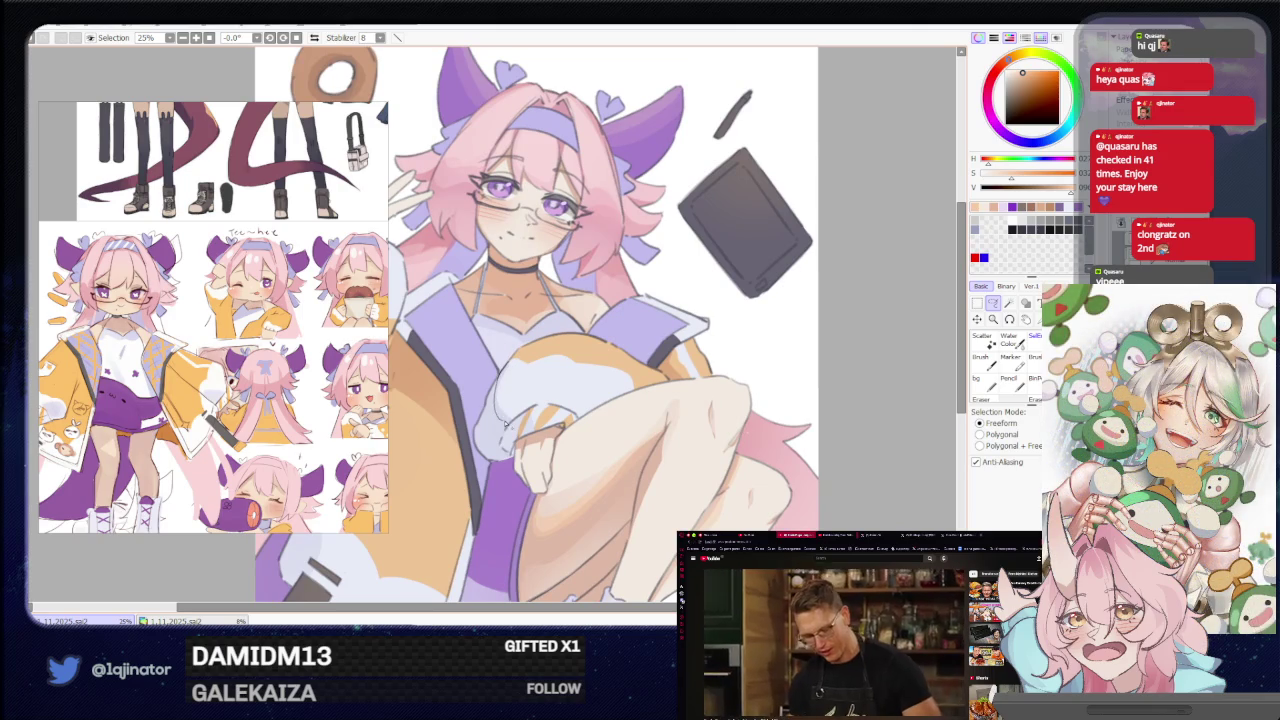
{"action": "left_click_drag", "start_coordinate": [515, 423], "coordinate": [650, 393]}
{"action": "left_click_drag", "start_coordinate": [562, 330], "coordinate": [508, 472]}
{"action": "left_click_drag", "start_coordinate": [474, 403], "coordinate": [512, 377]}
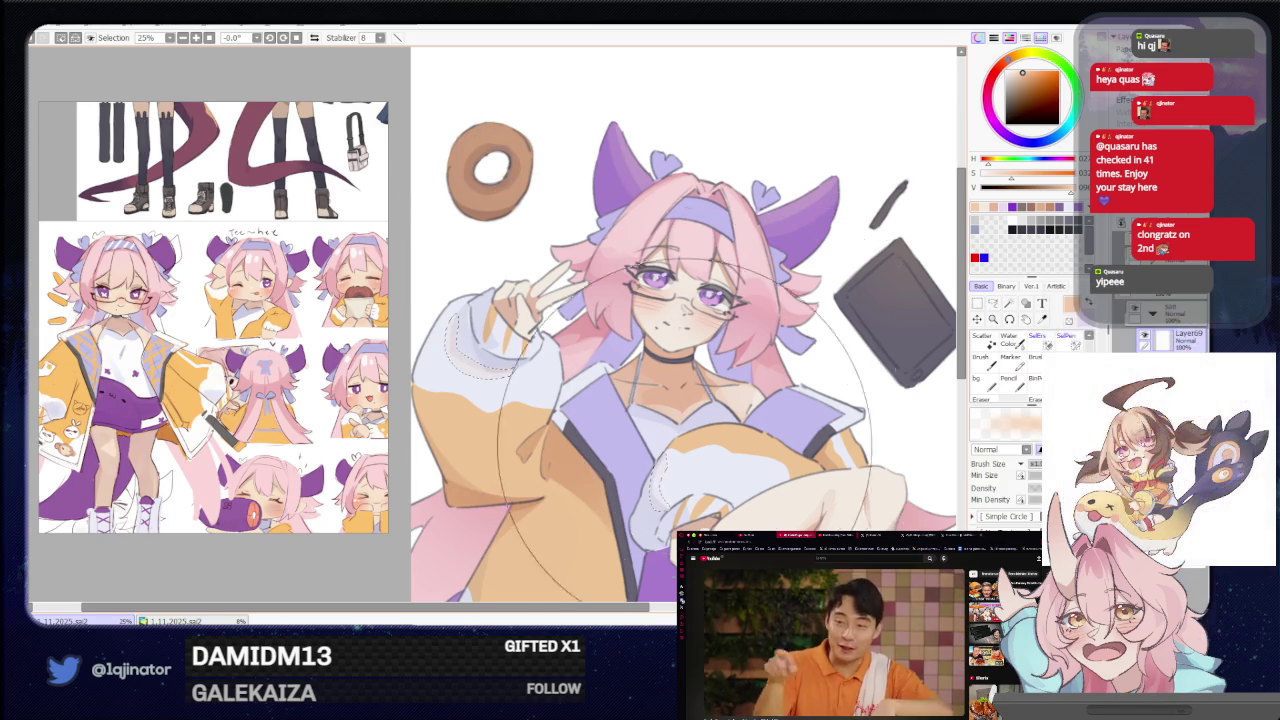
{"action": "scroll", "coordinate": [495, 330], "scroll_direction": "down", "scroll_amount": 2}
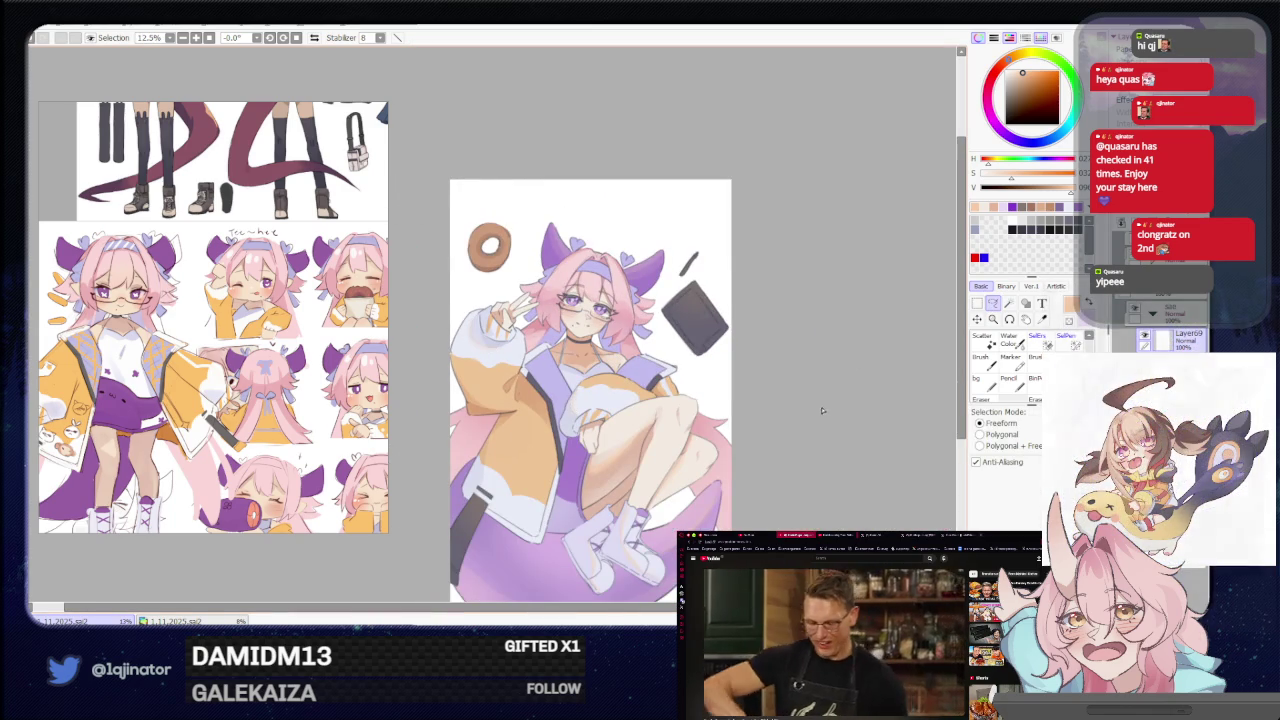
{"action": "left_click_drag", "start_coordinate": [770, 381], "coordinate": [706, 399]}
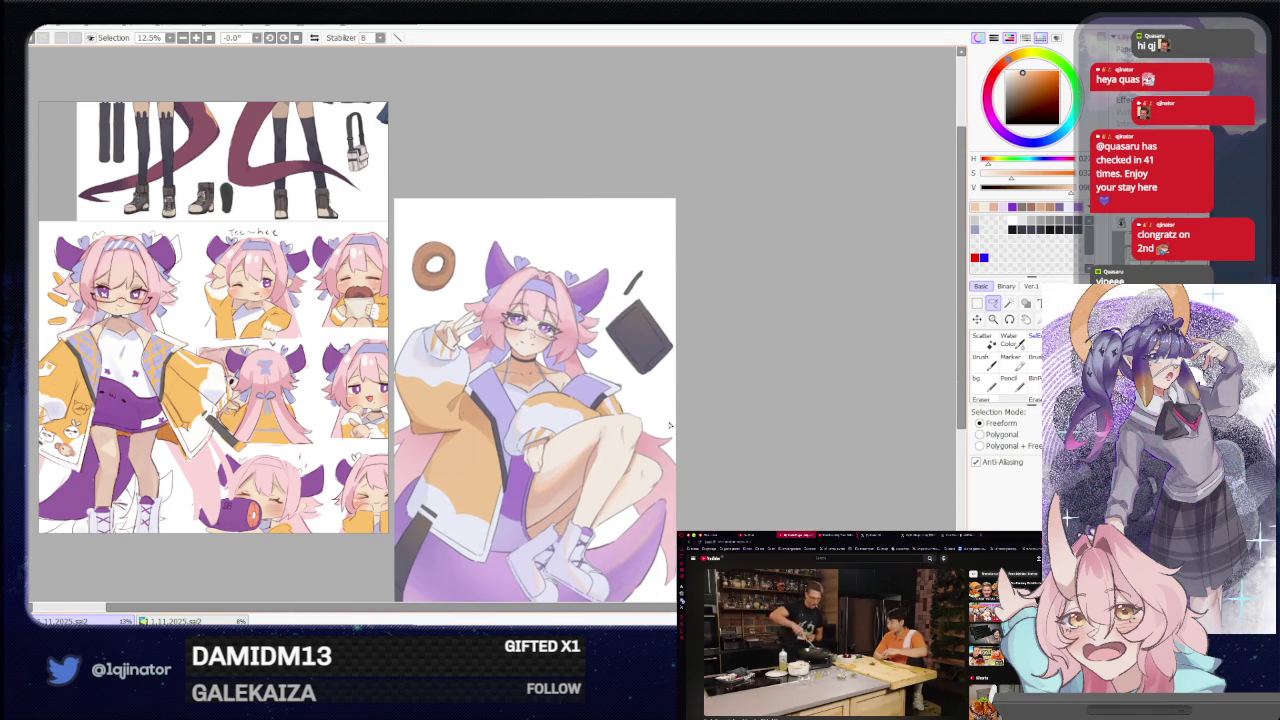
{"action": "left_click_drag", "start_coordinate": [611, 474], "coordinate": [689, 386]}
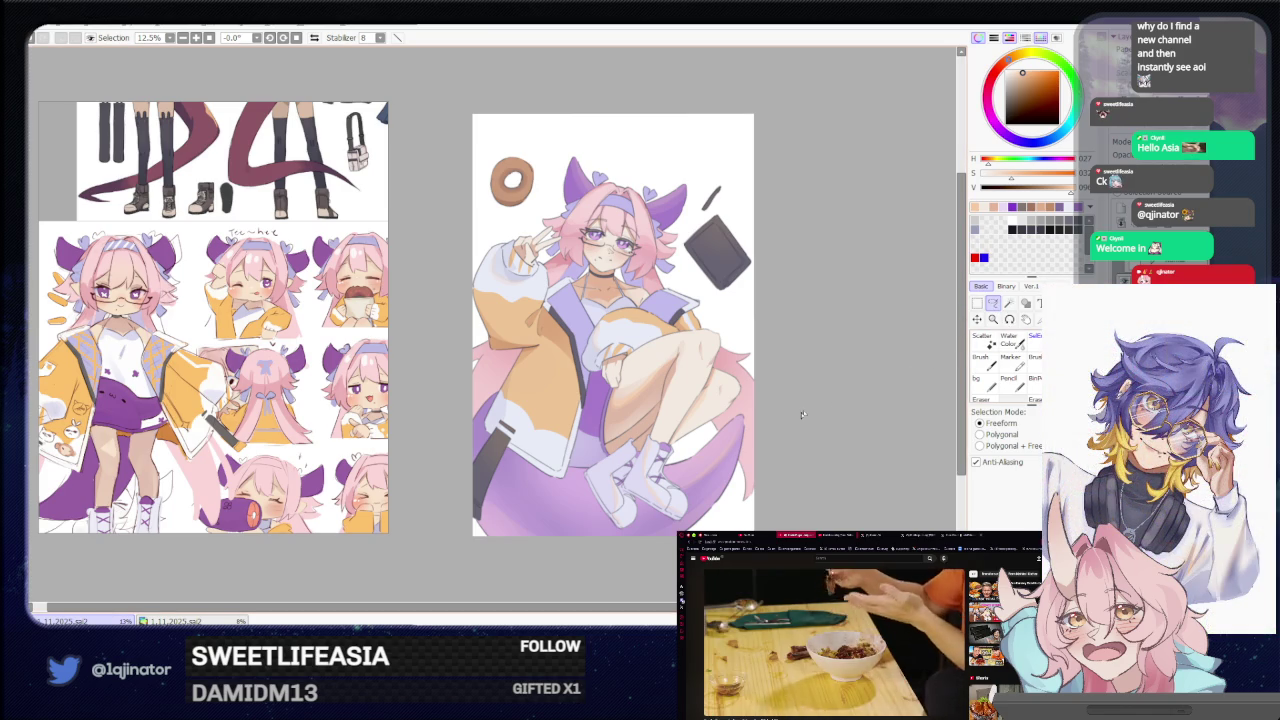
{"action": "left_click_drag", "start_coordinate": [843, 351], "coordinate": [814, 353]}
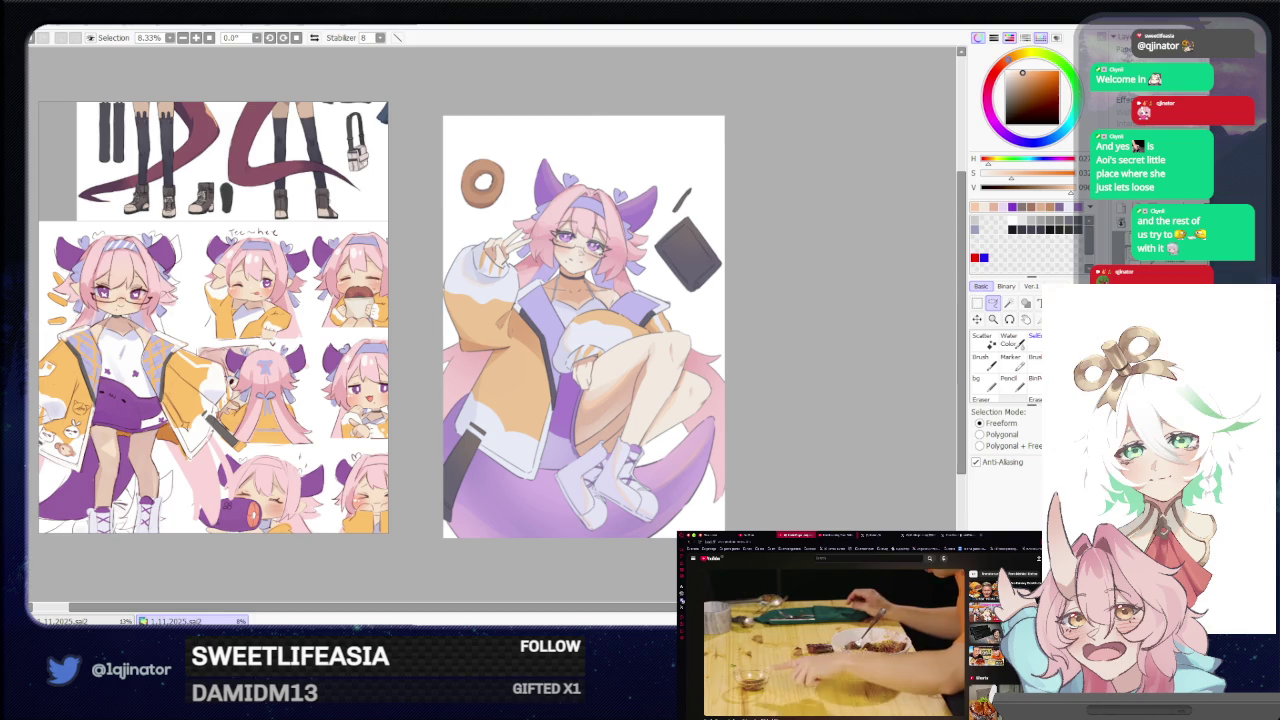
Outline an area on the jacket and paint inside it.
{"action": "left_click", "coordinate": [841, 404]}
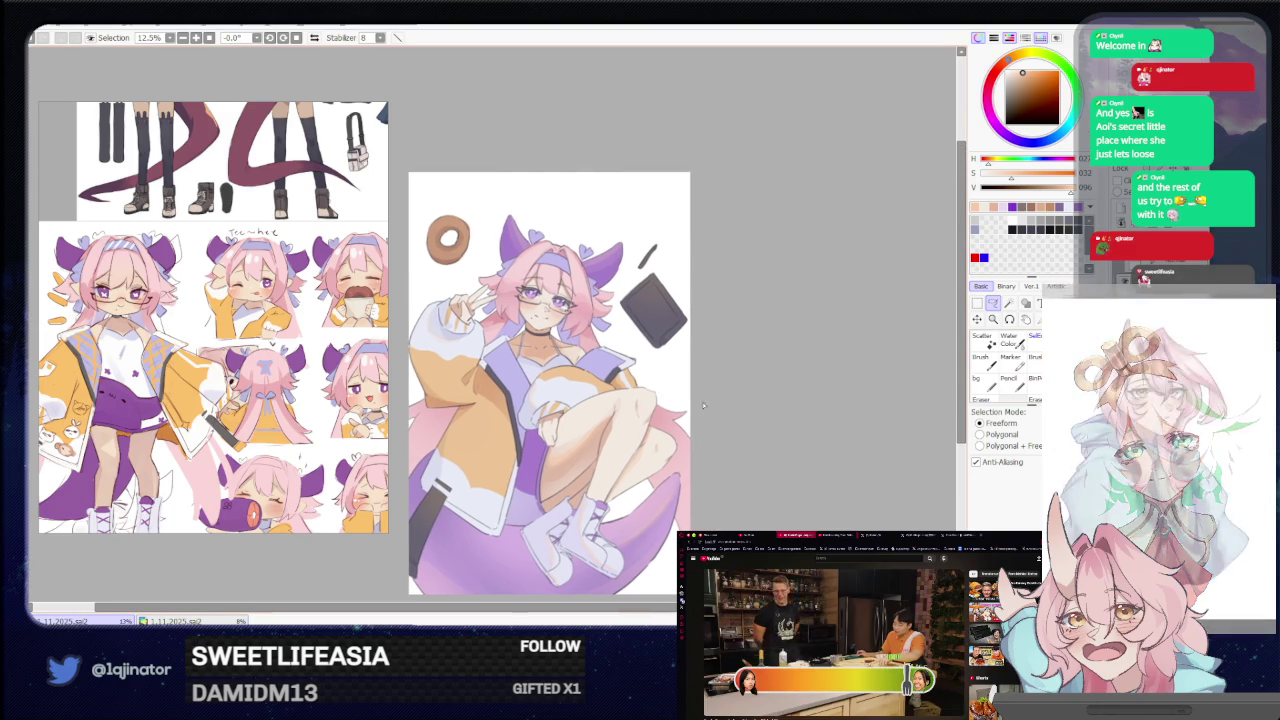
{"action": "scroll", "coordinate": [843, 366], "scroll_direction": "up", "scroll_amount": 1}
{"action": "scroll", "coordinate": [843, 366], "scroll_direction": "up", "scroll_amount": 1}
{"action": "key", "text": "b"}
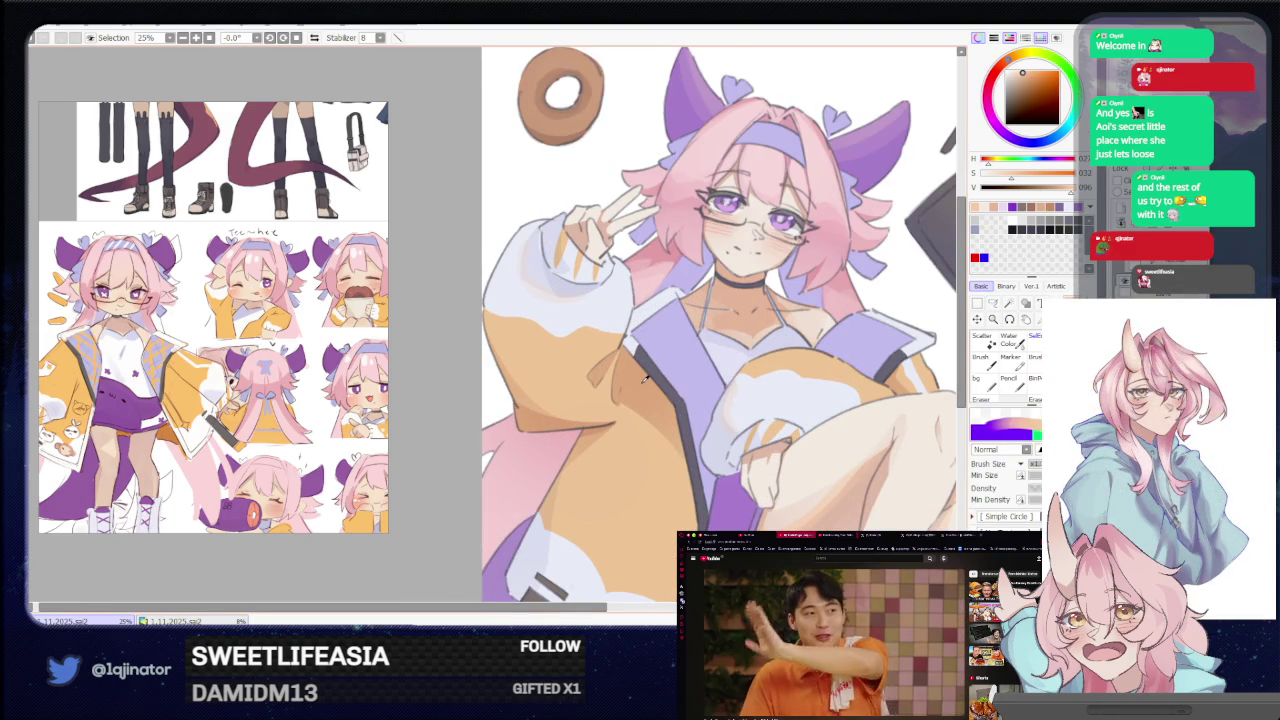
{"action": "mouse_move", "coordinate": [697, 445]}
{"action": "left_mouse_down"}
{"action": "mouse_move", "coordinate": [630, 425]}
{"action": "mouse_move", "coordinate": [594, 383]}
{"action": "mouse_move", "coordinate": [574, 443]}
{"action": "left_mouse_up"}
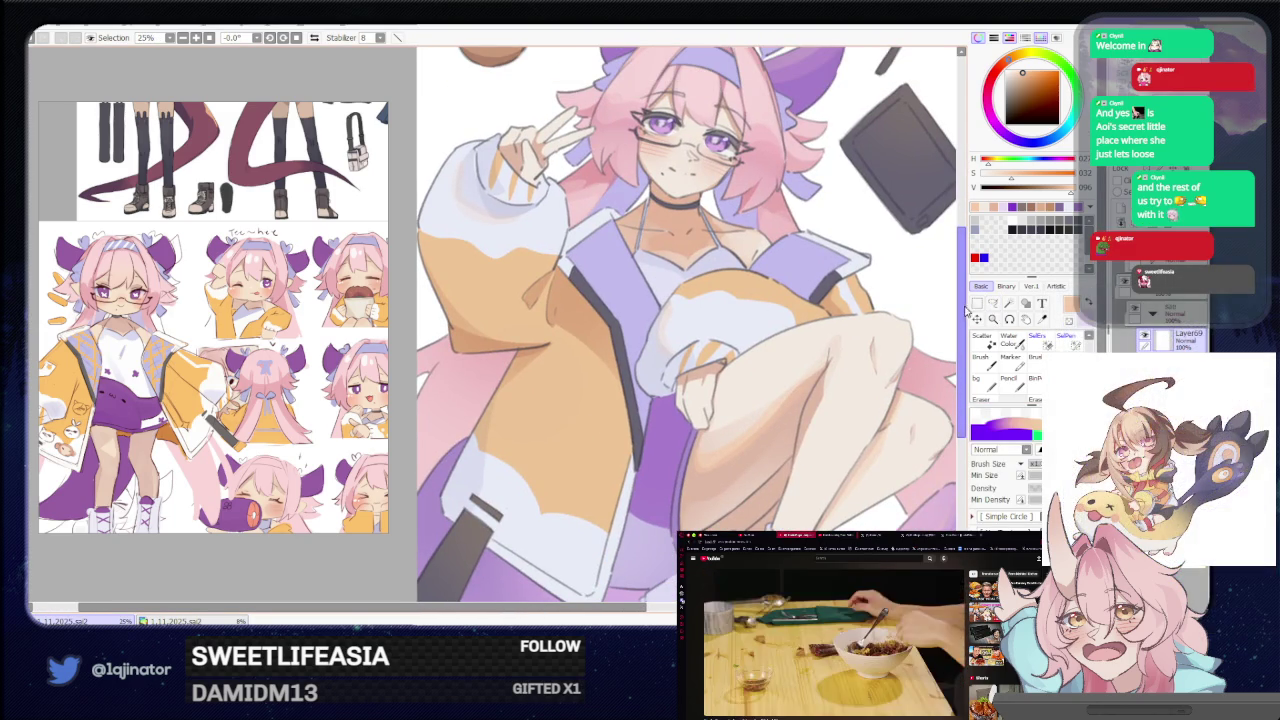
{"action": "key", "text": "l"}
{"action": "left_click_drag", "start_coordinate": [497, 404], "coordinate": [481, 470]}
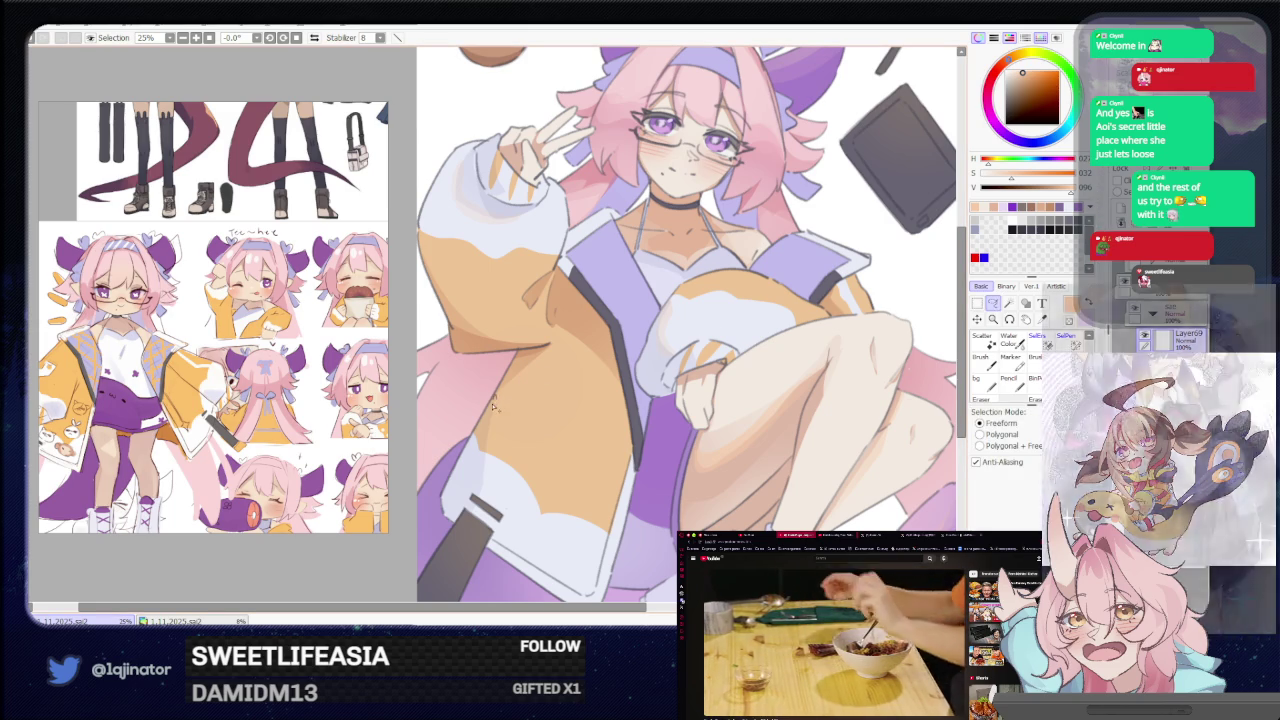
{"action": "key", "text": "b"}
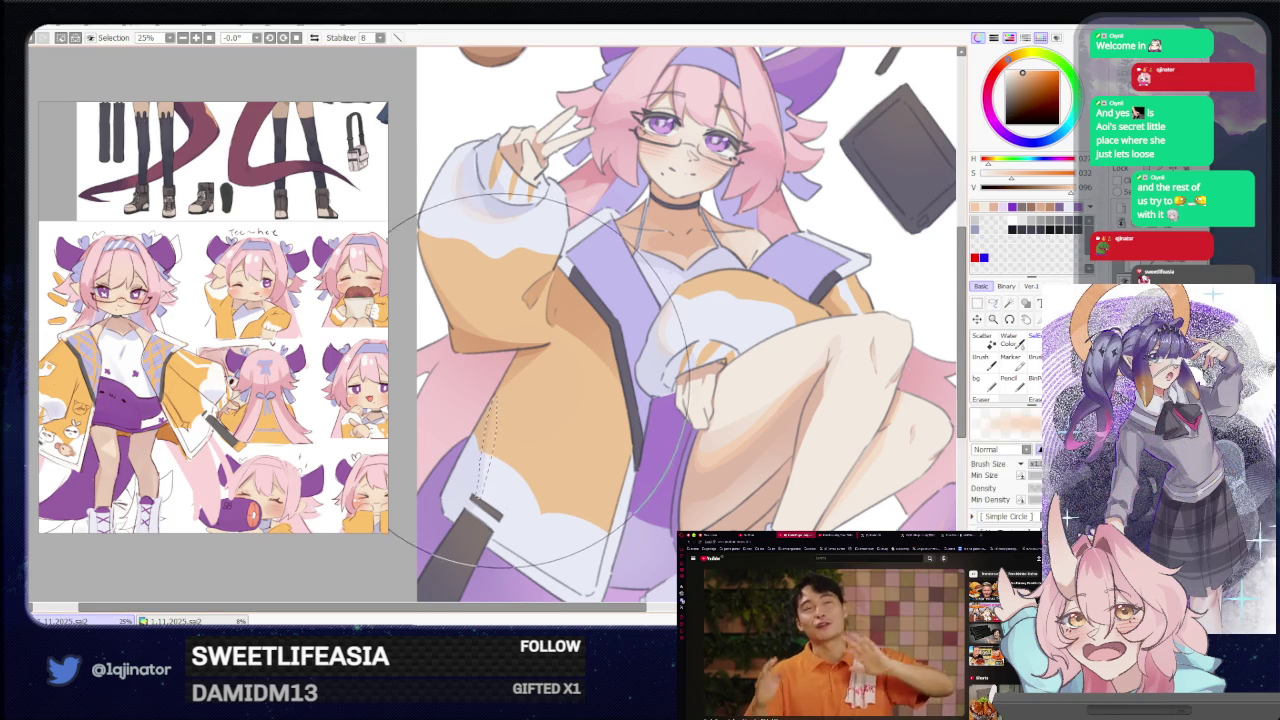
{"action": "scroll", "coordinate": [485, 505], "scroll_direction": "down", "scroll_amount": 1}
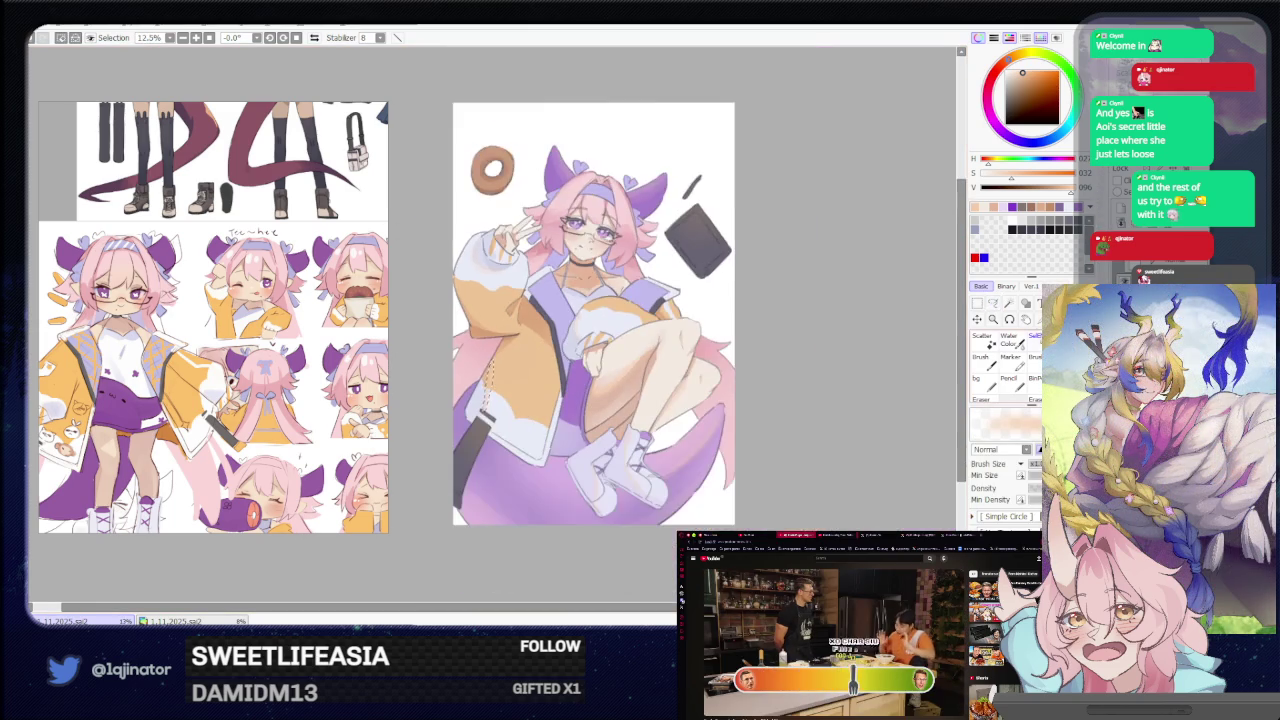
Pan around the full page at 12.5%, then zoom to 50% on the face.
{"action": "key", "text": "a"}
{"action": "left_click_drag", "start_coordinate": [799, 359], "coordinate": [769, 393]}
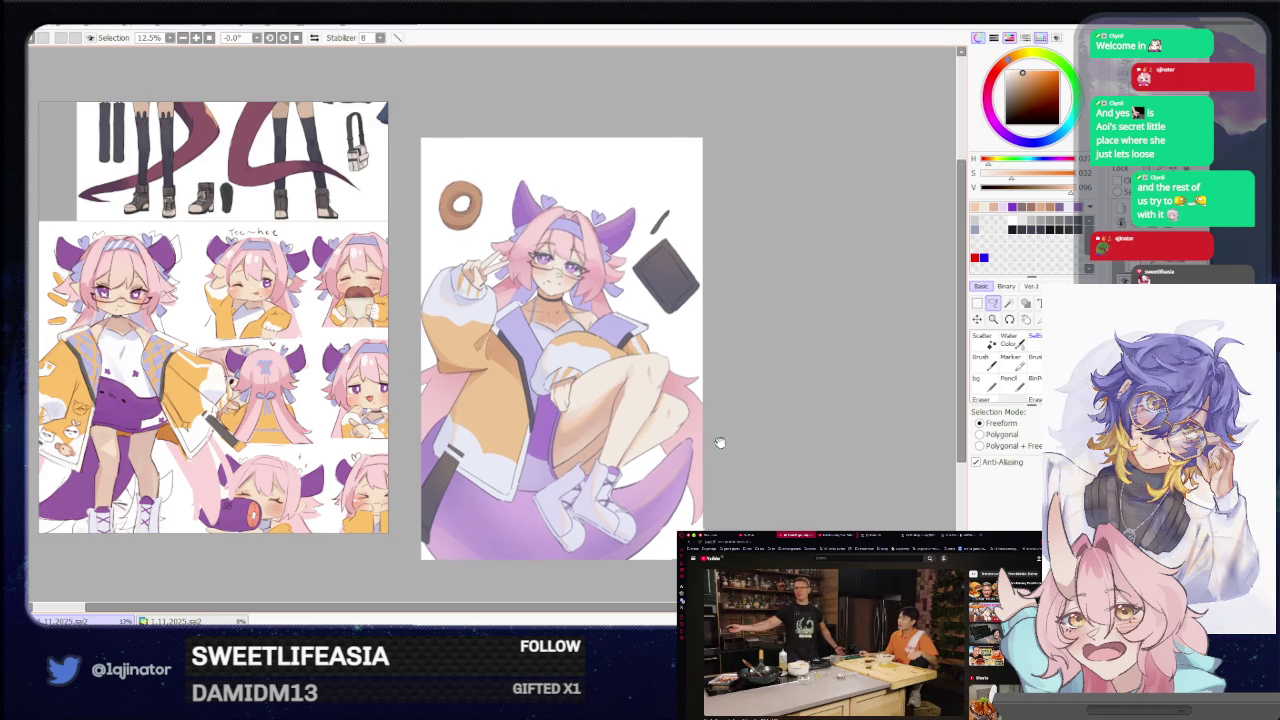
{"action": "left_click_drag", "start_coordinate": [720, 443], "coordinate": [693, 447]}
{"action": "scroll", "coordinate": [693, 447], "scroll_direction": "up", "scroll_amount": 1}
{"action": "scroll", "coordinate": [693, 447], "scroll_direction": "up", "scroll_amount": 1}
{"action": "mouse_move", "coordinate": [804, 425]}
{"action": "left_mouse_down"}
{"action": "mouse_move", "coordinate": [790, 385]}
{"action": "mouse_move", "coordinate": [712, 487]}
{"action": "left_mouse_up"}
{"action": "scroll", "coordinate": [804, 410], "scroll_direction": "down", "scroll_amount": 1}
{"action": "scroll", "coordinate": [780, 405], "scroll_direction": "down", "scroll_amount": 1}
{"action": "scroll", "coordinate": [587, 425], "scroll_direction": "up", "scroll_amount": 1}
{"action": "scroll", "coordinate": [570, 420], "scroll_direction": "up", "scroll_amount": 1}
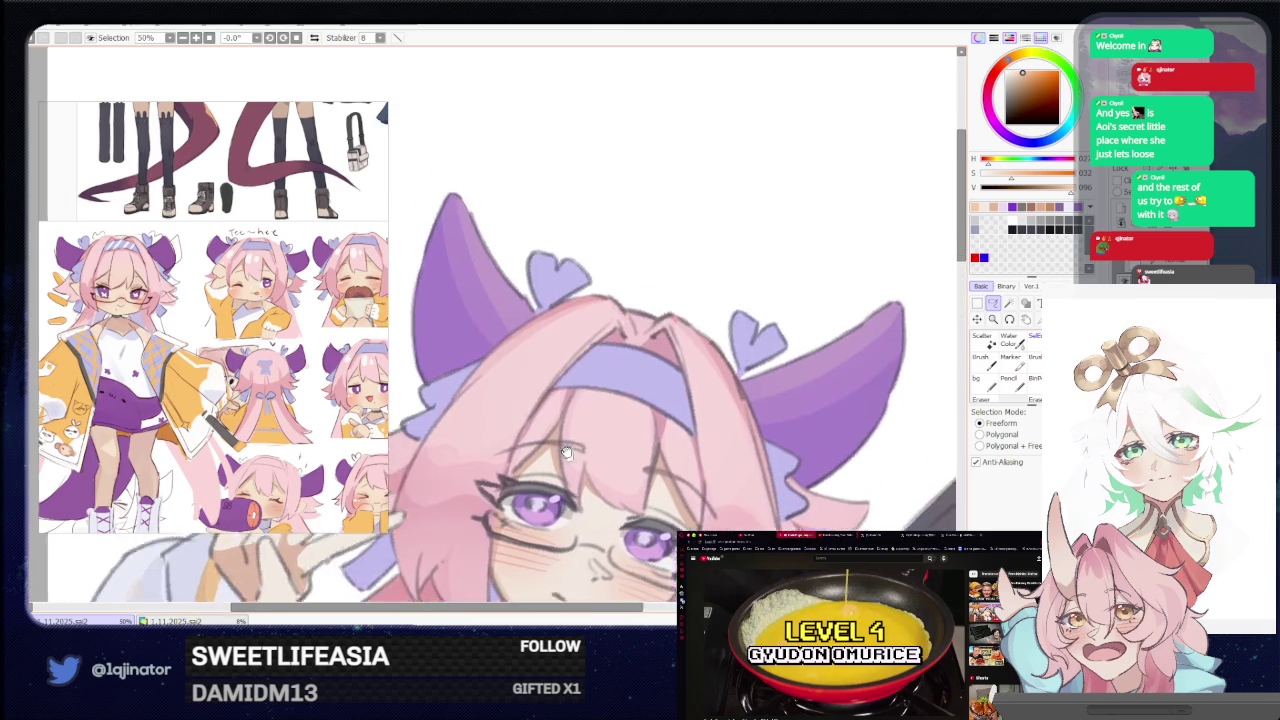
Tilt the canvas to suit the face and lasso the hair strand over the forehead.
{"action": "key", "text": "n"}
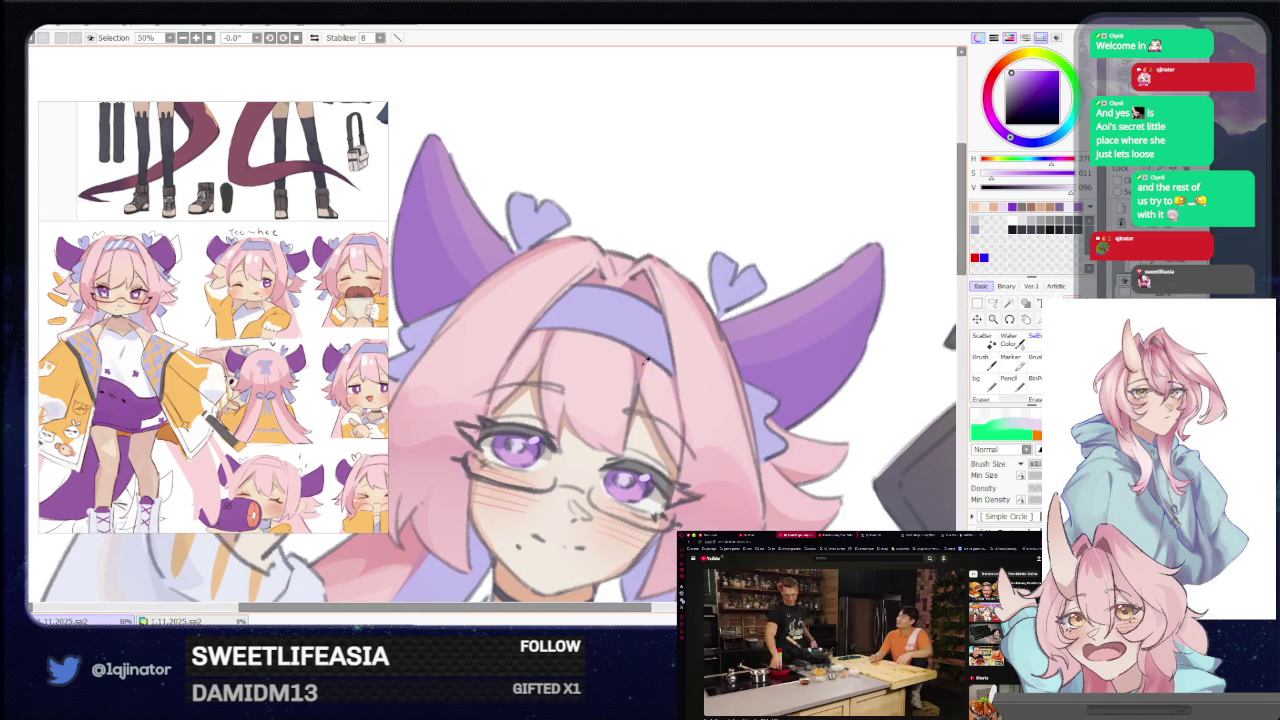
{"action": "left_click_drag", "start_coordinate": [639, 358], "coordinate": [877, 311]}
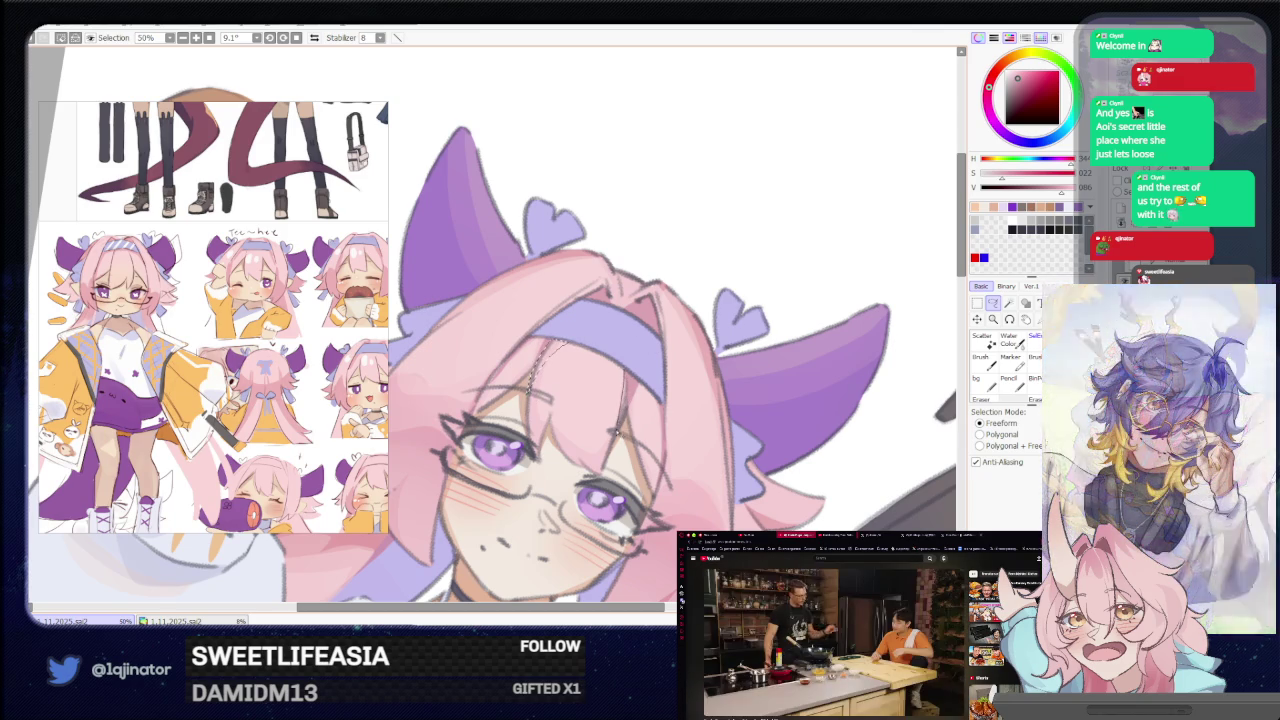
{"action": "left_click_drag", "start_coordinate": [630, 382], "coordinate": [630, 384]}
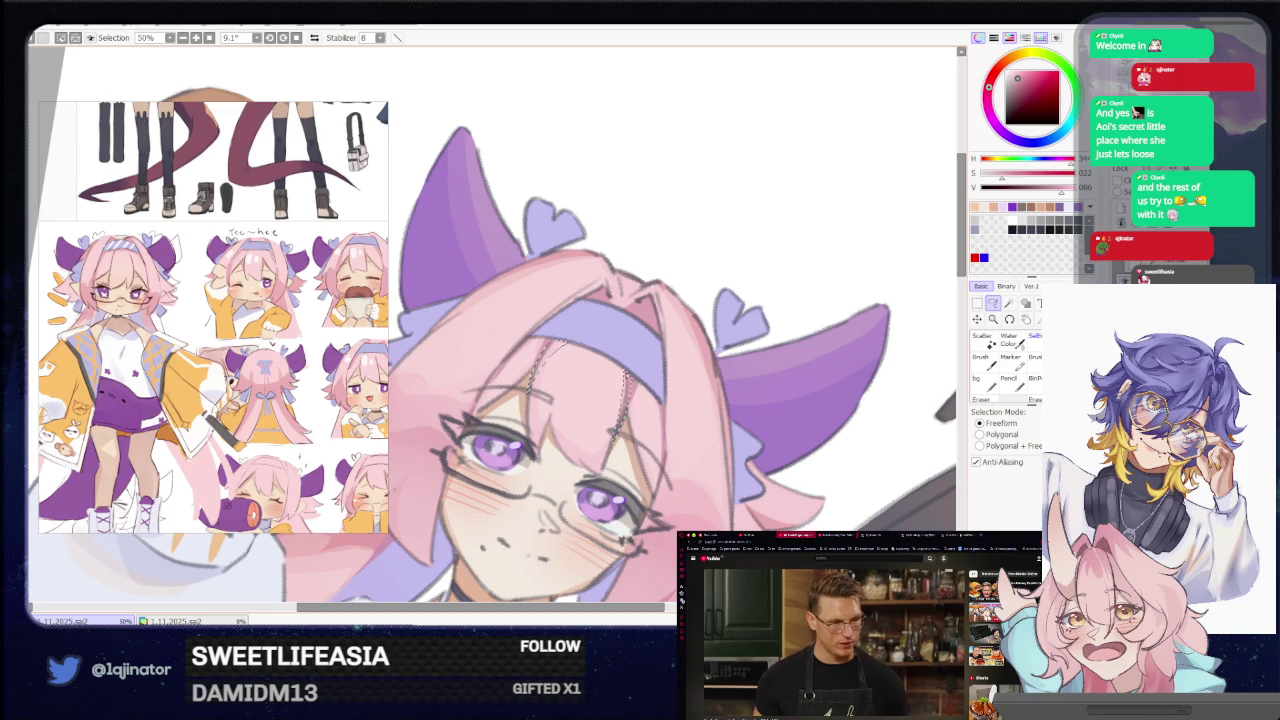
{"action": "key", "text": "b"}
Zoom out and rotate the view back to show the face and tablet.
{"action": "key", "text": "ctrl+minus"}
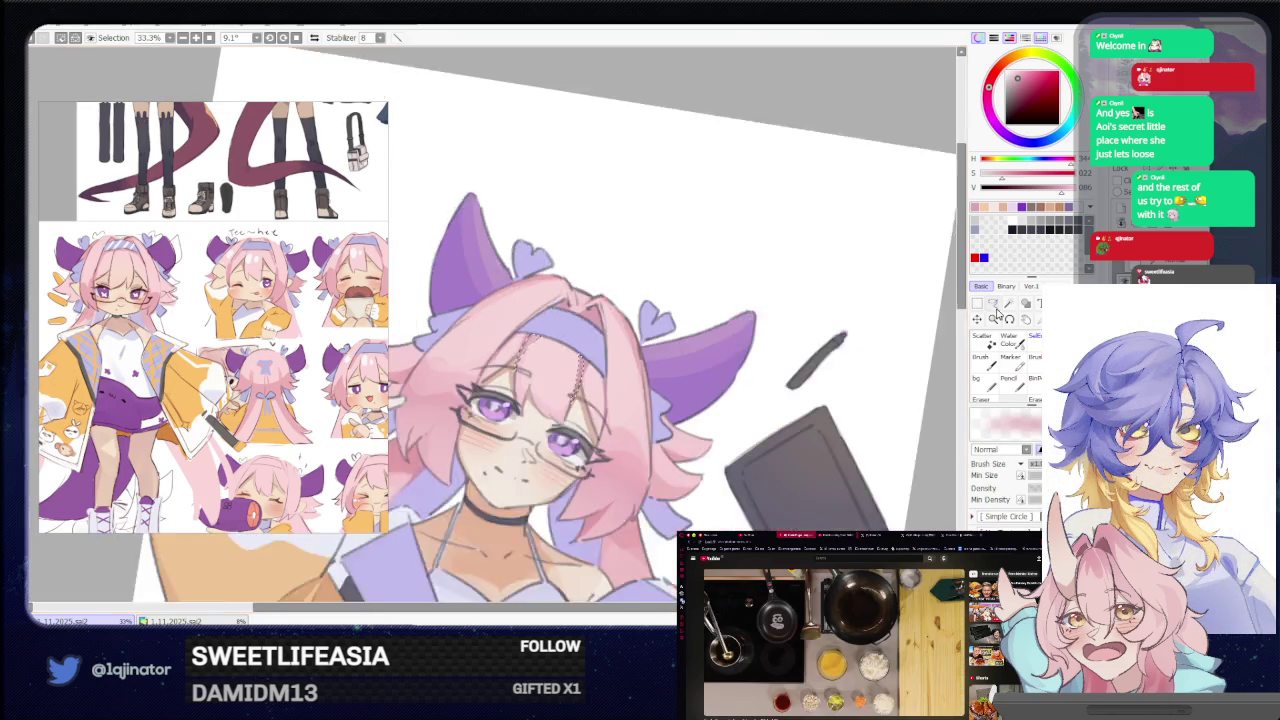
{"action": "key", "text": "a"}
{"action": "left_click_drag", "start_coordinate": [868, 349], "coordinate": [786, 487]}
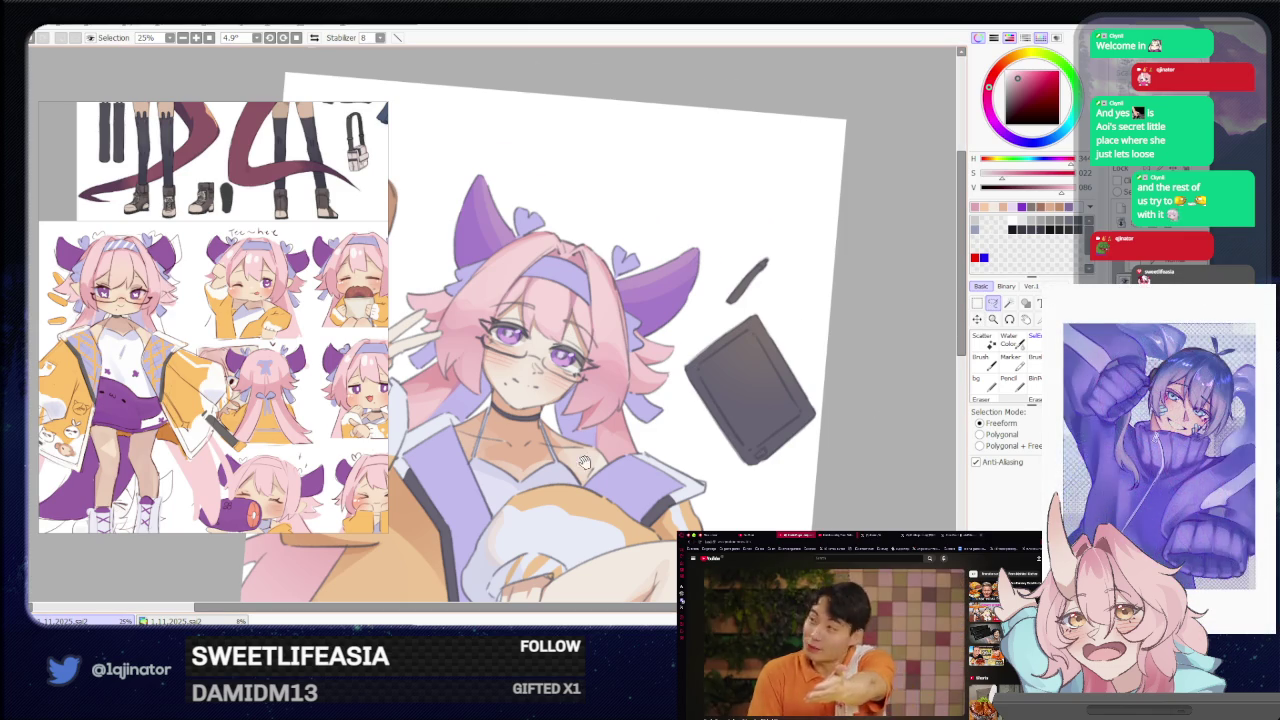
{"action": "left_click_drag", "start_coordinate": [530, 452], "coordinate": [650, 362]}
{"action": "scroll", "coordinate": [630, 400], "scroll_direction": "down", "scroll_amount": 2}
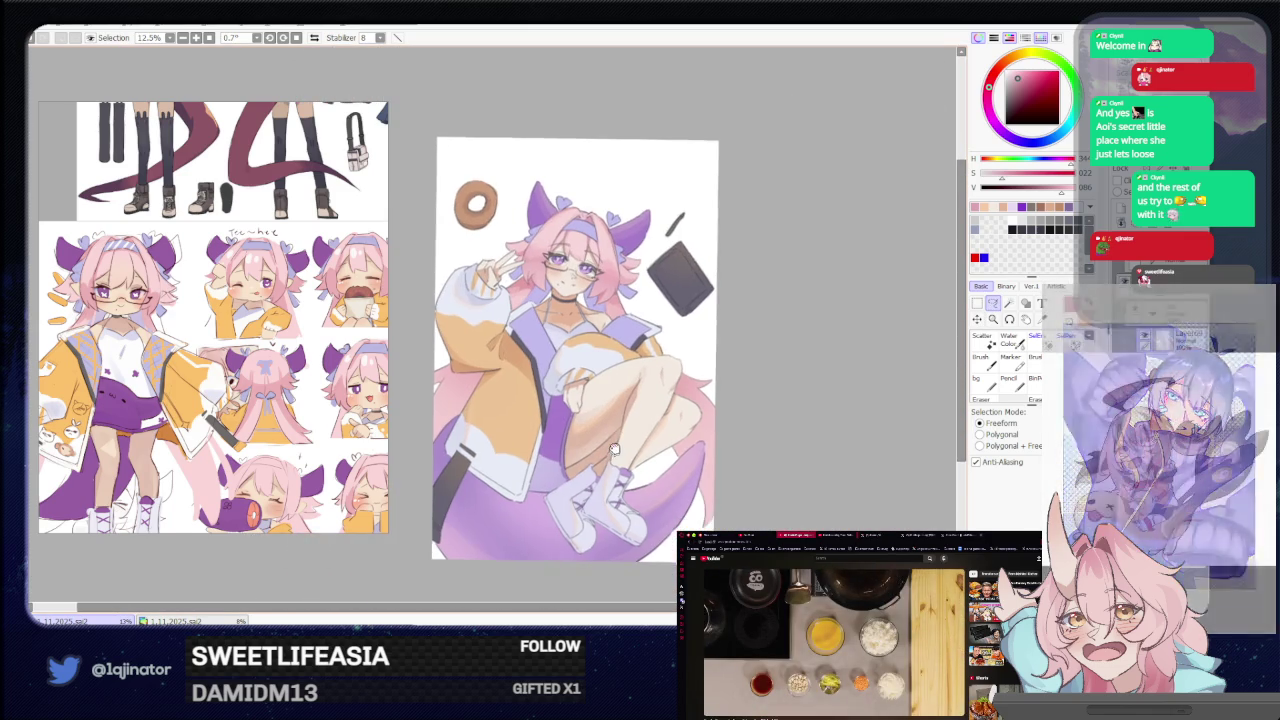
{"action": "left_click_drag", "start_coordinate": [608, 458], "coordinate": [597, 441]}
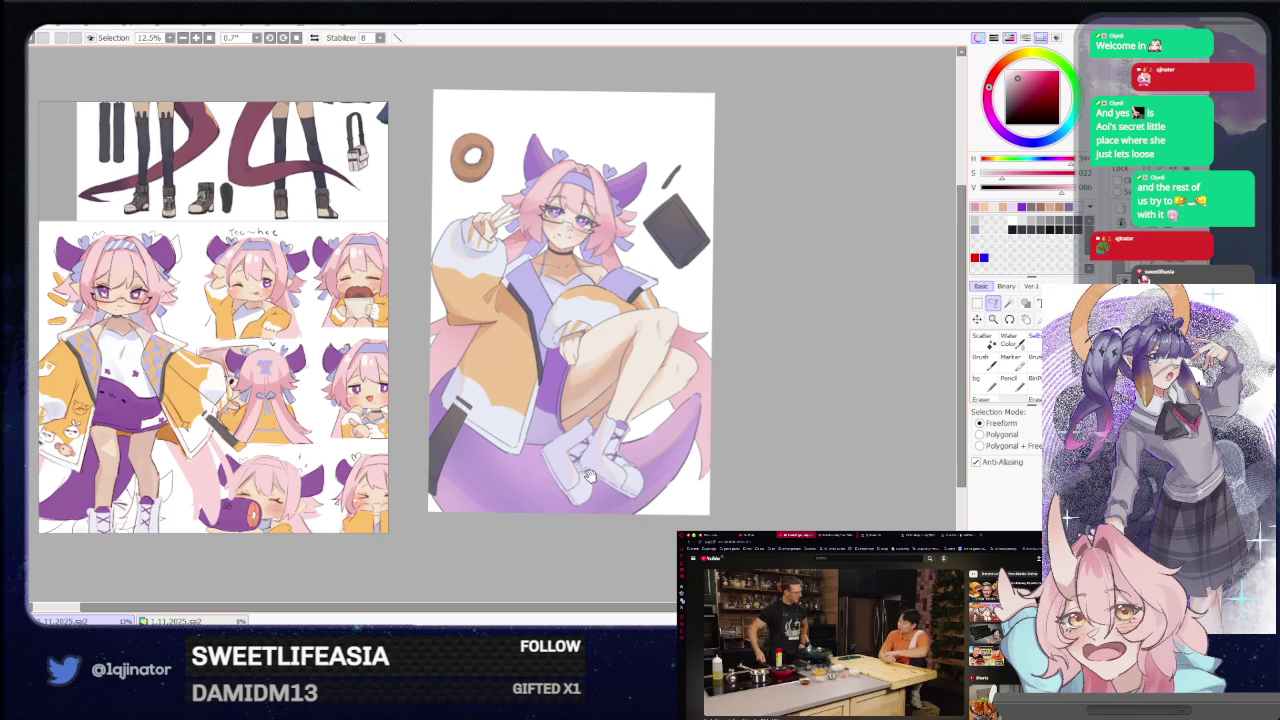
{"action": "scroll", "coordinate": [650, 457], "scroll_direction": "up", "scroll_amount": 1}
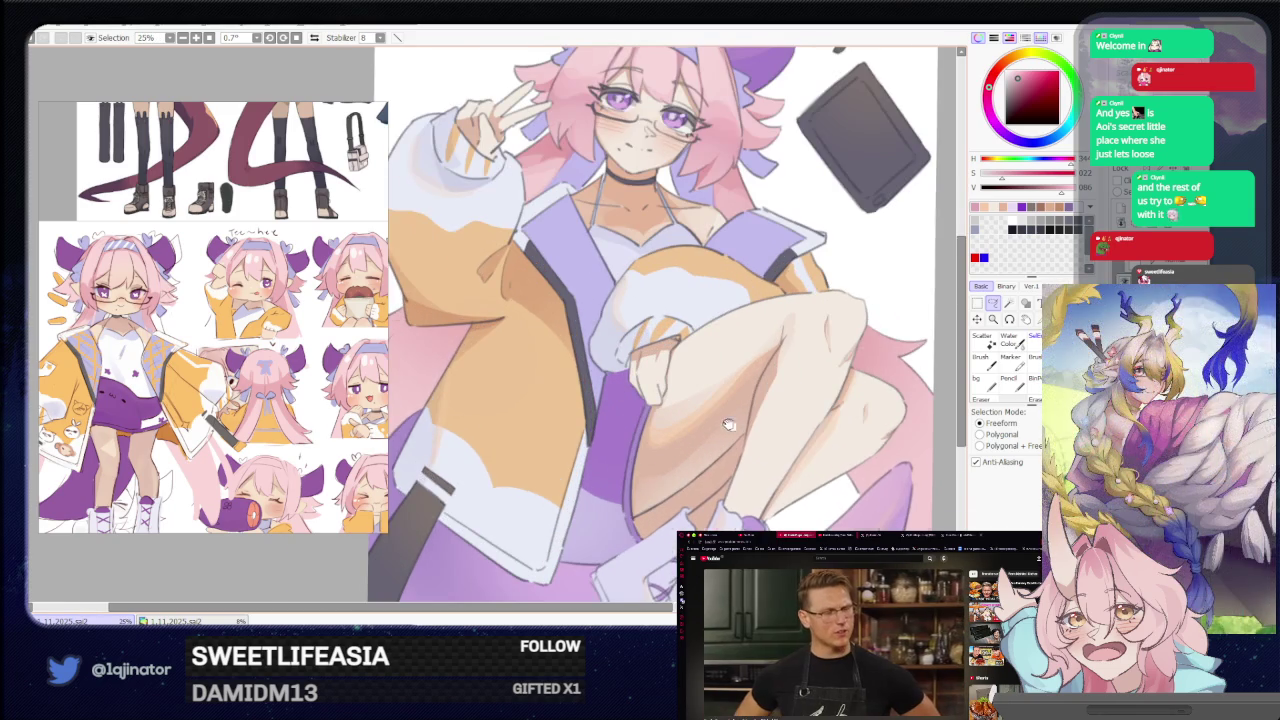
{"action": "scroll", "coordinate": [637, 383], "scroll_direction": "up", "scroll_amount": 1}
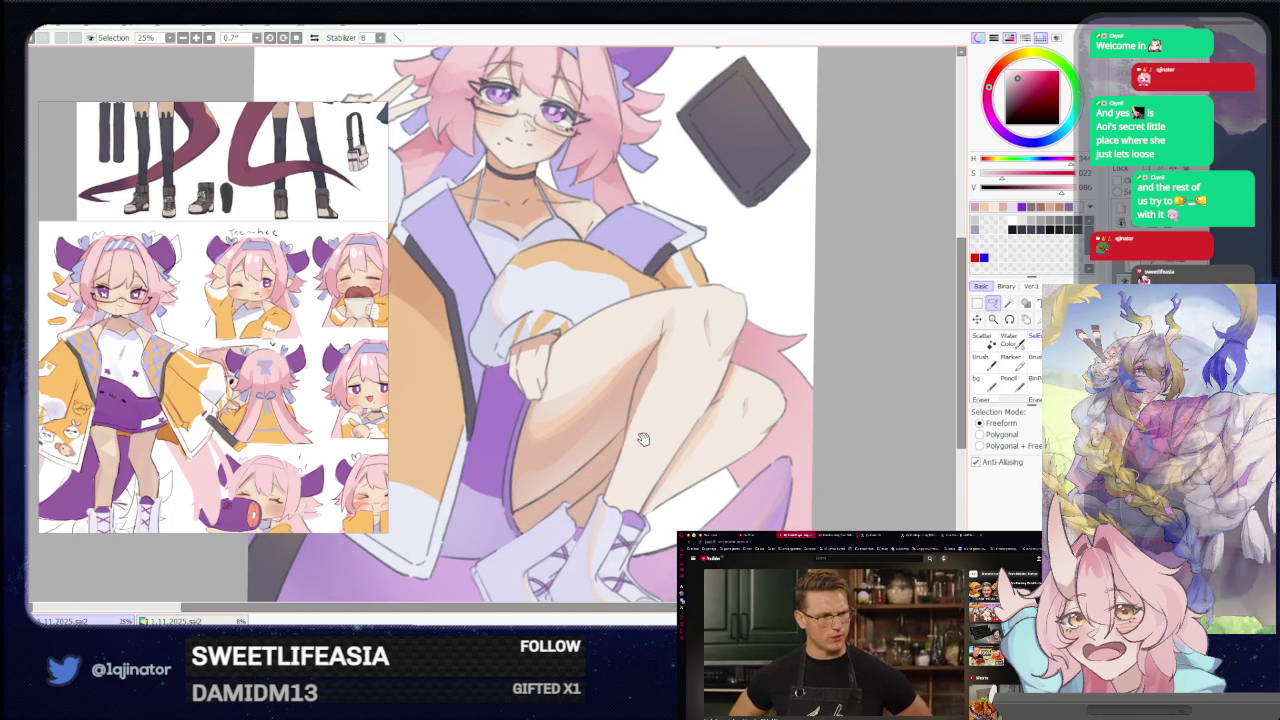
{"action": "left_click_drag", "start_coordinate": [641, 447], "coordinate": [638, 455]}
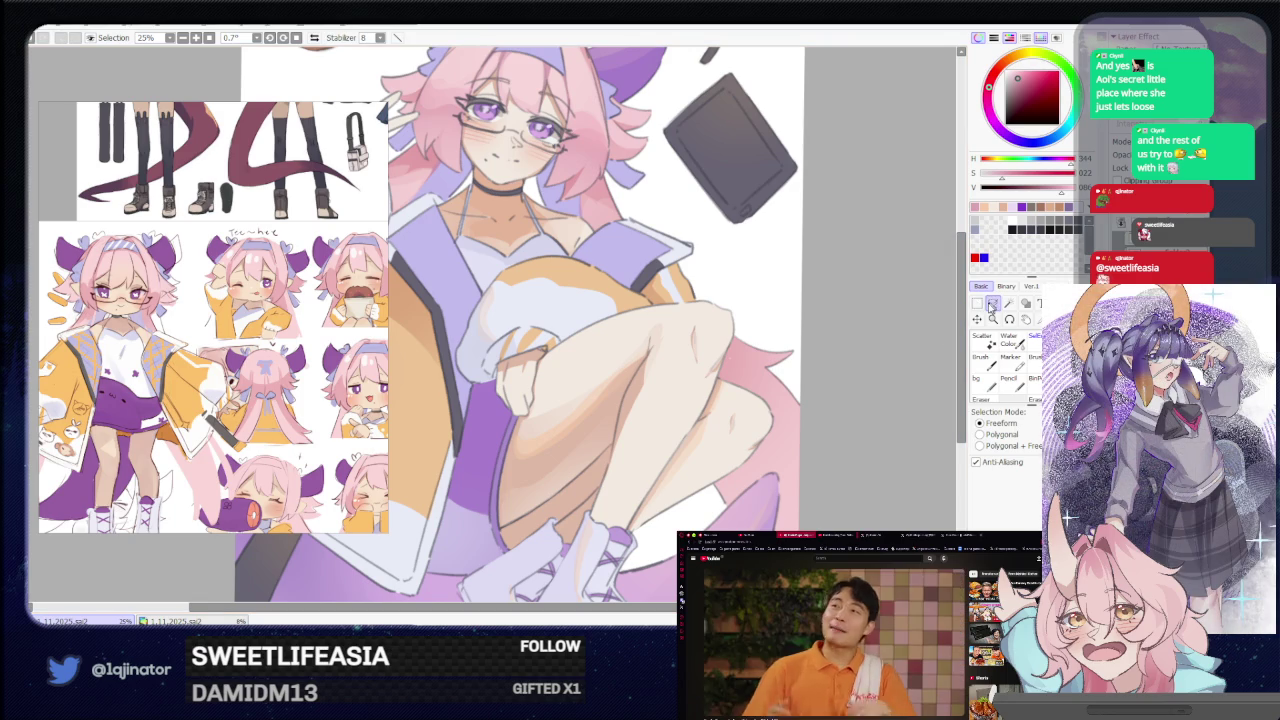
{"action": "left_click_drag", "start_coordinate": [862, 362], "coordinate": [601, 412]}
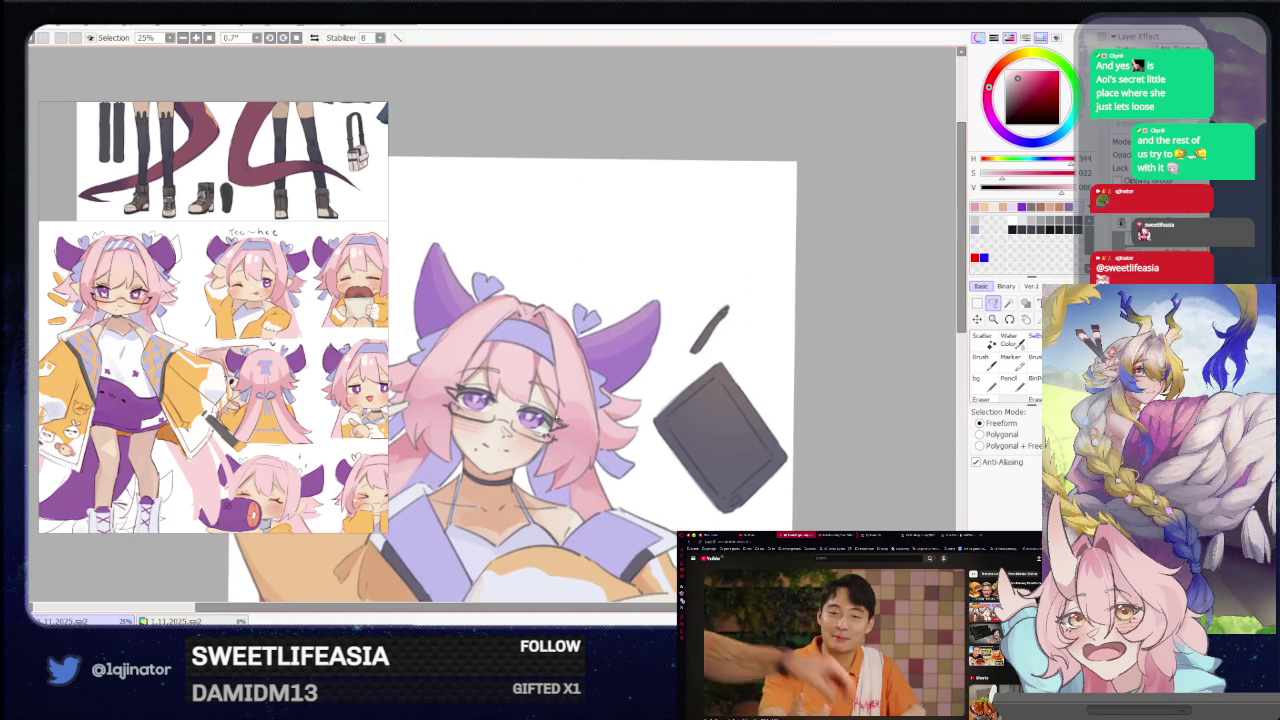
{"action": "scroll", "coordinate": [570, 381], "scroll_direction": "up", "scroll_amount": 2}
{"action": "scroll", "coordinate": [570, 381], "scroll_direction": "down", "scroll_amount": 2}
{"action": "scroll", "coordinate": [600, 350], "scroll_direction": "down", "scroll_amount": 2}
{"action": "scroll", "coordinate": [640, 310], "scroll_direction": "down", "scroll_amount": 1}
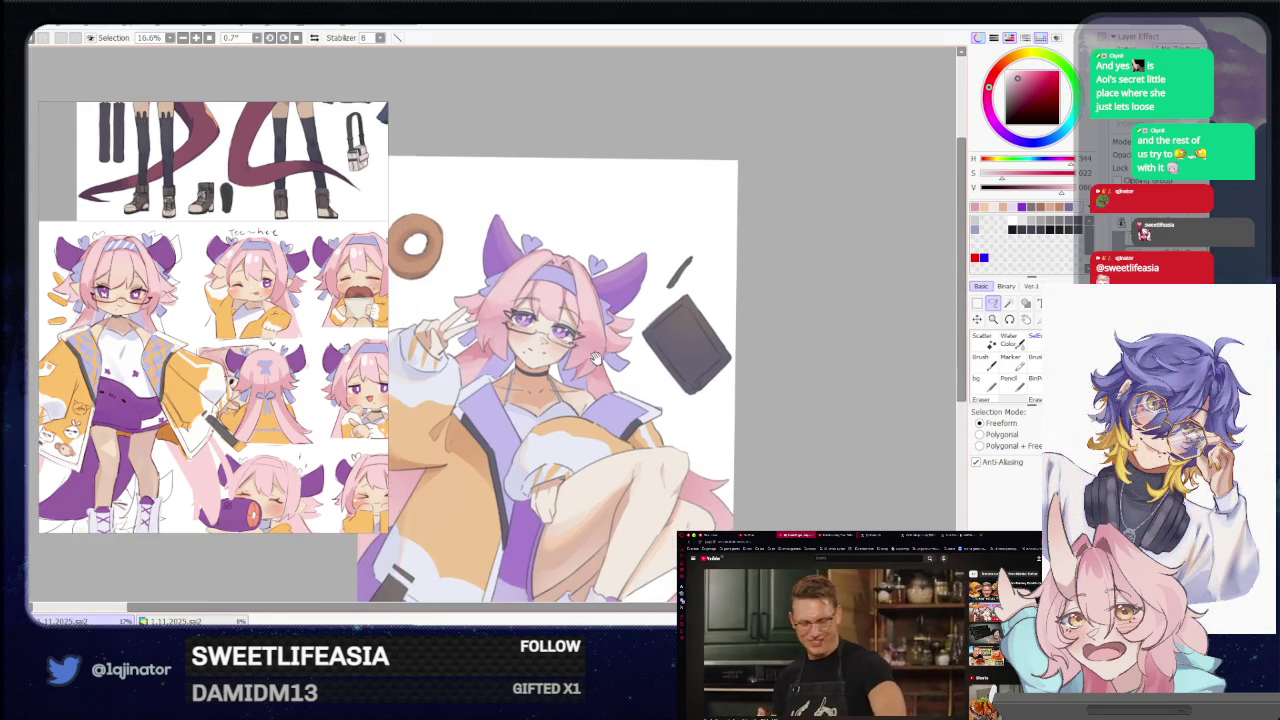
{"action": "key", "text": "b"}
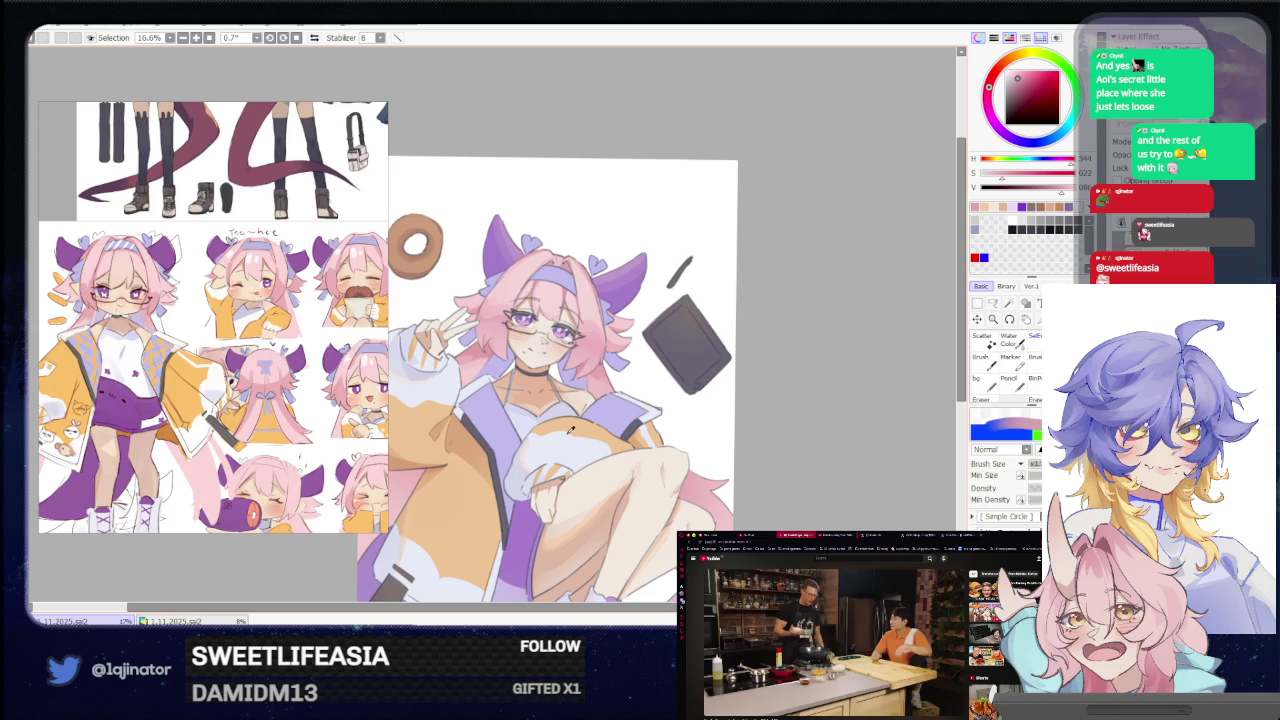
{"action": "key", "text": "l"}
Zoom to 75% on the headband and lasso its shape.
{"action": "scroll", "coordinate": [650, 318], "scroll_direction": "up", "scroll_amount": 1}
{"action": "scroll", "coordinate": [600, 350], "scroll_direction": "up", "scroll_amount": 2}
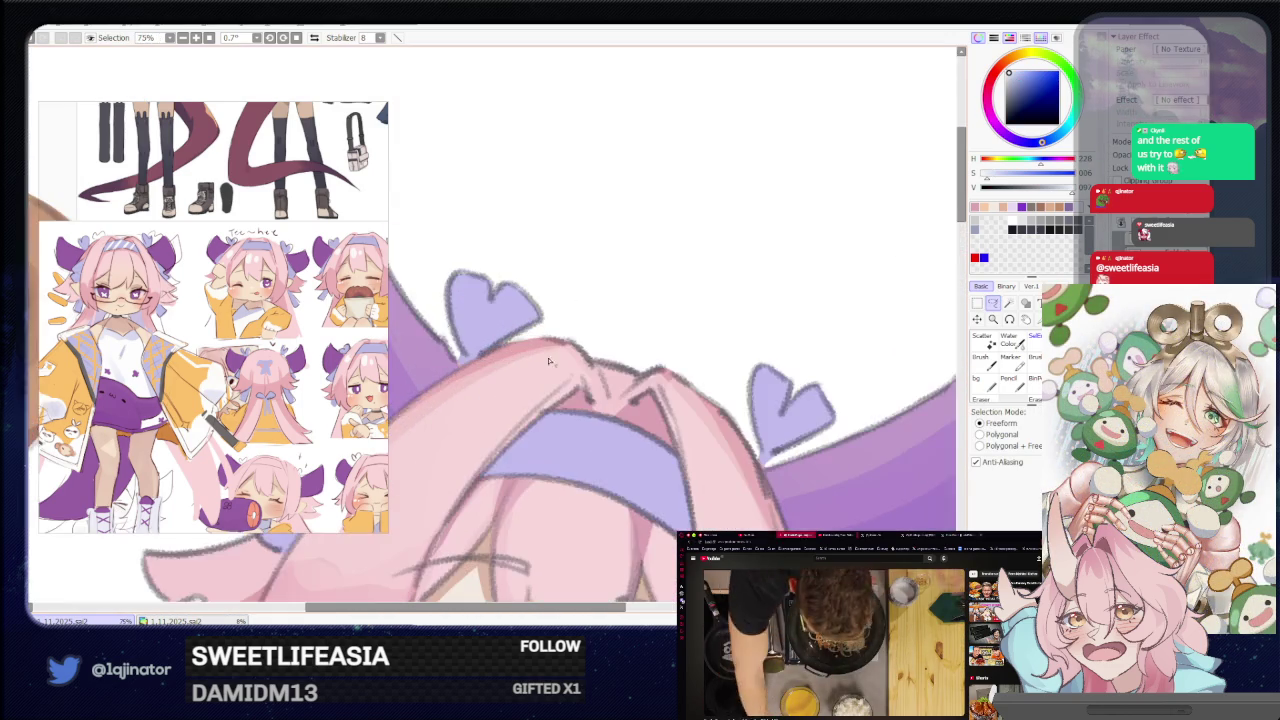
{"action": "scroll", "coordinate": [540, 385], "scroll_direction": "up", "scroll_amount": 1}
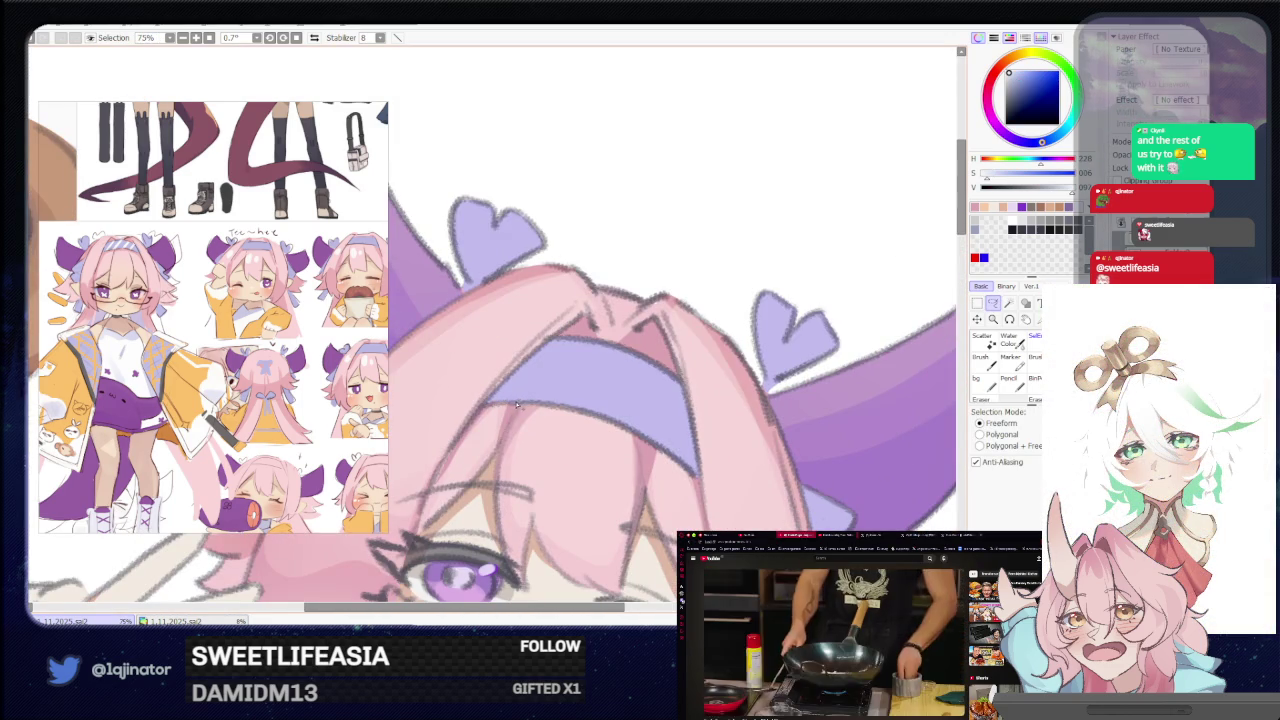
{"action": "left_click_drag", "start_coordinate": [538, 384], "coordinate": [613, 347]}
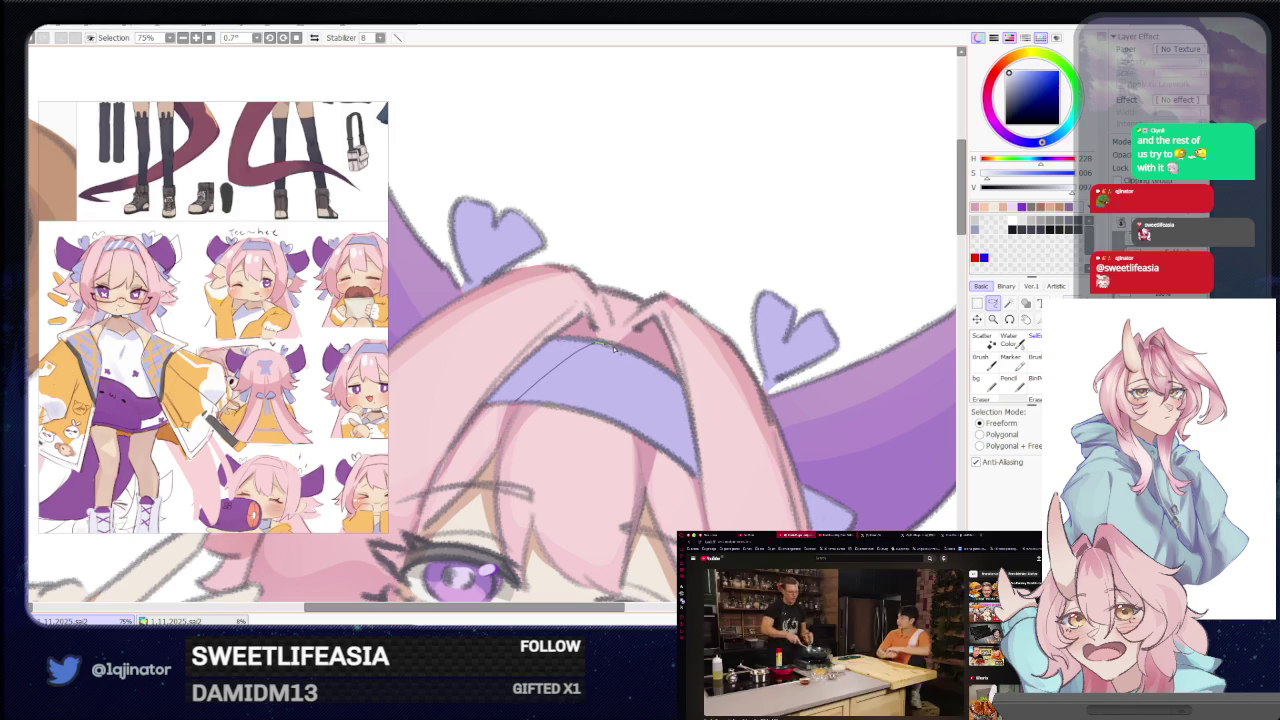
{"action": "mouse_move", "coordinate": [598, 365]}
{"action": "left_mouse_down"}
{"action": "mouse_move", "coordinate": [545, 404]}
{"action": "mouse_move", "coordinate": [648, 365]}
{"action": "left_mouse_up"}
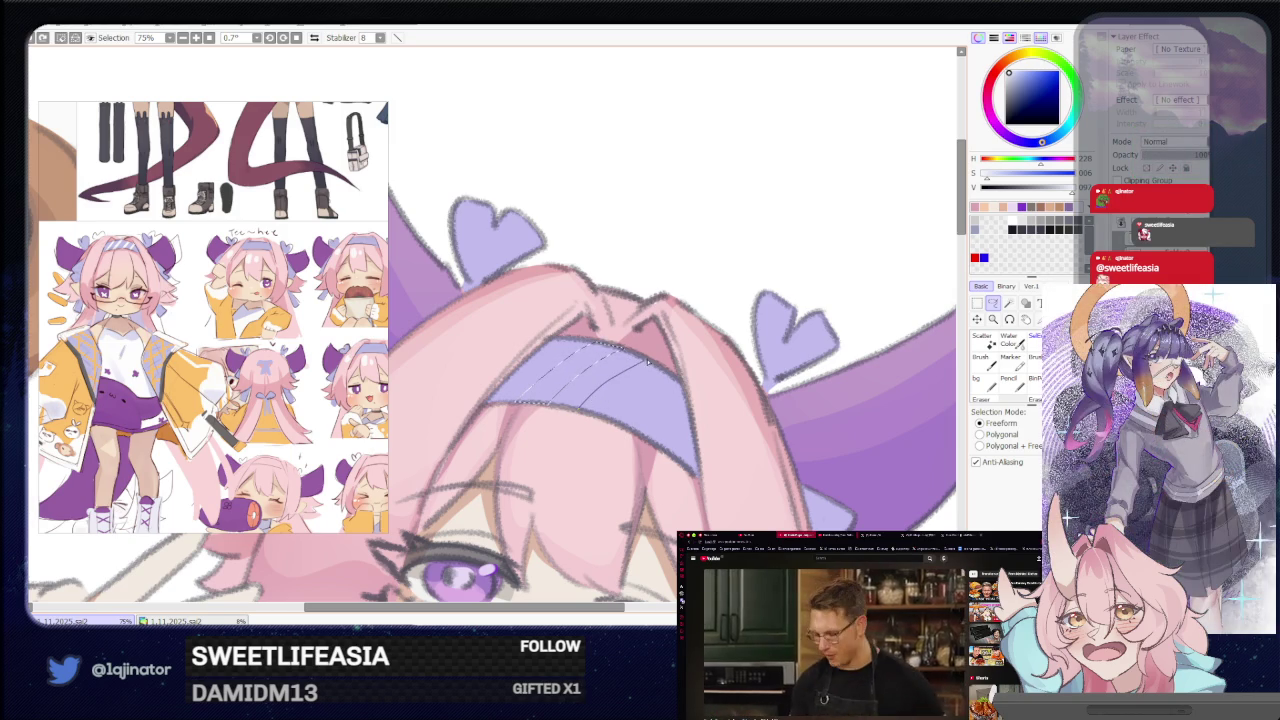
{"action": "scroll", "coordinate": [620, 400], "scroll_direction": "down", "scroll_amount": 5}
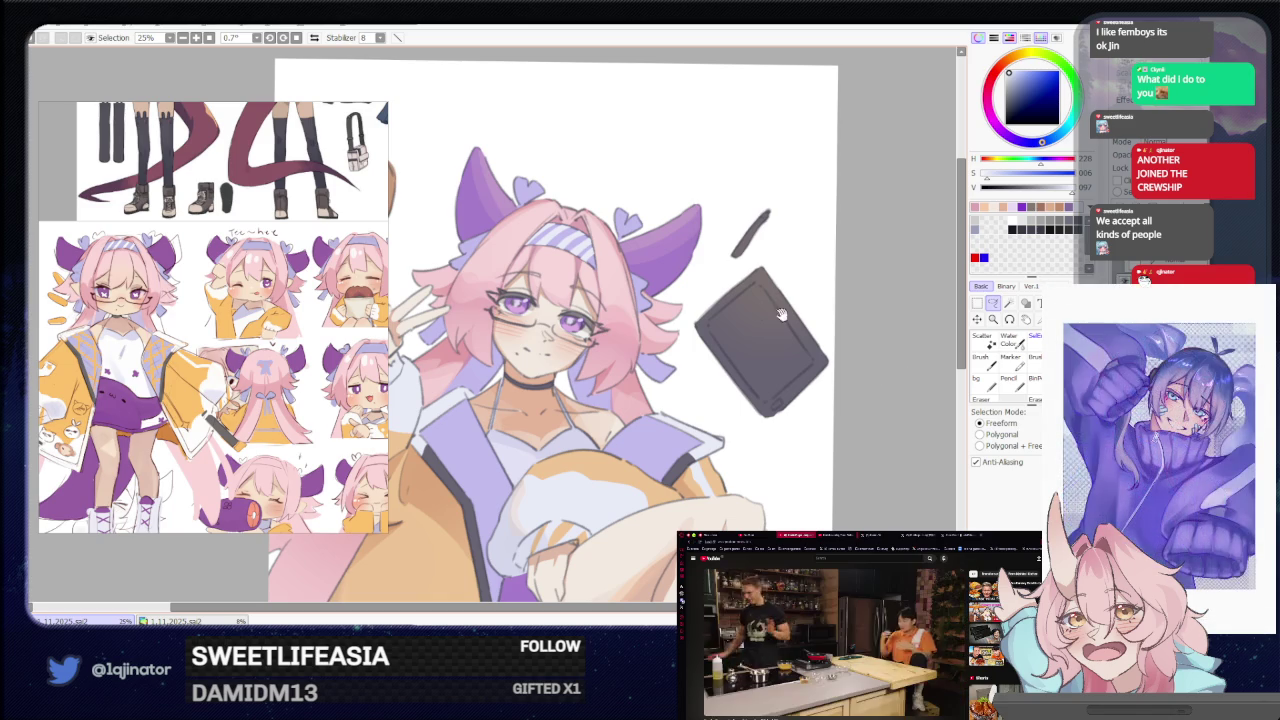
Paint white diagonal stripes inside the headband selection.
{"action": "scroll", "coordinate": [690, 427], "scroll_direction": "up", "scroll_amount": 1}
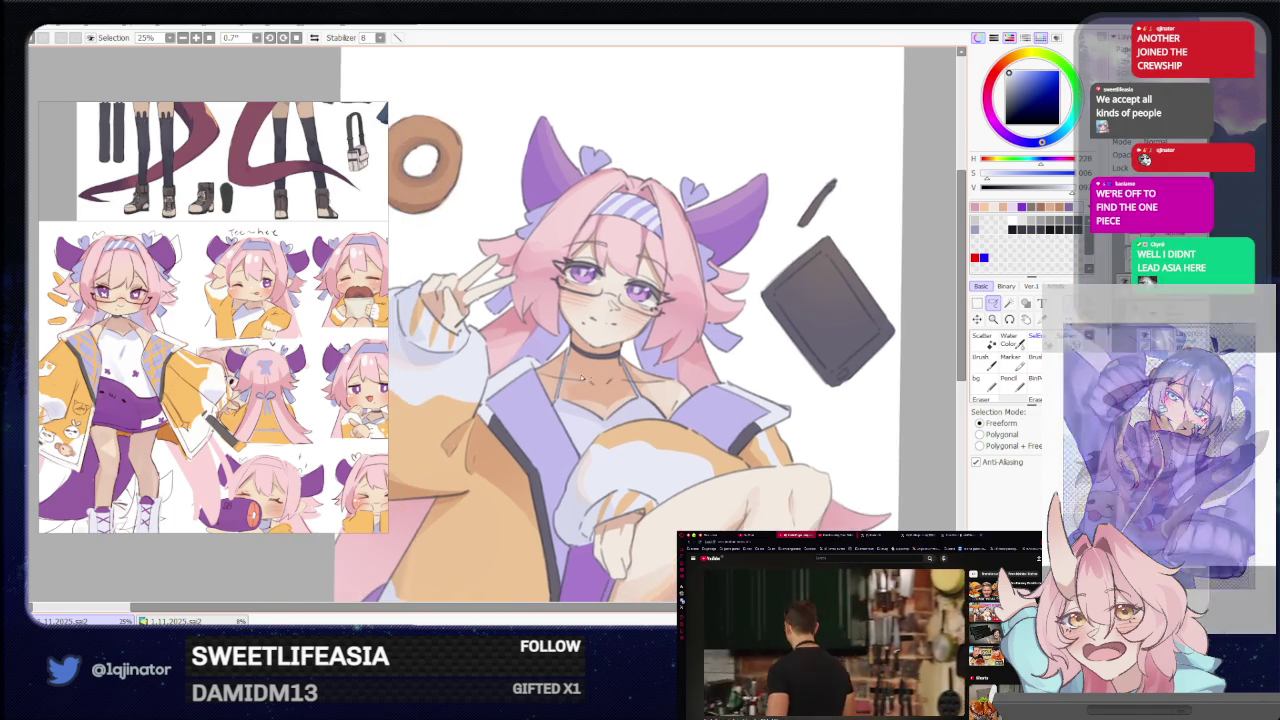
{"action": "left_click_drag", "start_coordinate": [420, 350], "coordinate": [567, 352]}
{"action": "key", "text": "b"}
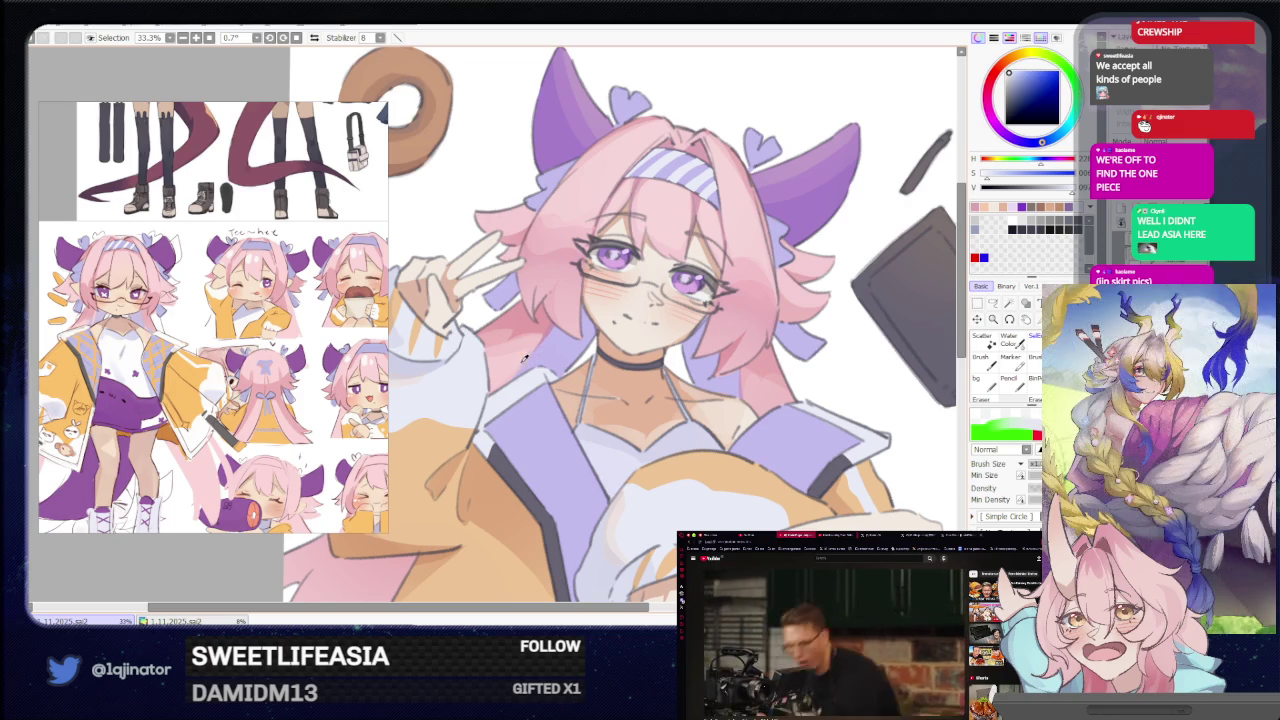
{"action": "left_click", "coordinate": [992, 304]}
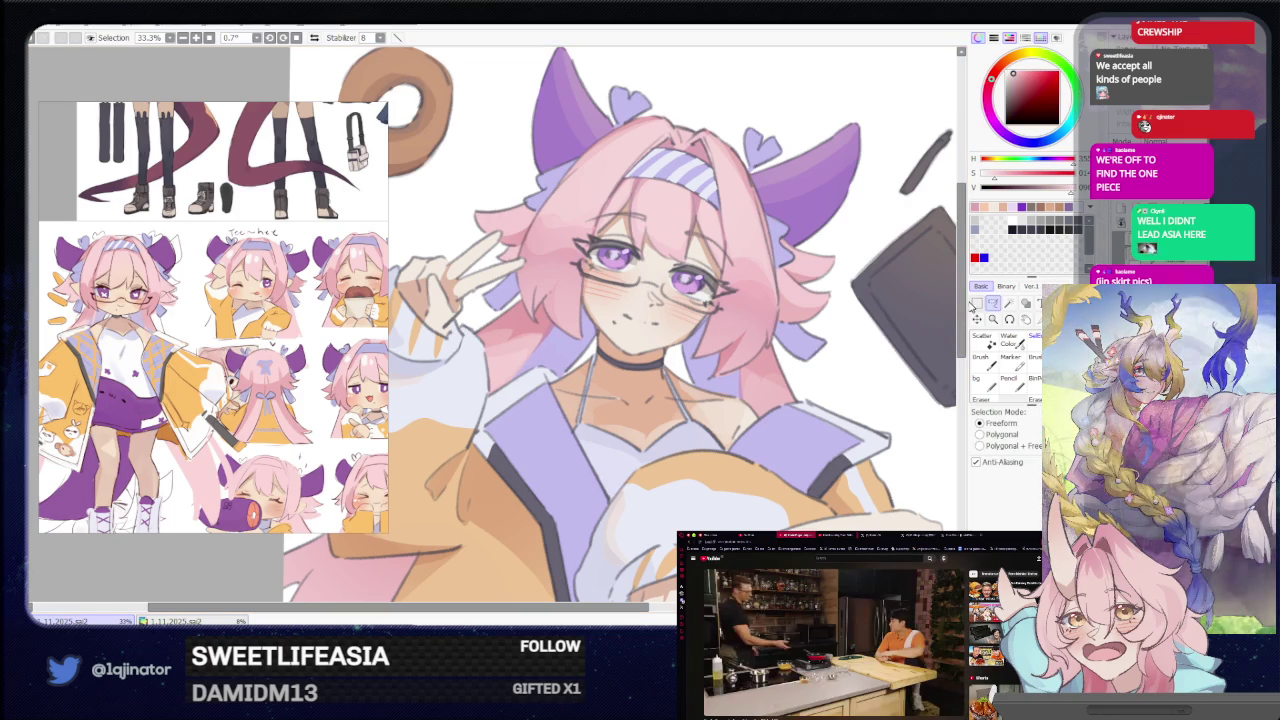
{"action": "left_click_drag", "start_coordinate": [527, 356], "coordinate": [505, 385]}
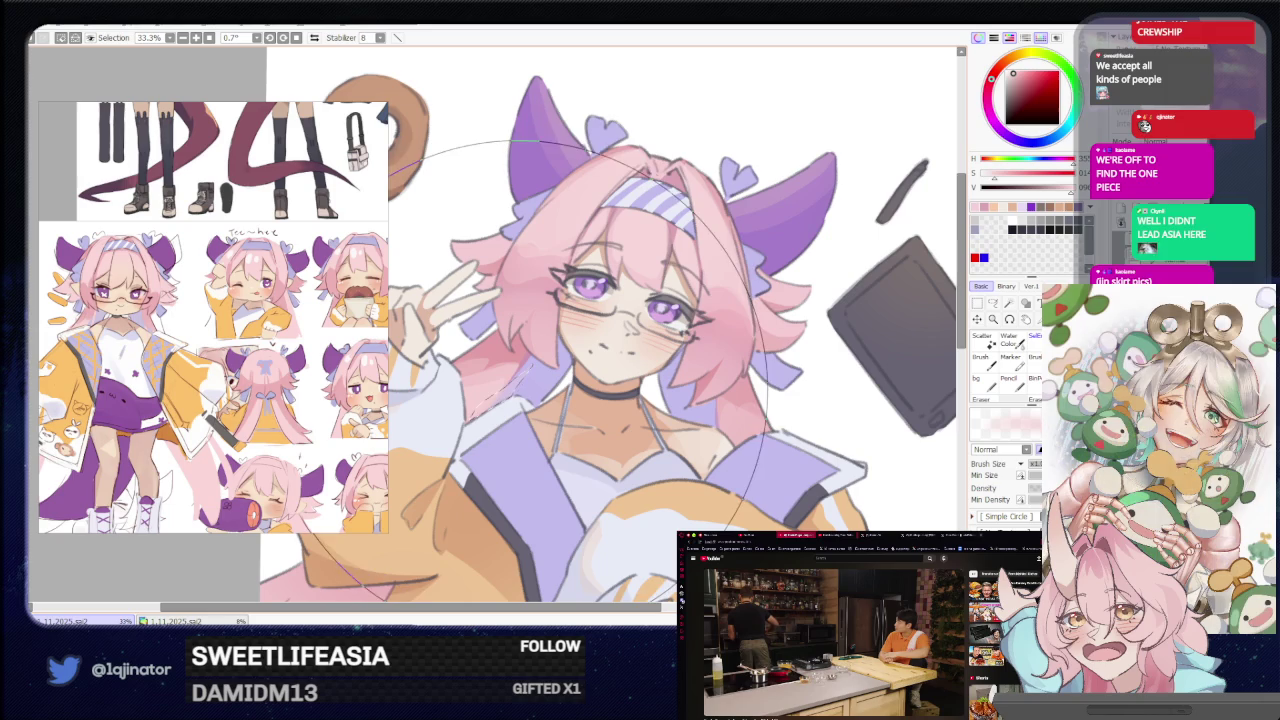
{"action": "key", "text": "e"}
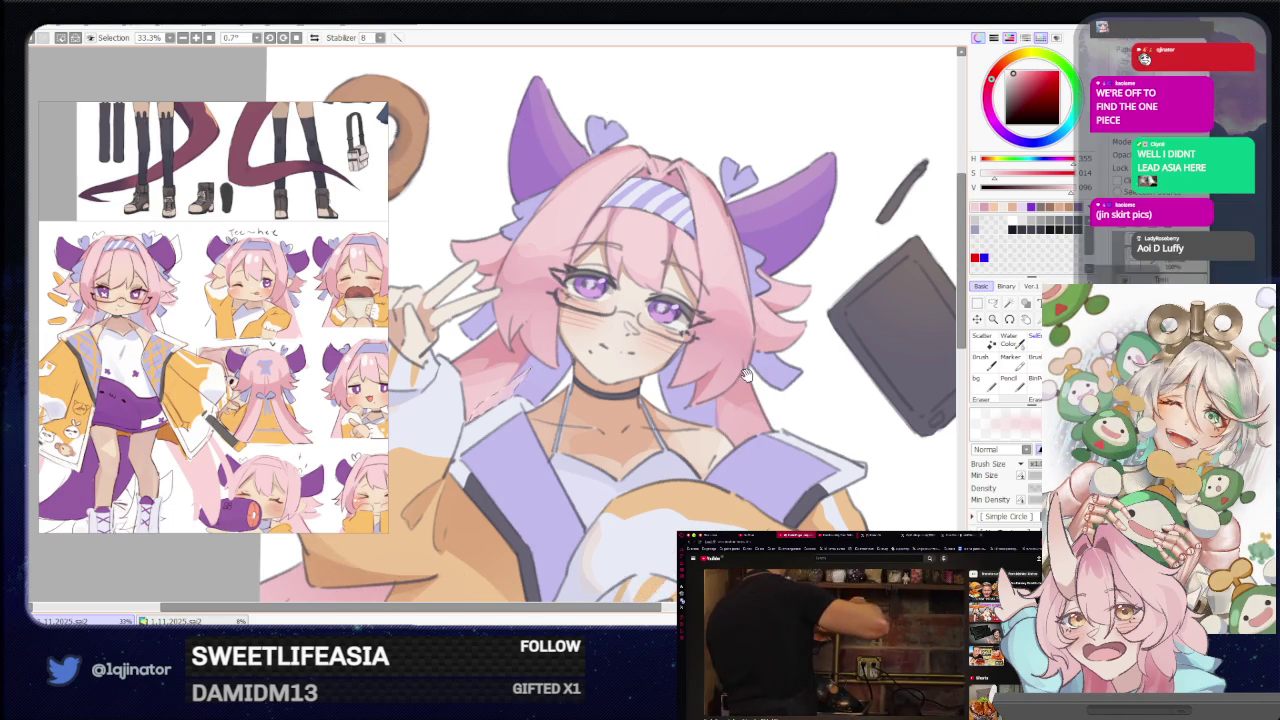
{"action": "left_click_drag", "start_coordinate": [770, 340], "coordinate": [650, 370]}
{"action": "scroll", "coordinate": [660, 365], "scroll_direction": "down", "scroll_amount": 1}
{"action": "scroll", "coordinate": [660, 365], "scroll_direction": "down", "scroll_amount": 1}
{"action": "key", "text": "l"}
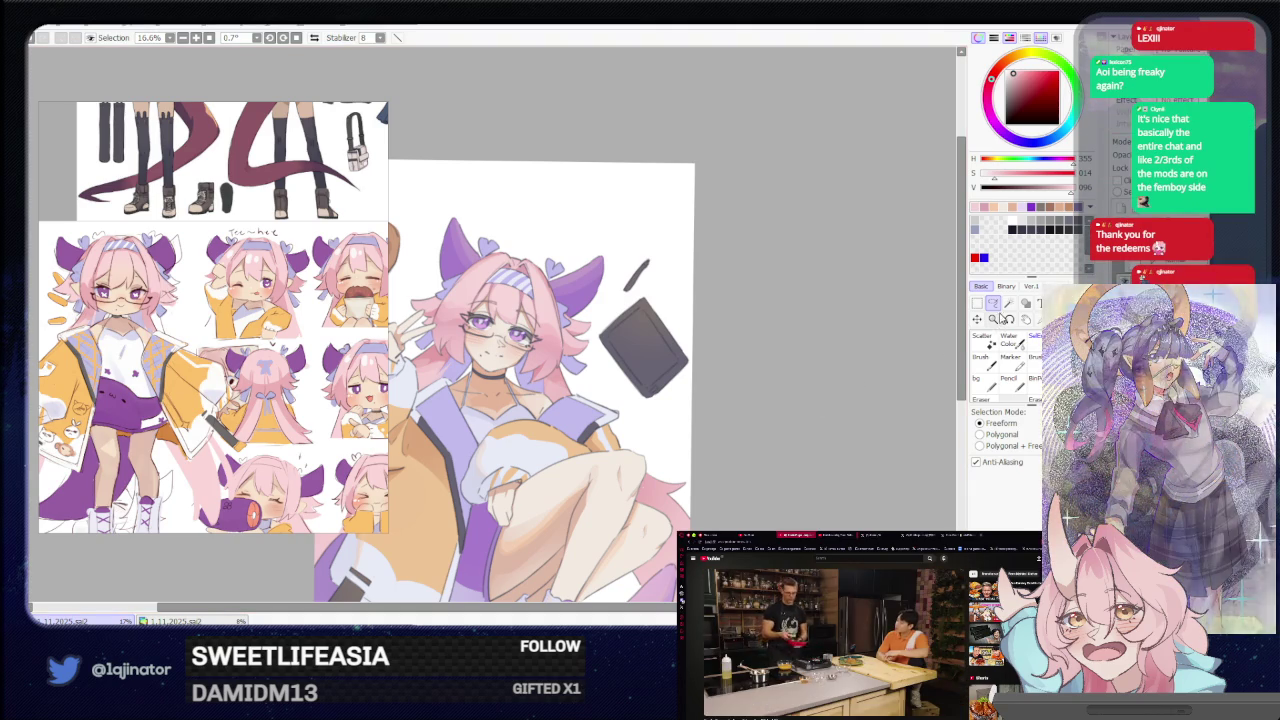
Pan down to the chest and folded sleeve, then zoom in to 50%.
{"action": "mouse_move", "coordinate": [697, 350]}
{"action": "left_mouse_down"}
{"action": "mouse_move", "coordinate": [642, 420]}
{"action": "mouse_move", "coordinate": [727, 497]}
{"action": "left_mouse_up"}
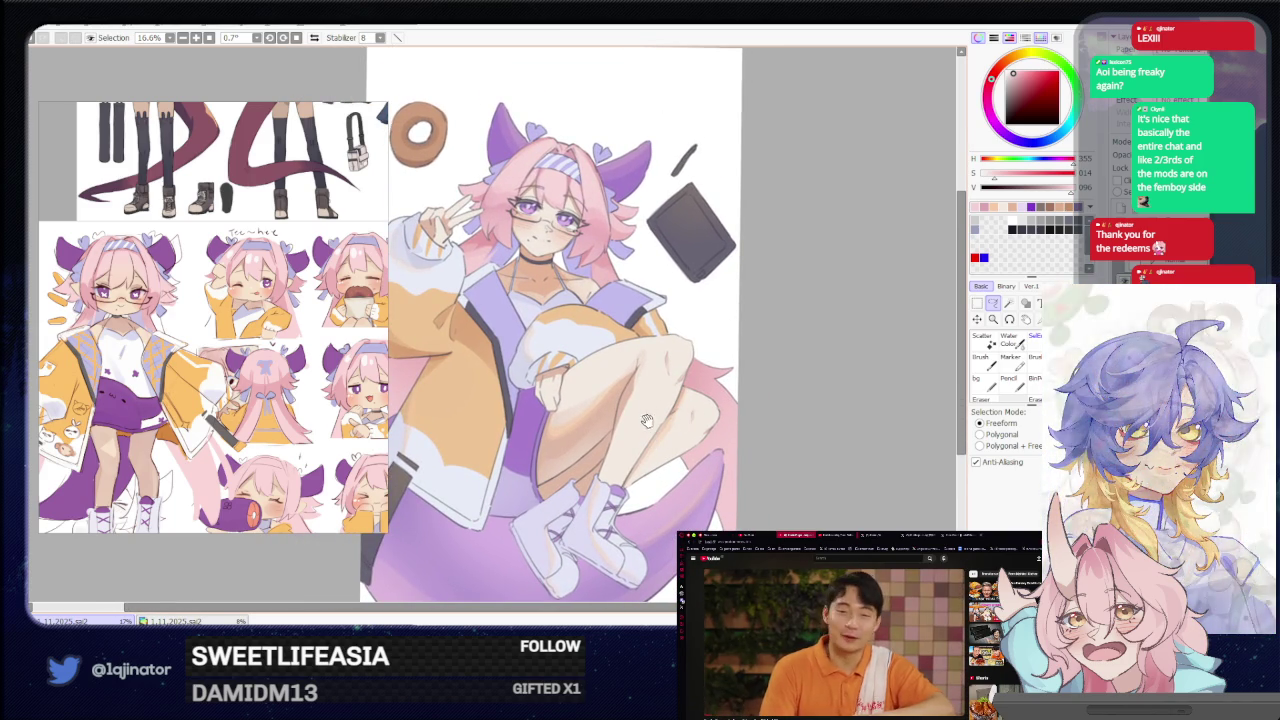
{"action": "left_click_drag", "start_coordinate": [660, 382], "coordinate": [648, 362]}
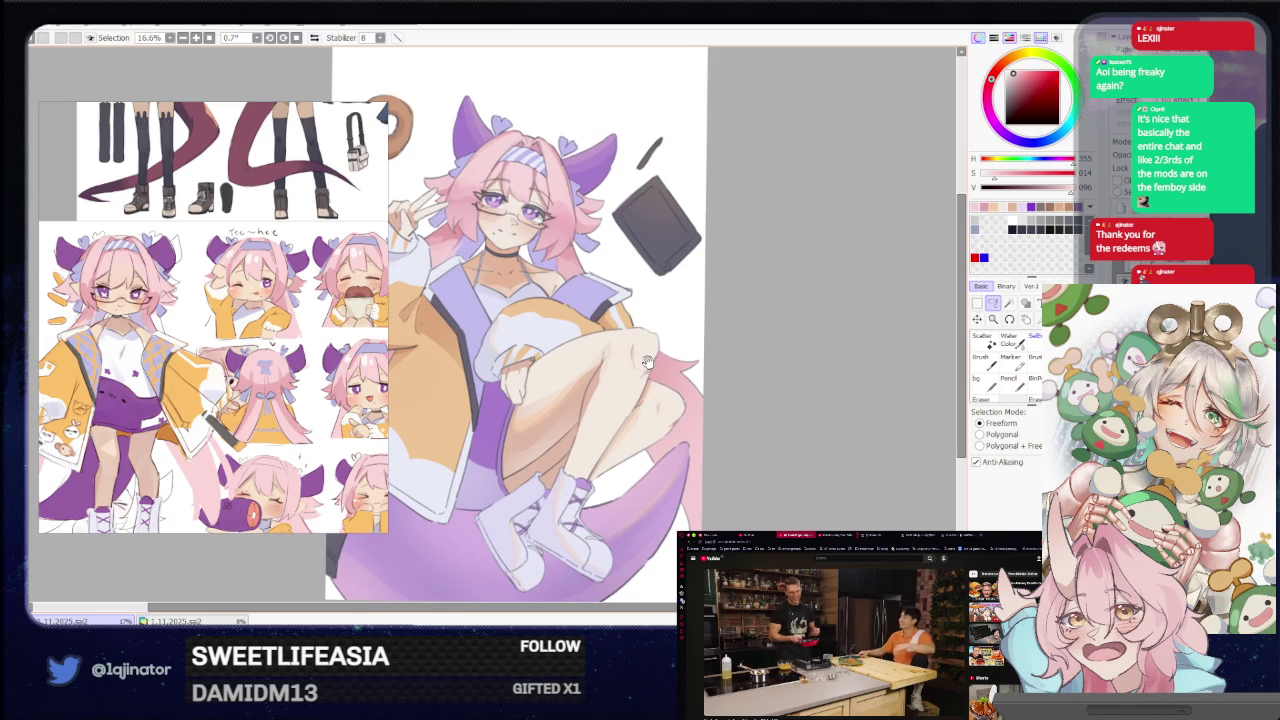
{"action": "scroll", "coordinate": [608, 362], "scroll_direction": "up", "scroll_amount": 1}
{"action": "scroll", "coordinate": [620, 365], "scroll_direction": "up", "scroll_amount": 2}
{"action": "scroll", "coordinate": [660, 375], "scroll_direction": "up", "scroll_amount": 2}
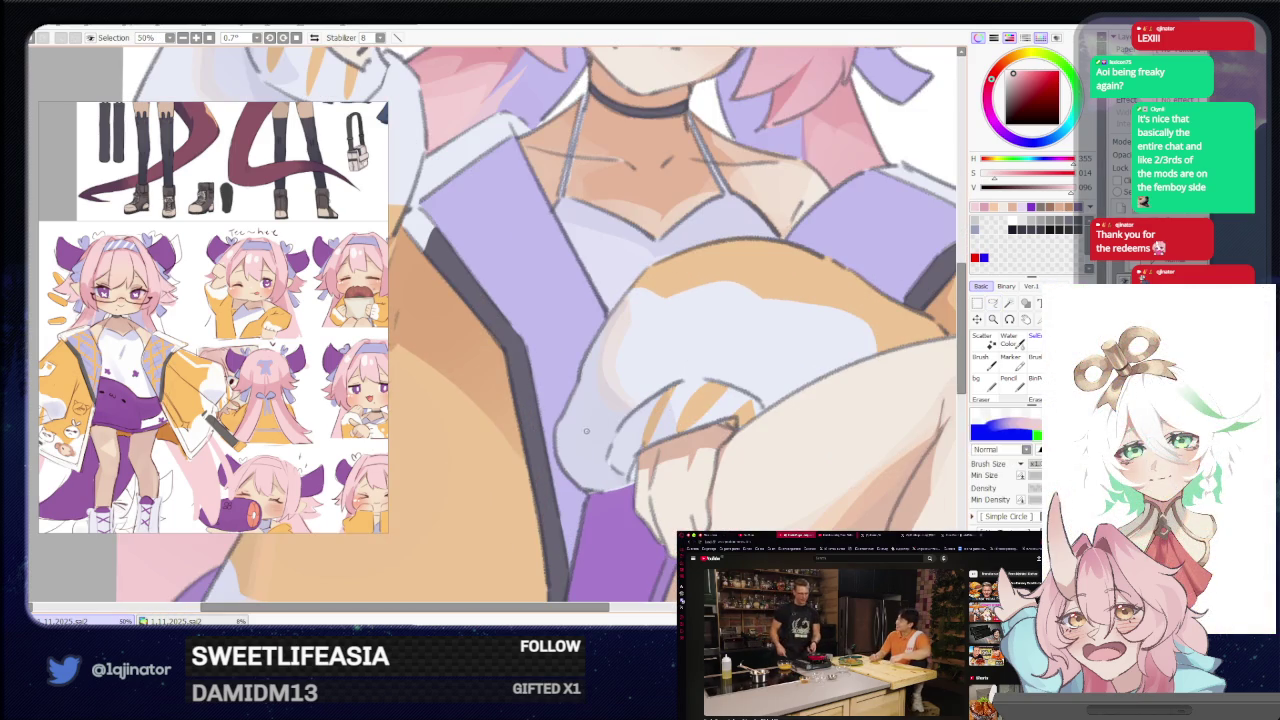
Lasso-select the strip along the white sleeve edge over the forearm.
{"action": "left_click_drag", "start_coordinate": [671, 377], "coordinate": [481, 412]}
{"action": "key", "text": "a"}
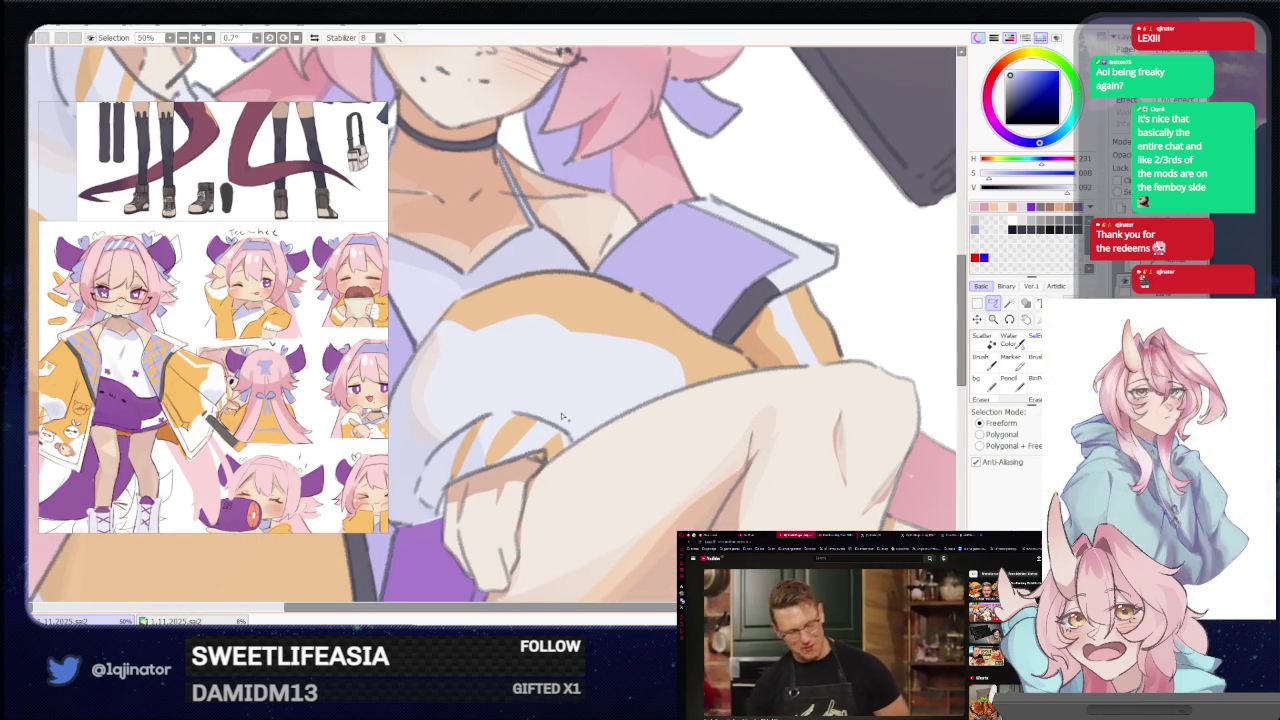
{"action": "scroll", "coordinate": [567, 433], "scroll_direction": "down", "scroll_amount": 3}
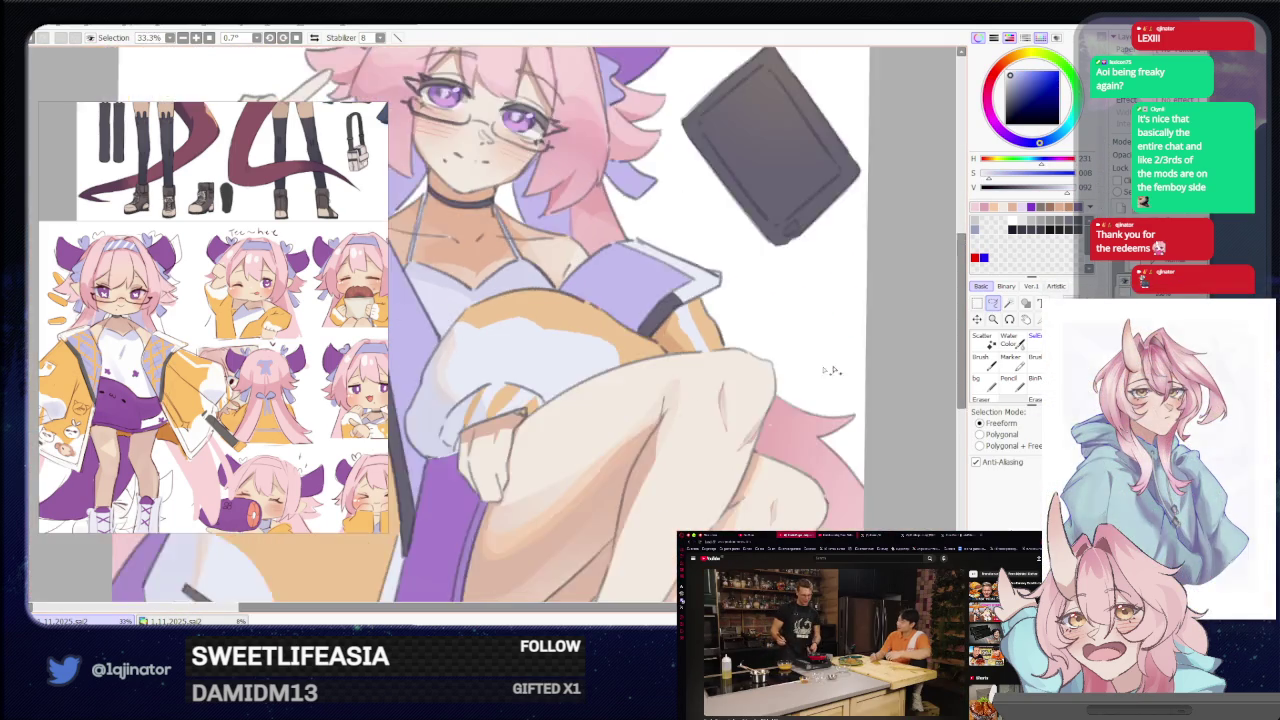
{"action": "scroll", "coordinate": [567, 433], "scroll_direction": "down", "scroll_amount": 3}
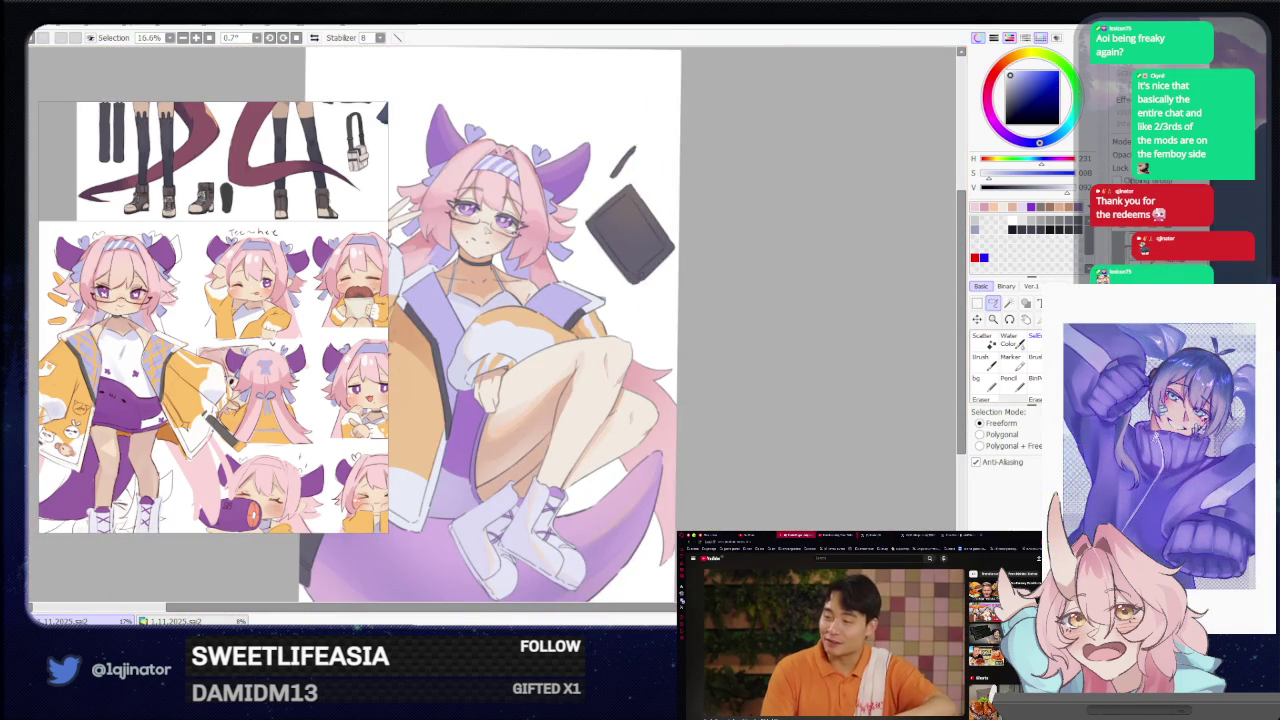
{"action": "scroll", "coordinate": [567, 433], "scroll_direction": "up", "scroll_amount": 3}
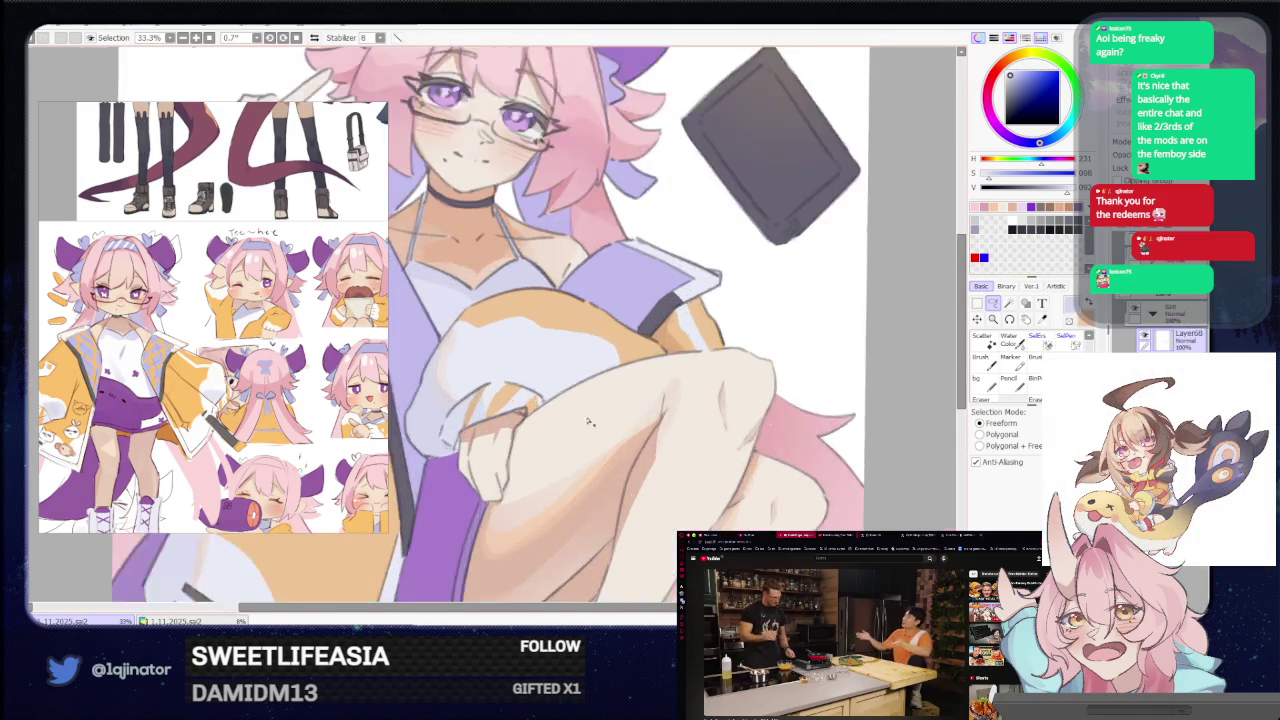
{"action": "scroll", "coordinate": [566, 435], "scroll_direction": "up", "scroll_amount": 3}
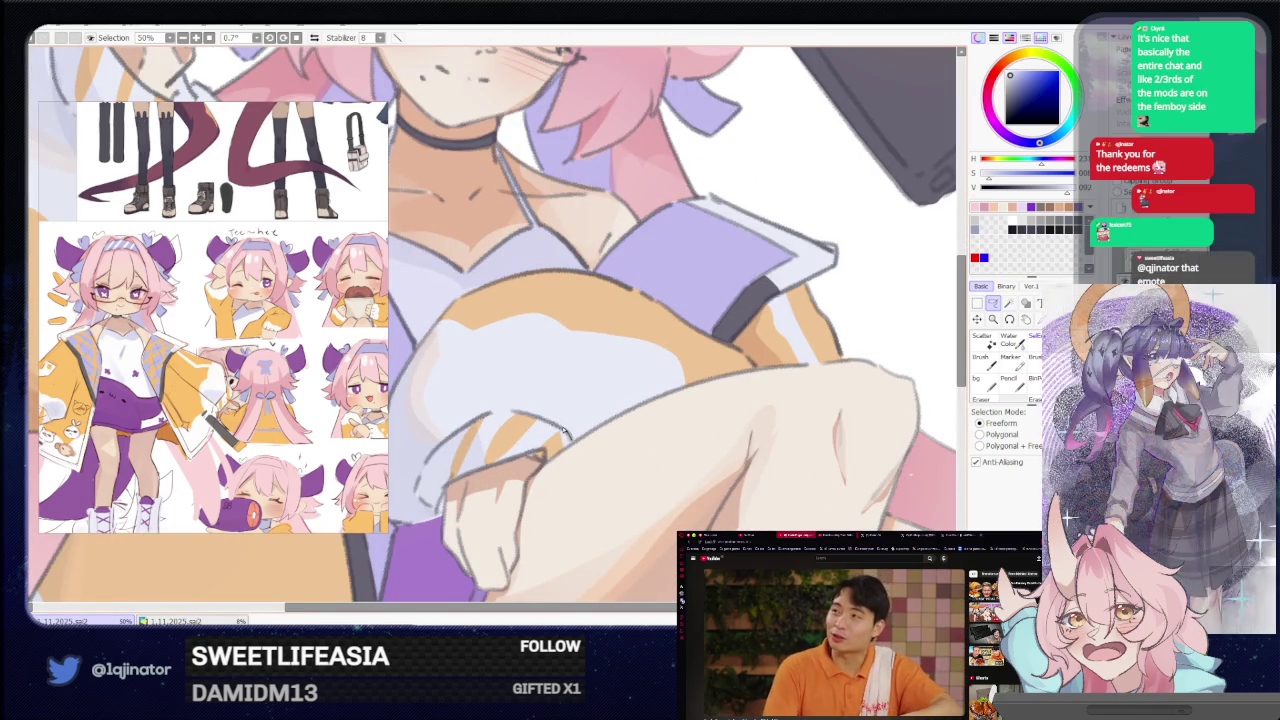
{"action": "left_click_drag", "start_coordinate": [636, 388], "coordinate": [686, 382]}
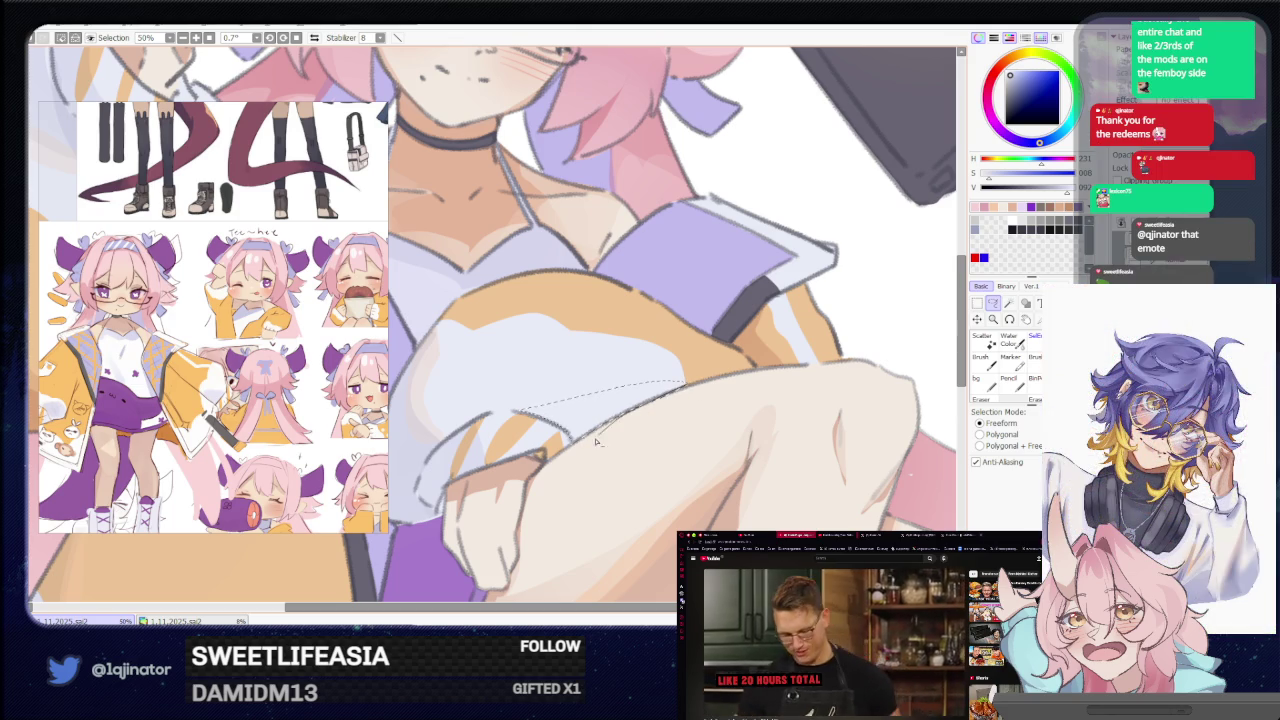
Shade inside the sleeve selection in warm brown, then move the view toward the raised arm.
{"action": "scroll", "coordinate": [598, 447], "scroll_direction": "down", "scroll_amount": 4}
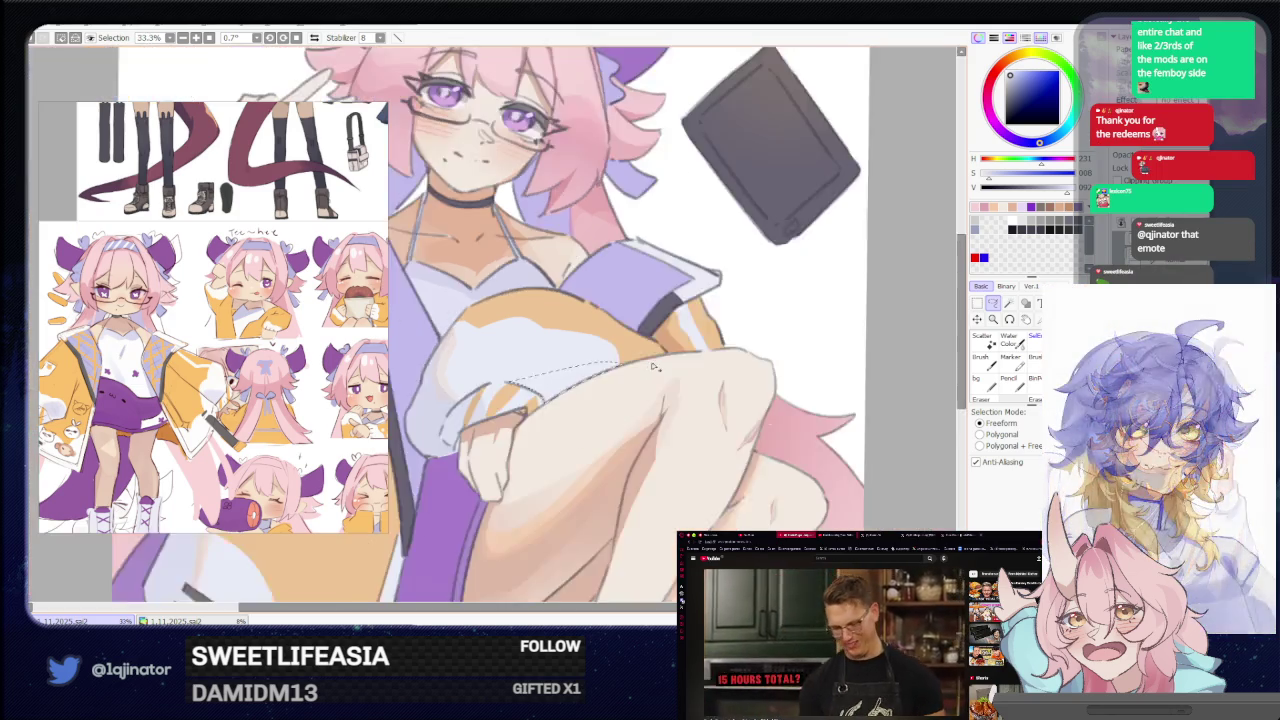
{"action": "key", "text": "b"}
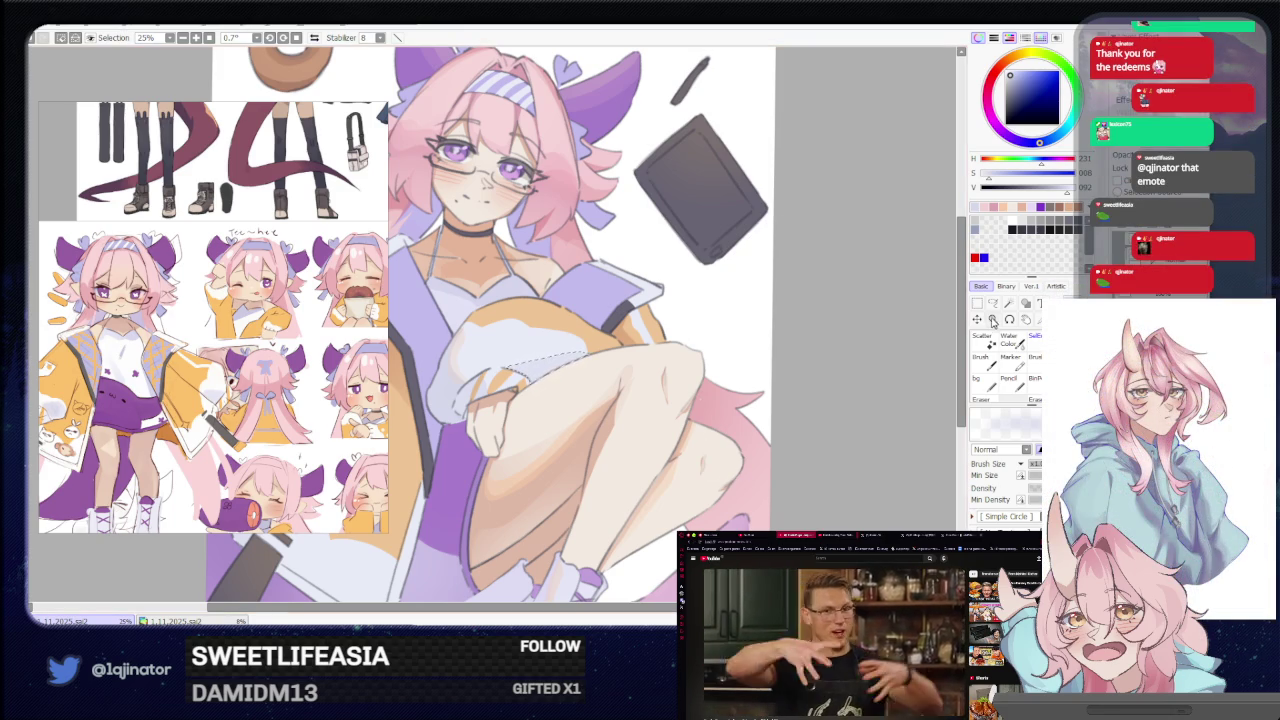
{"action": "key", "text": "m"}
{"action": "mouse_move", "coordinate": [630, 456]}
{"action": "left_mouse_down"}
{"action": "mouse_move", "coordinate": [673, 445]}
{"action": "mouse_move", "coordinate": [601, 441]}
{"action": "left_mouse_up"}
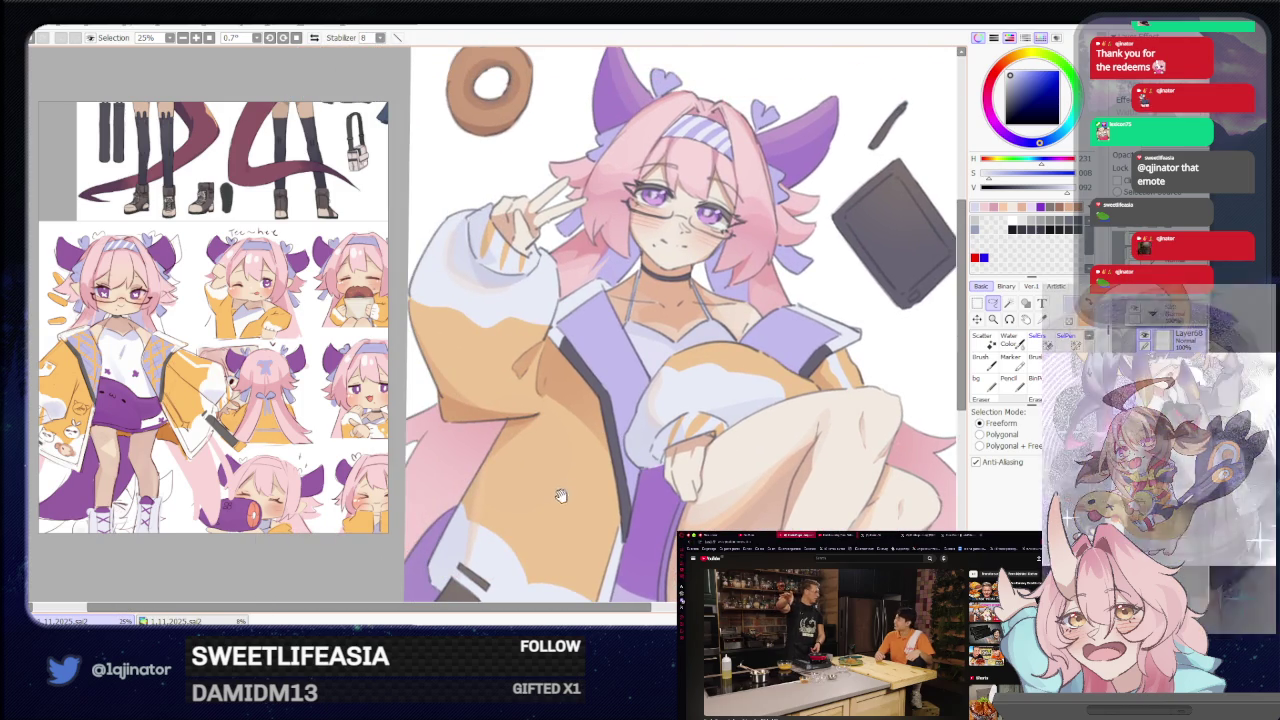
{"action": "scroll", "coordinate": [590, 474], "scroll_direction": "up", "scroll_amount": 1}
Lasso-select the orange jacket edge where it borders the pink hair.
{"action": "key", "text": "b"}
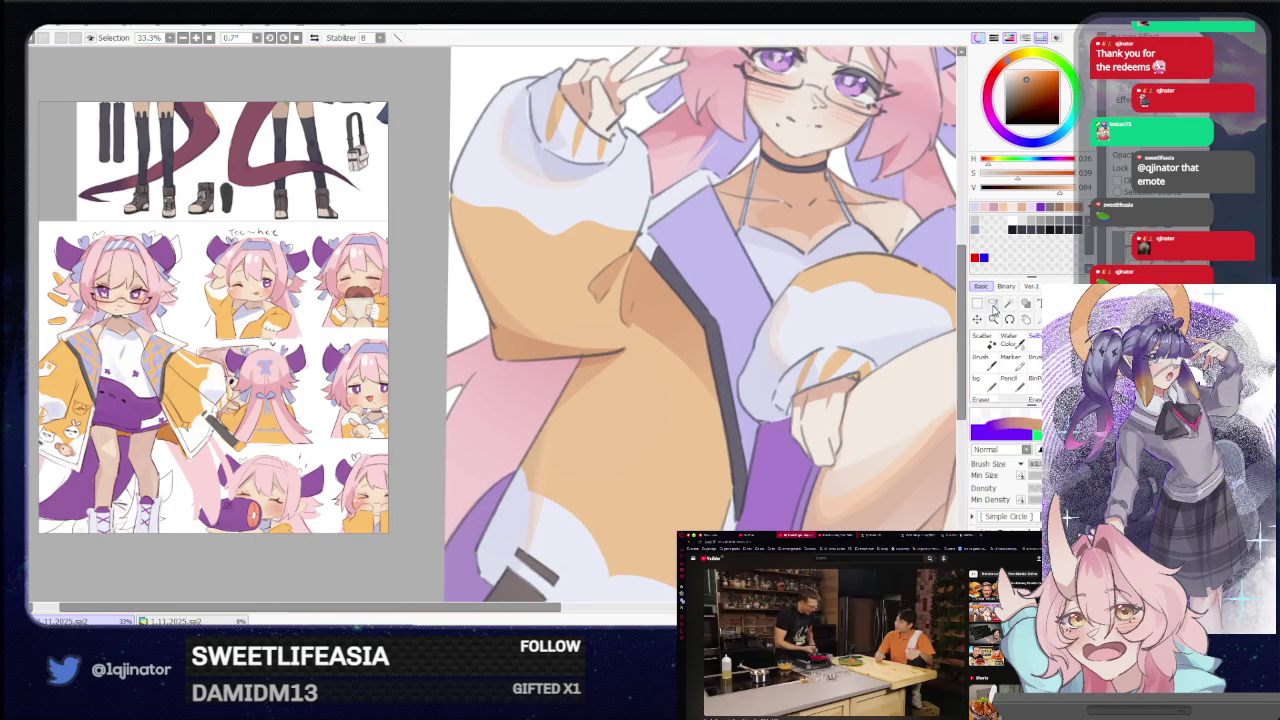
{"action": "left_click", "coordinate": [993, 304]}
{"action": "scroll", "coordinate": [513, 373], "scroll_direction": "up", "scroll_amount": 1}
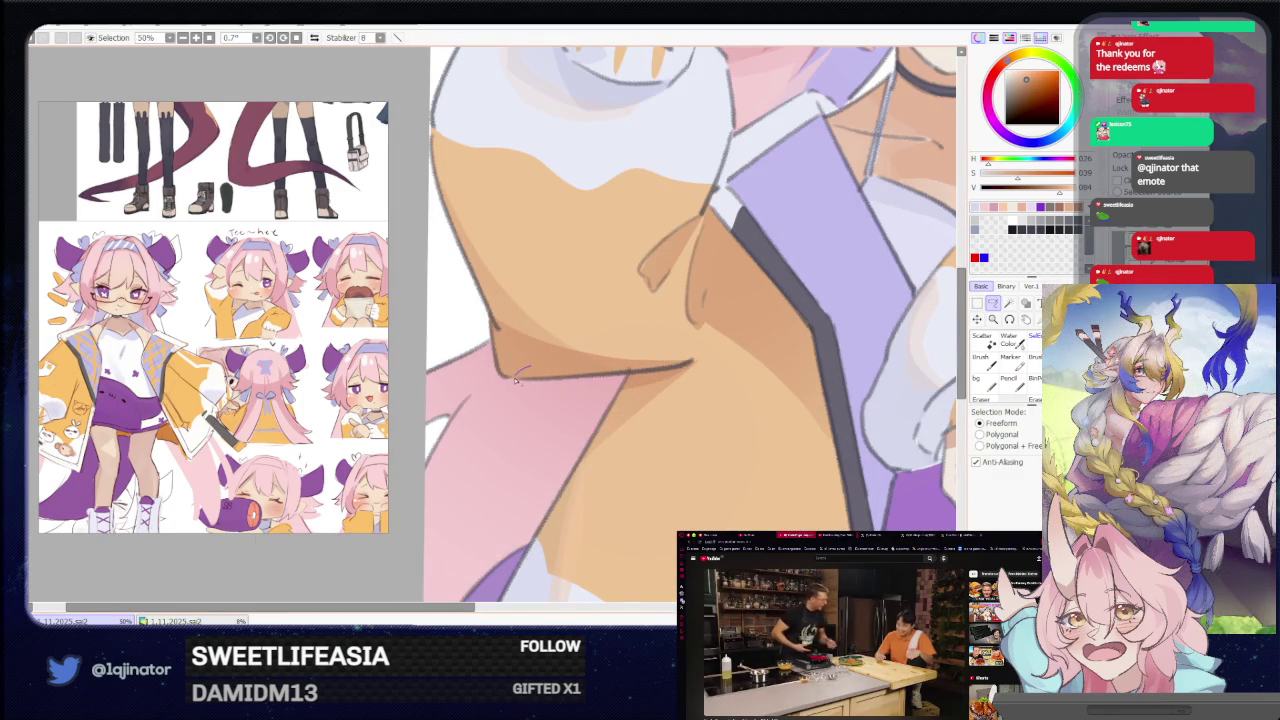
{"action": "mouse_move", "coordinate": [537, 383]}
{"action": "left_mouse_down"}
{"action": "mouse_move", "coordinate": [690, 373]}
{"action": "mouse_move", "coordinate": [697, 343]}
{"action": "mouse_move", "coordinate": [736, 334]}
{"action": "left_mouse_up"}
Paint the shadow inside the jacket-edge selection, then zoom out to the full figure.
{"action": "key", "text": "b"}
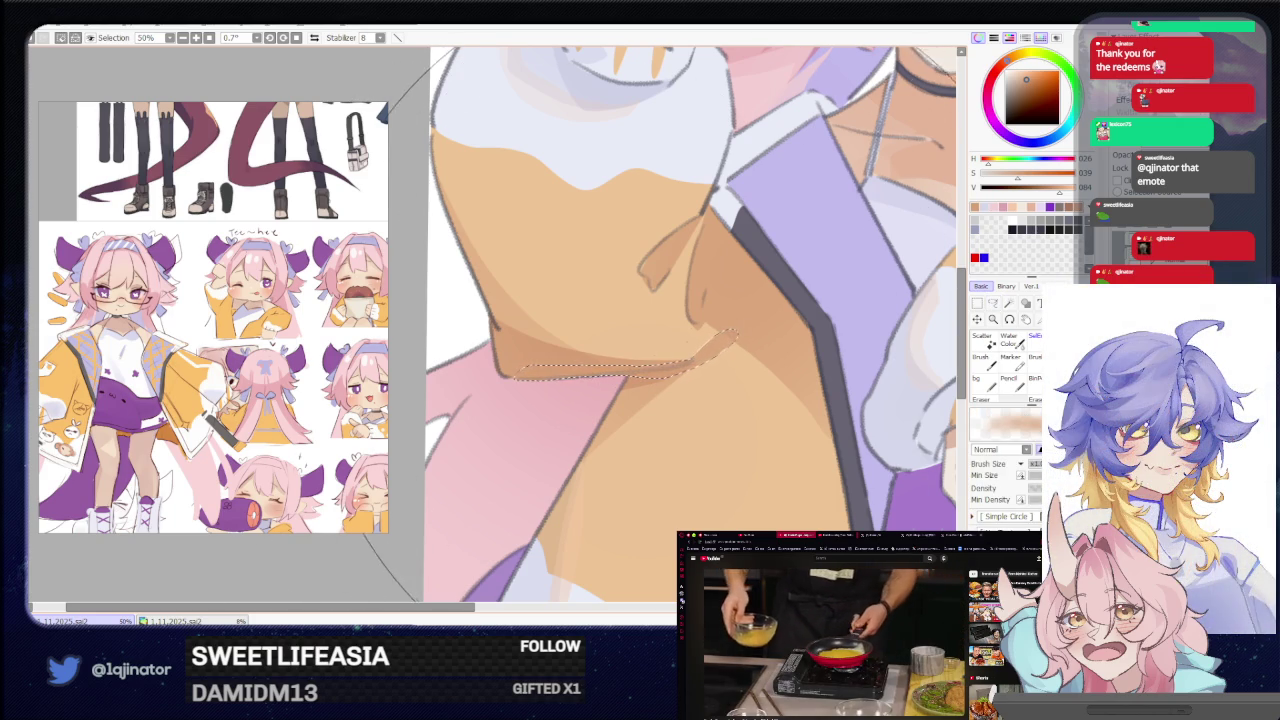
{"action": "scroll", "coordinate": [690, 320], "scroll_direction": "down", "scroll_amount": 2}
{"action": "scroll", "coordinate": [690, 320], "scroll_direction": "down", "scroll_amount": 2}
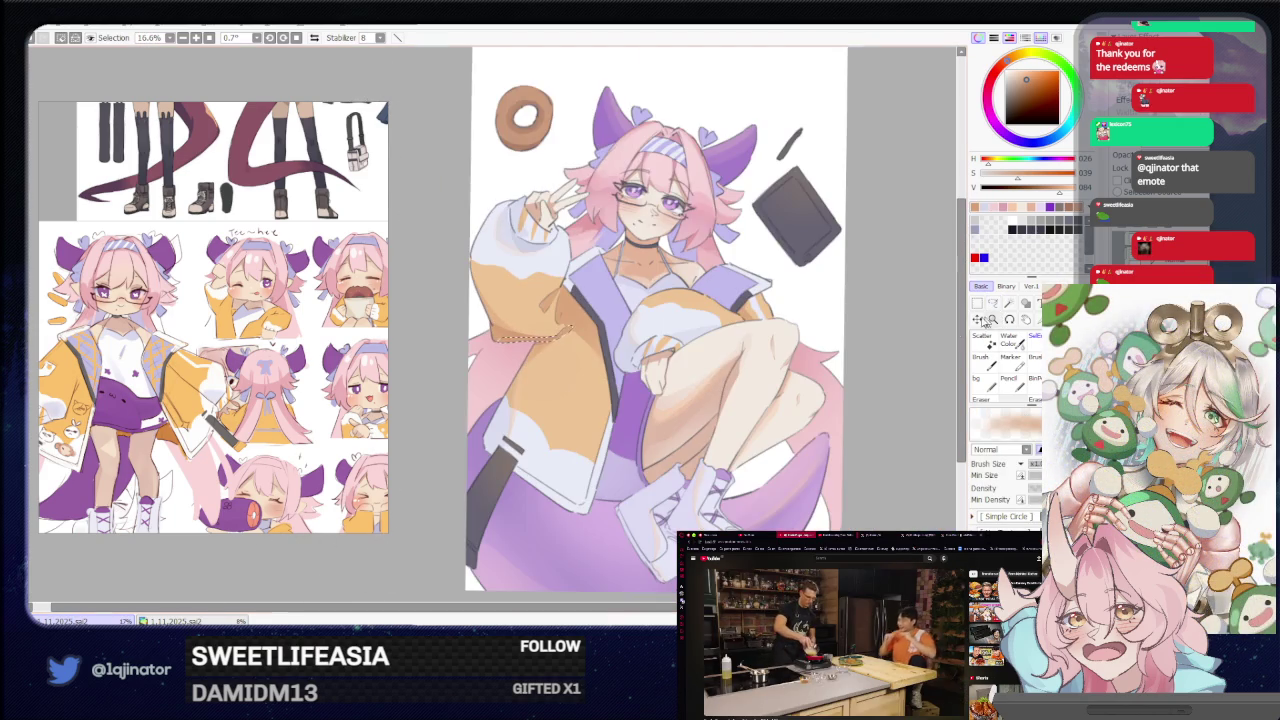
{"action": "scroll", "coordinate": [610, 320], "scroll_direction": "down", "scroll_amount": 2}
{"action": "left_click_drag", "start_coordinate": [622, 343], "coordinate": [596, 378]}
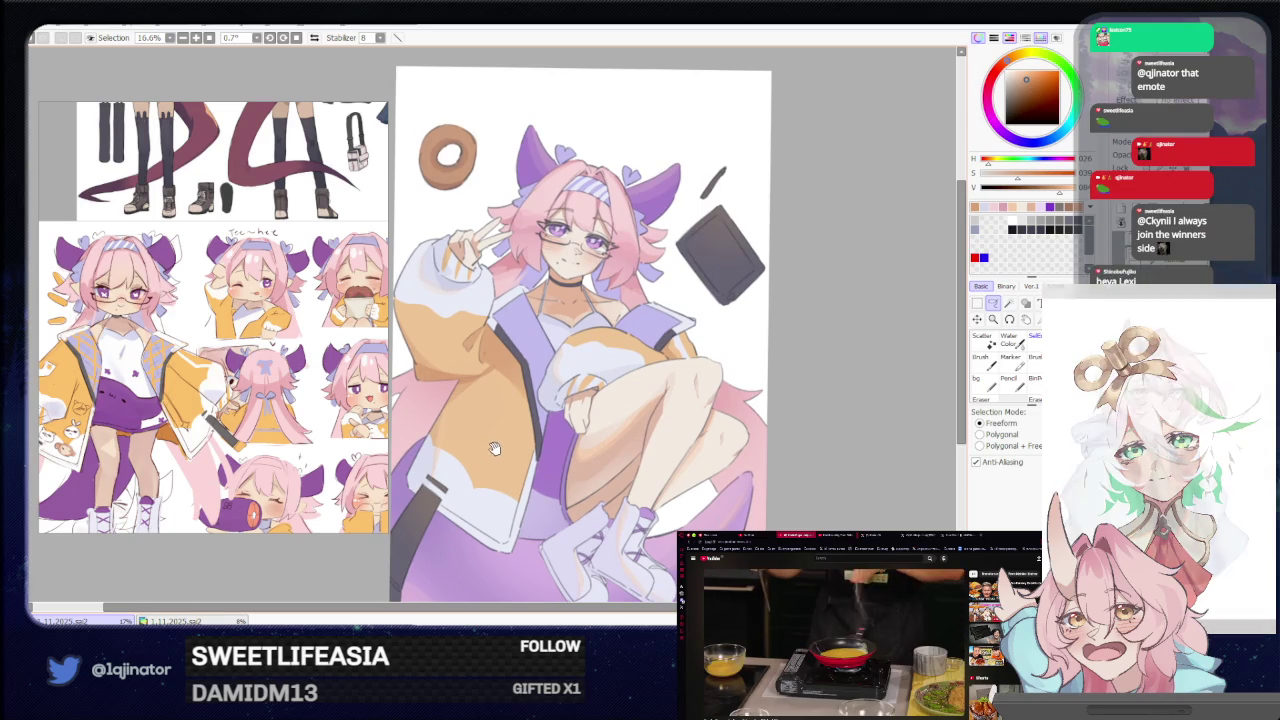
{"action": "left_click_drag", "start_coordinate": [540, 443], "coordinate": [540, 465]}
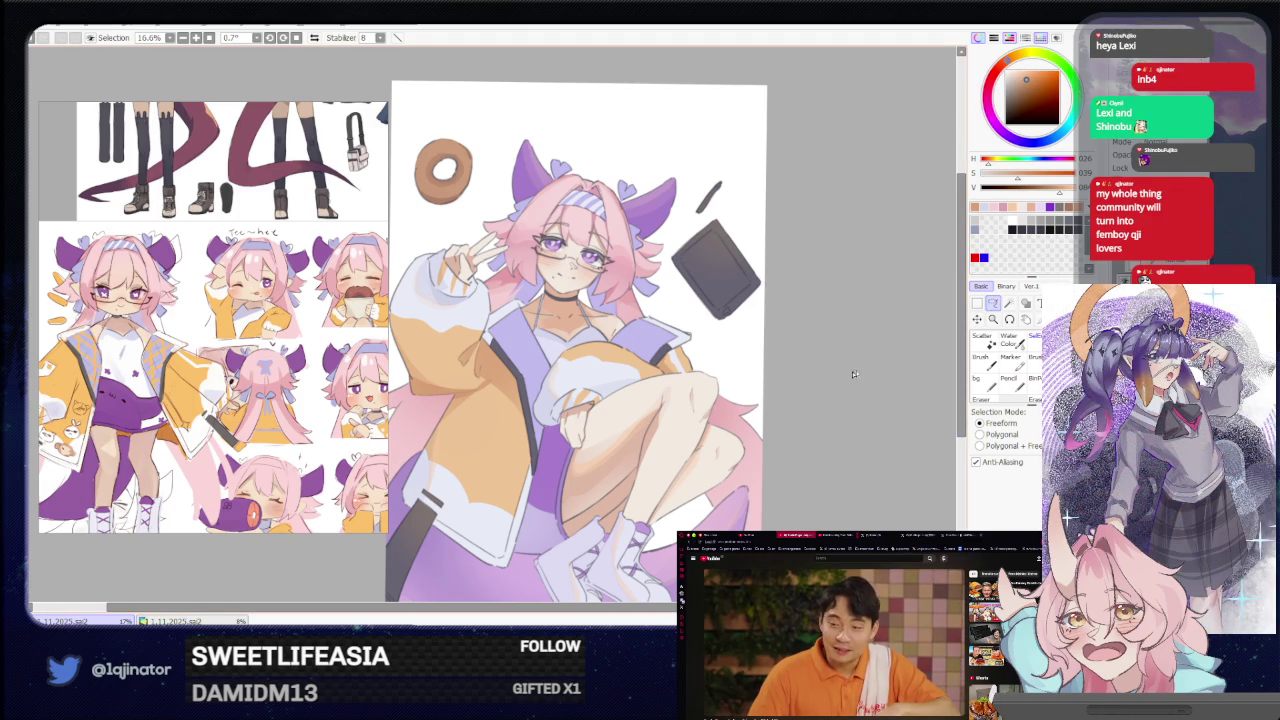
Pick a slightly less saturated colour and tilt the canvas about 45 degrees.
{"action": "scroll", "coordinate": [878, 369], "scroll_direction": "left", "scroll_amount": 1}
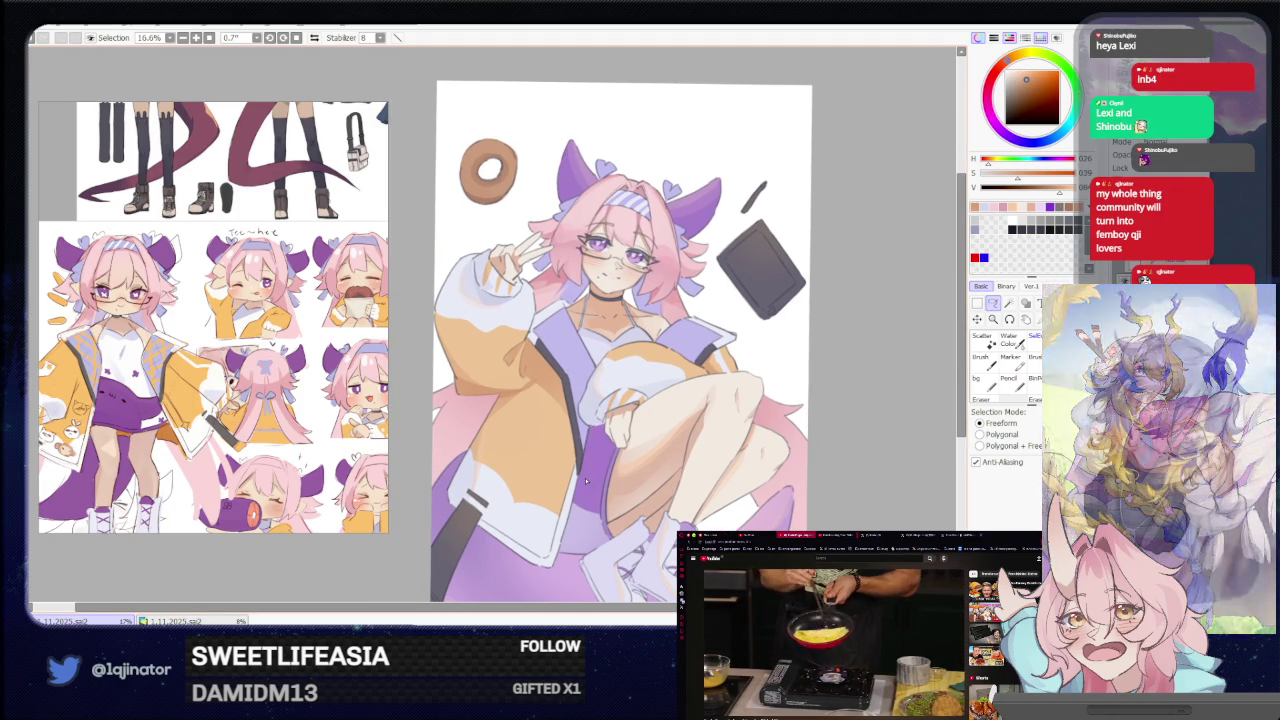
{"action": "left_click", "coordinate": [1025, 71]}
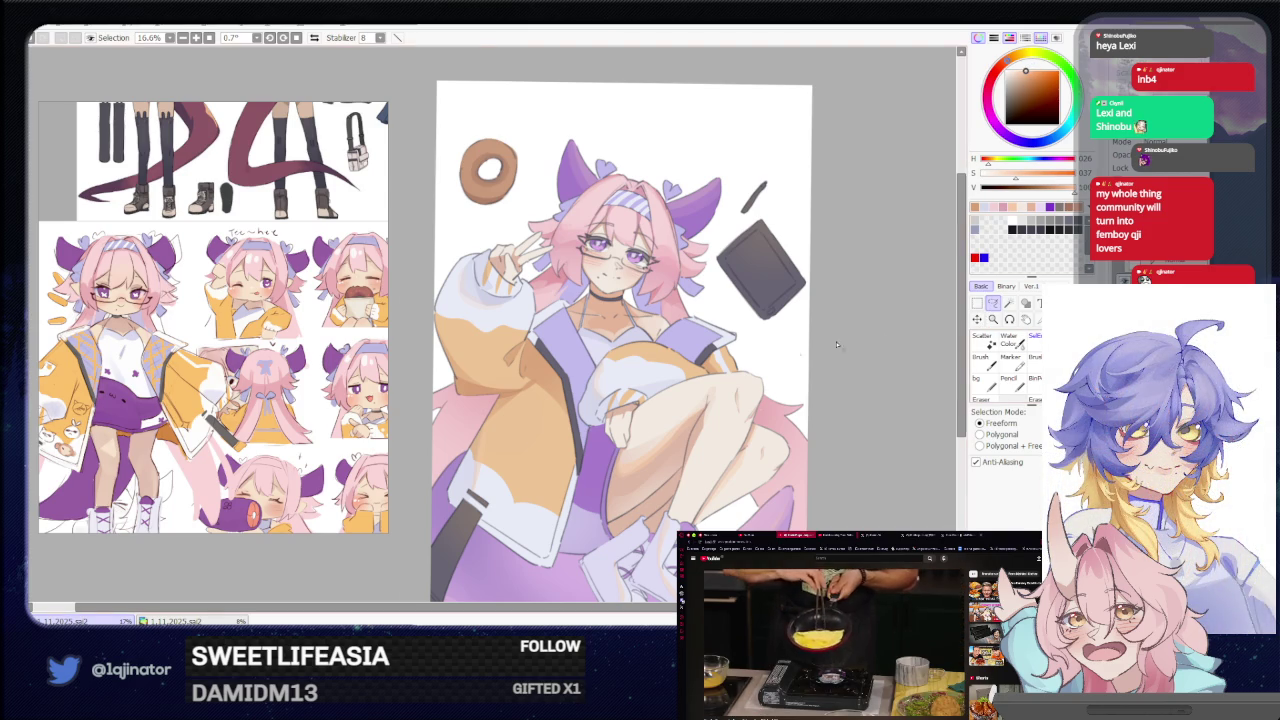
{"action": "scroll", "coordinate": [880, 341], "scroll_direction": "up", "scroll_amount": 2}
{"action": "left_click_drag", "start_coordinate": [880, 341], "coordinate": [473, 346]}
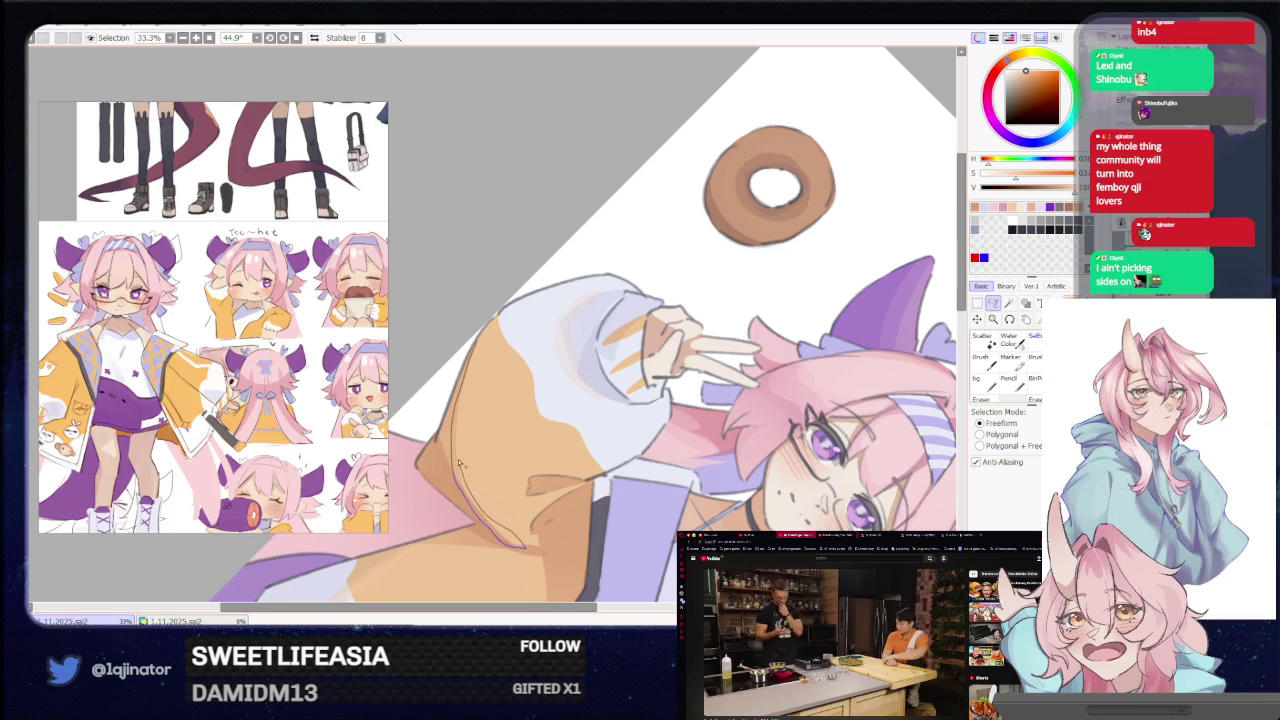
Brush soft shading onto the raised-arm sleeve, then rotate the canvas back upright.
{"action": "key", "text": "b"}
{"action": "left_click_drag", "start_coordinate": [460, 418], "coordinate": [505, 345]}
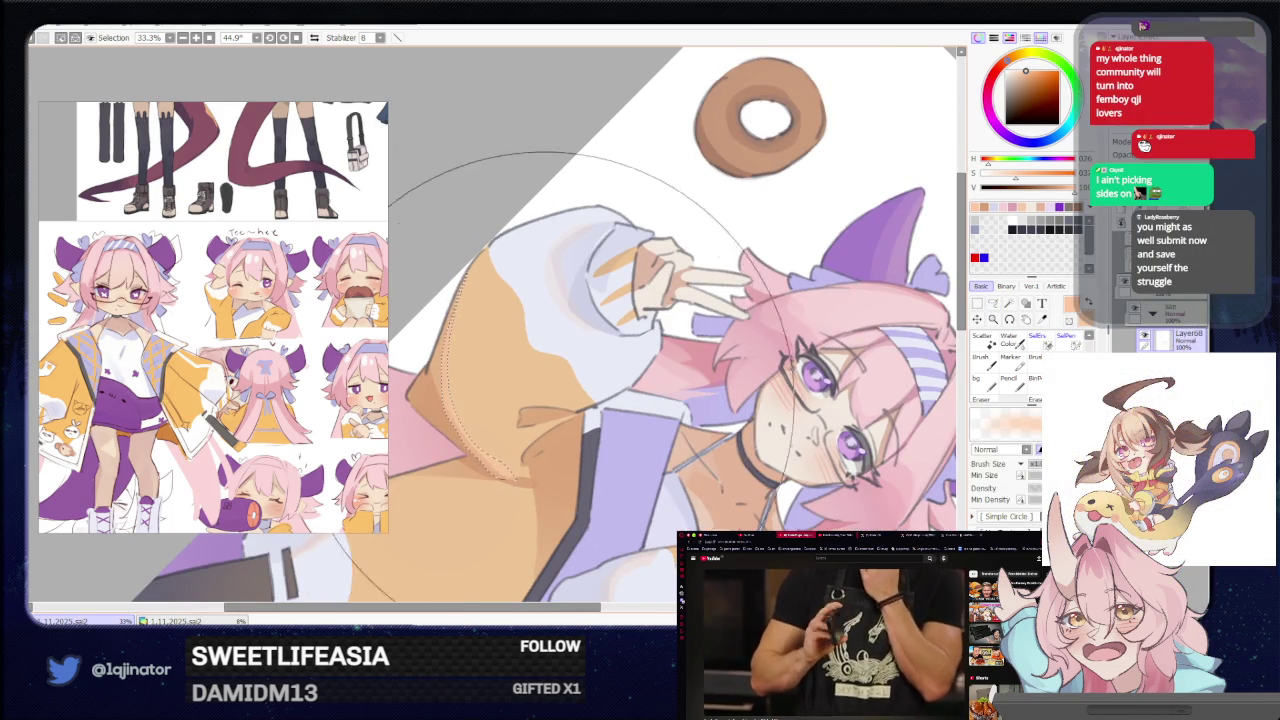
{"action": "scroll", "coordinate": [620, 415], "scroll_direction": "down", "scroll_amount": 2}
{"action": "left_click_drag", "start_coordinate": [620, 420], "coordinate": [647, 395]}
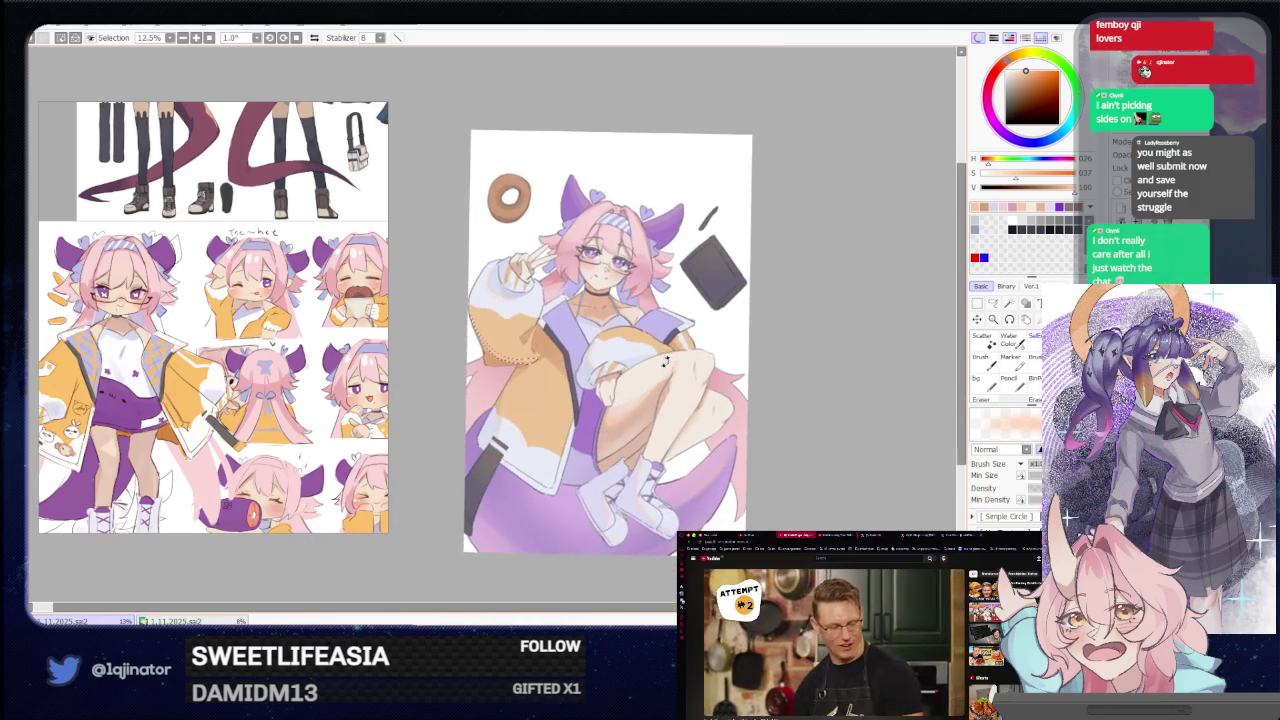
{"action": "key", "text": "a"}
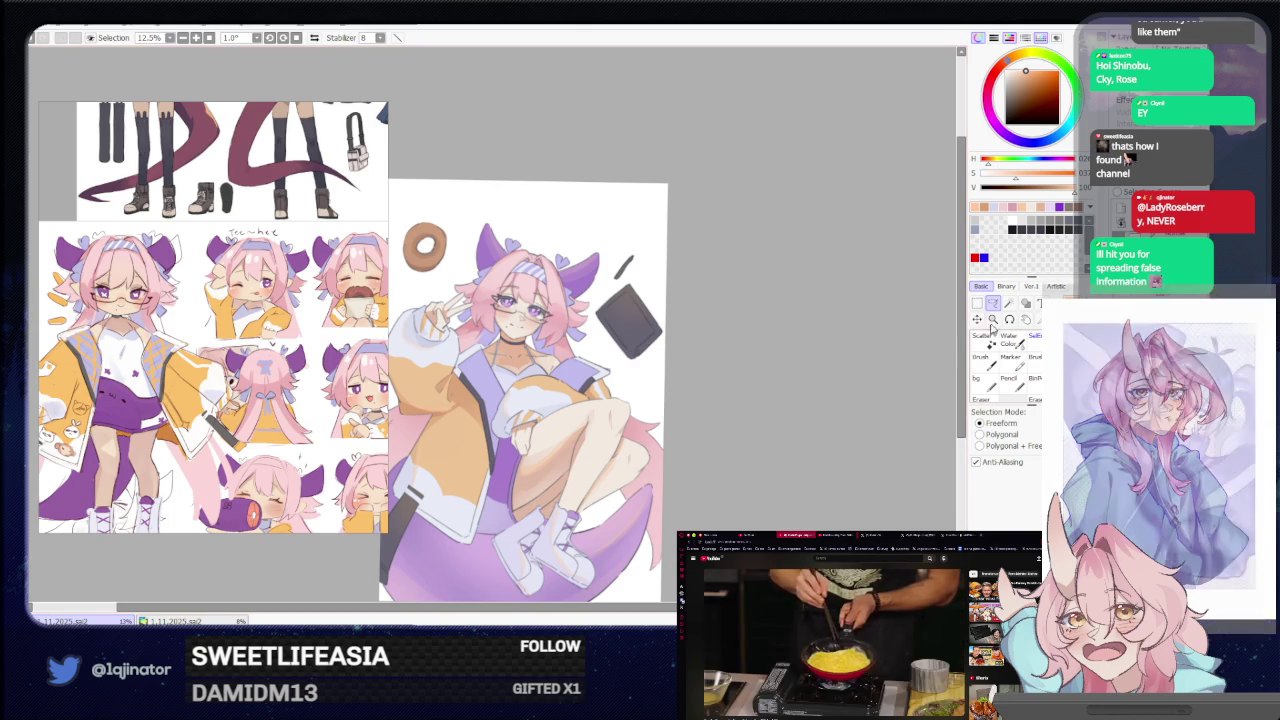
{"action": "left_click_drag", "start_coordinate": [571, 441], "coordinate": [613, 376]}
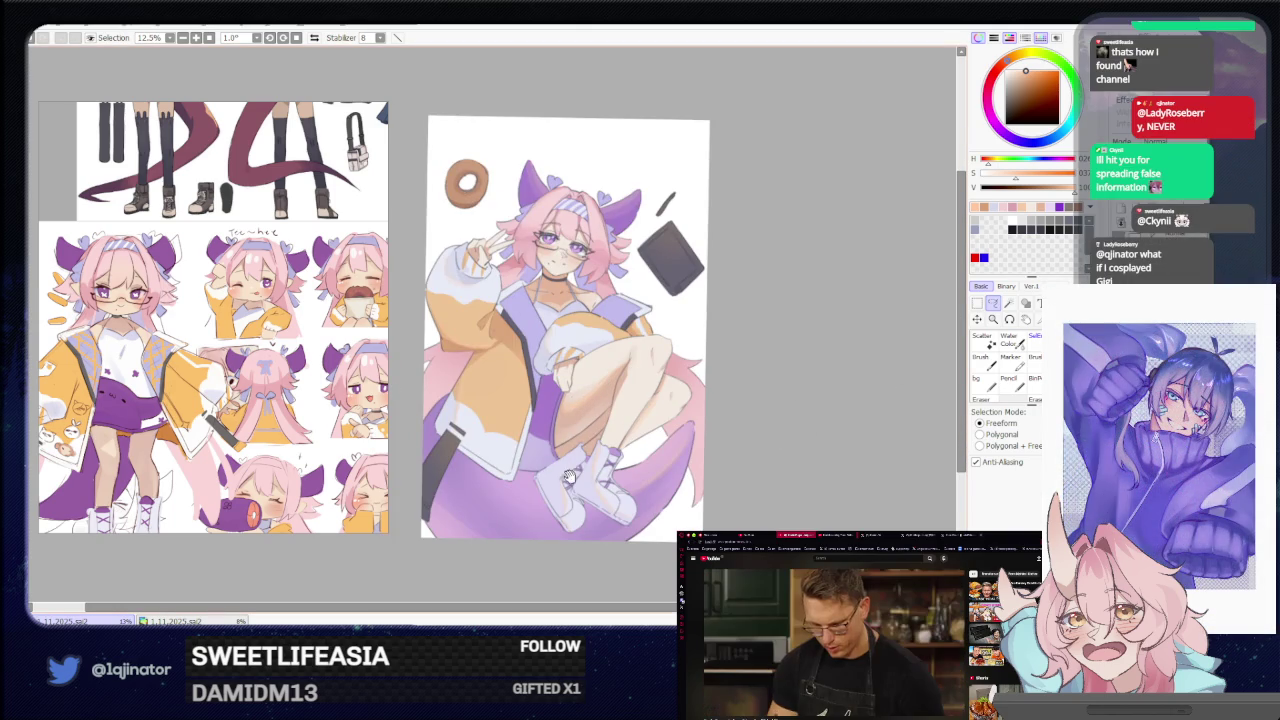
{"action": "left_click_drag", "start_coordinate": [568, 484], "coordinate": [560, 500]}
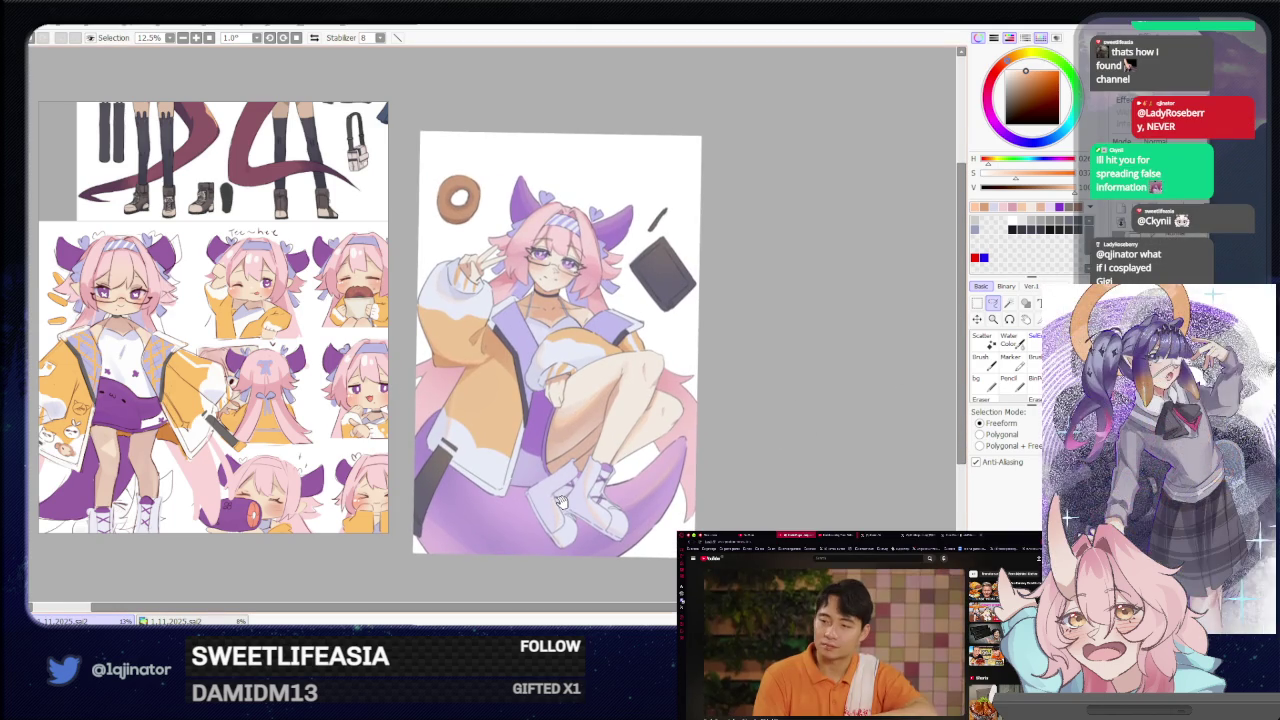
{"action": "left_click_drag", "start_coordinate": [580, 472], "coordinate": [572, 486]}
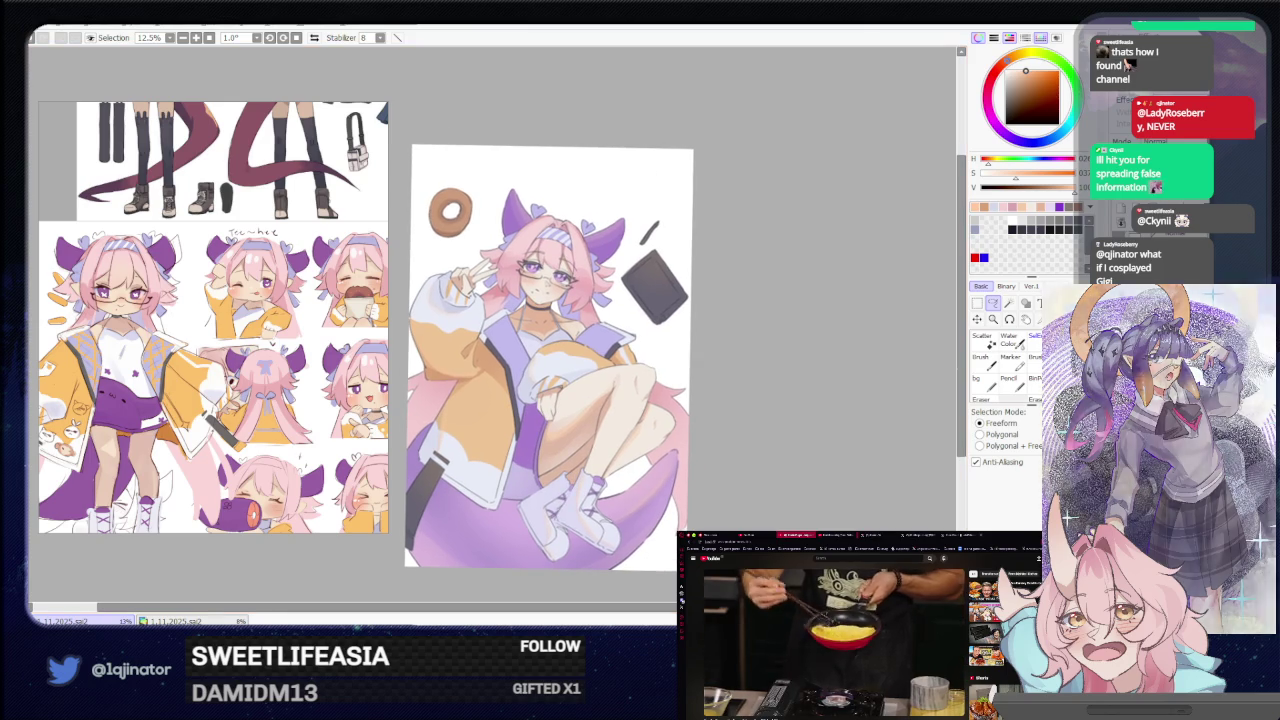